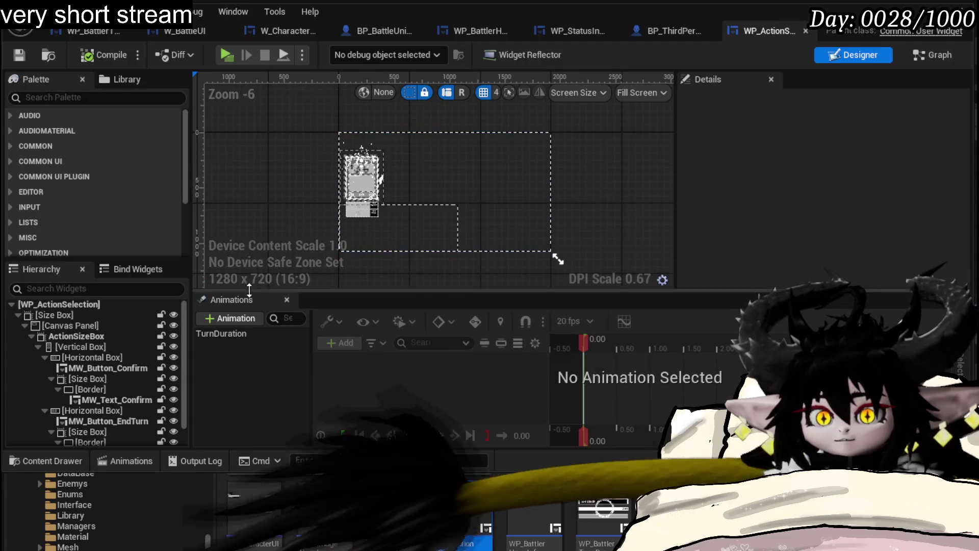
Step: Switch WP_ActionSelection to its Event Graph and zoom out to view the AbilityExecution chain
key(shift+F4)
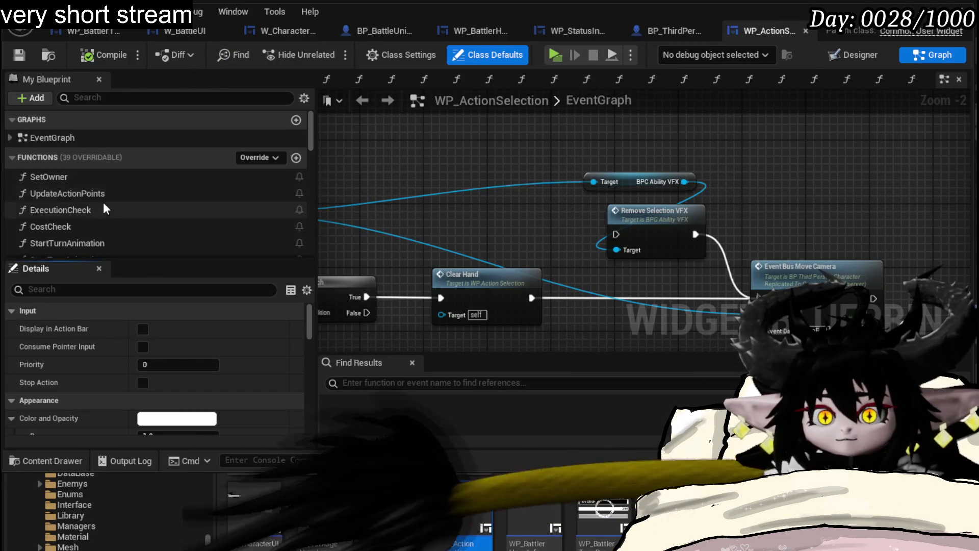
scroll(101, 195, down, 3)
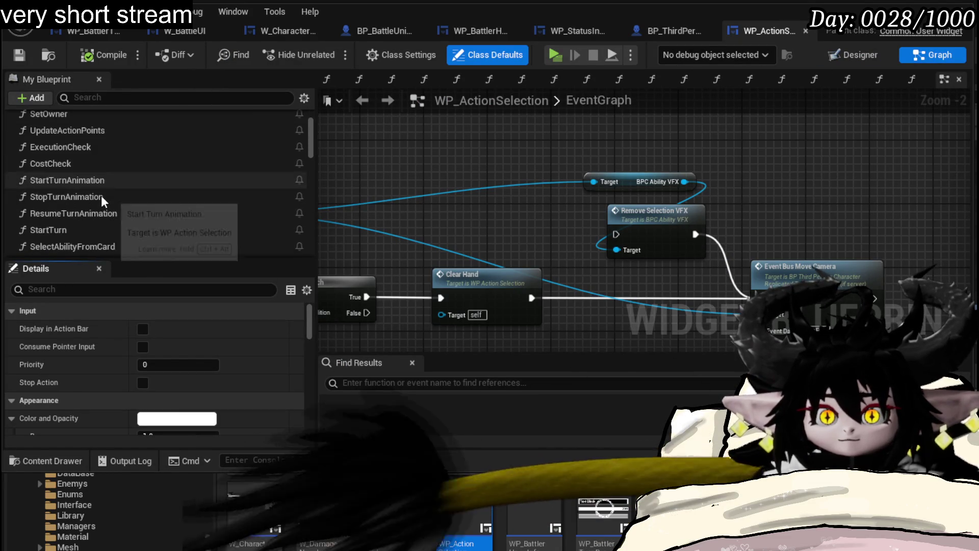
scroll(133, 200, down, 1)
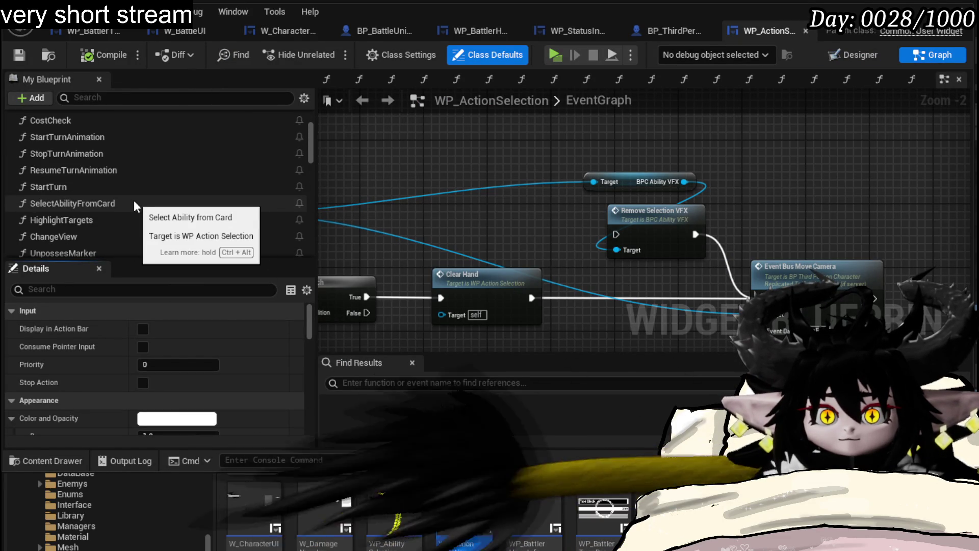
scroll(134, 203, down, 4)
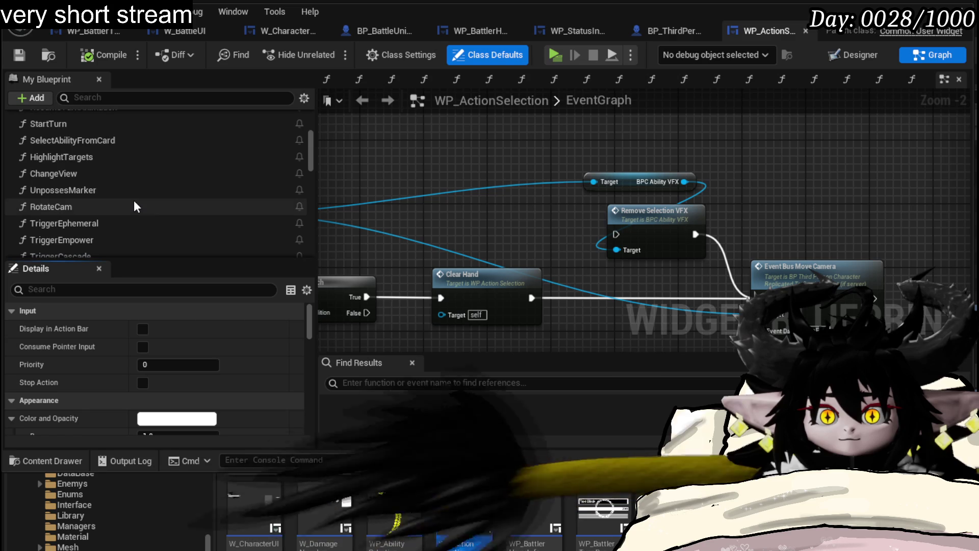
scroll(135, 206, down, 1)
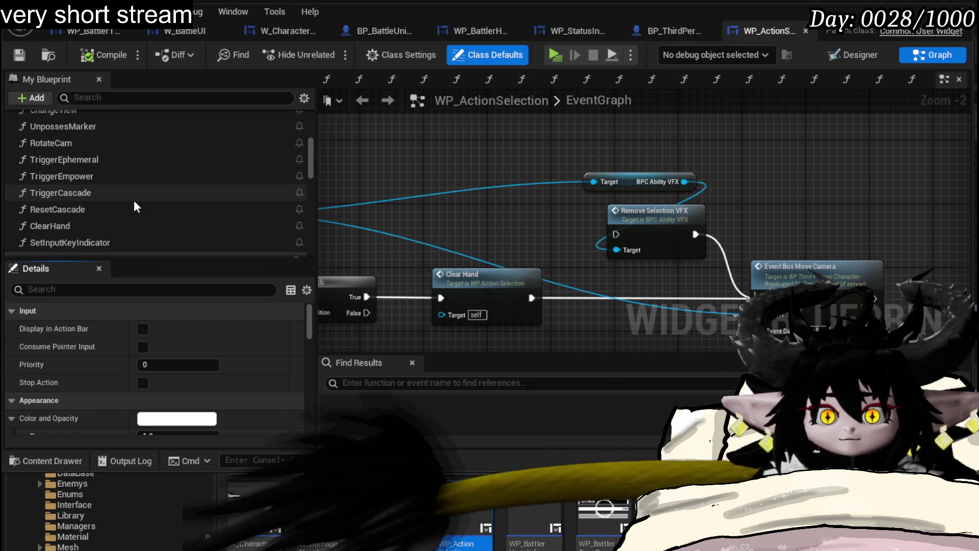
scroll(587, 204, down, 5)
drag(510, 199, 602, 206)
Step: Pan along the AbilityExecution chain to review Select Ability through Change View
scroll(602, 206, up, 3)
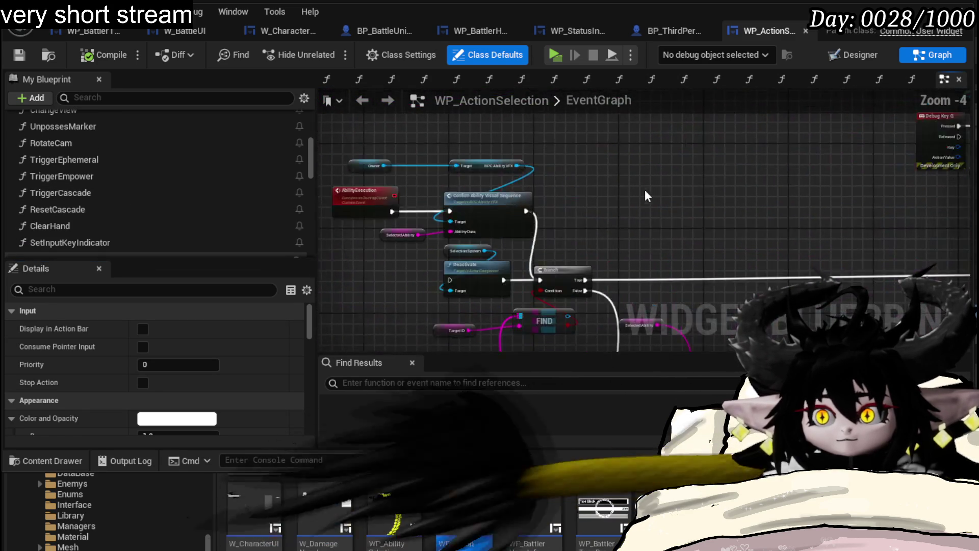
drag(493, 250, 438, 216)
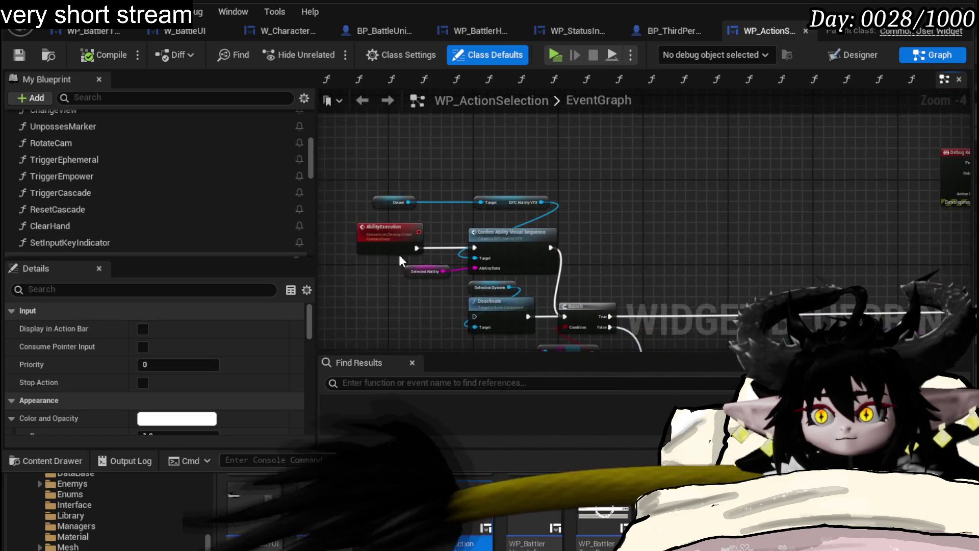
scroll(515, 224, down, 3)
scroll(508, 225, up, 4)
scroll(508, 225, up, 1)
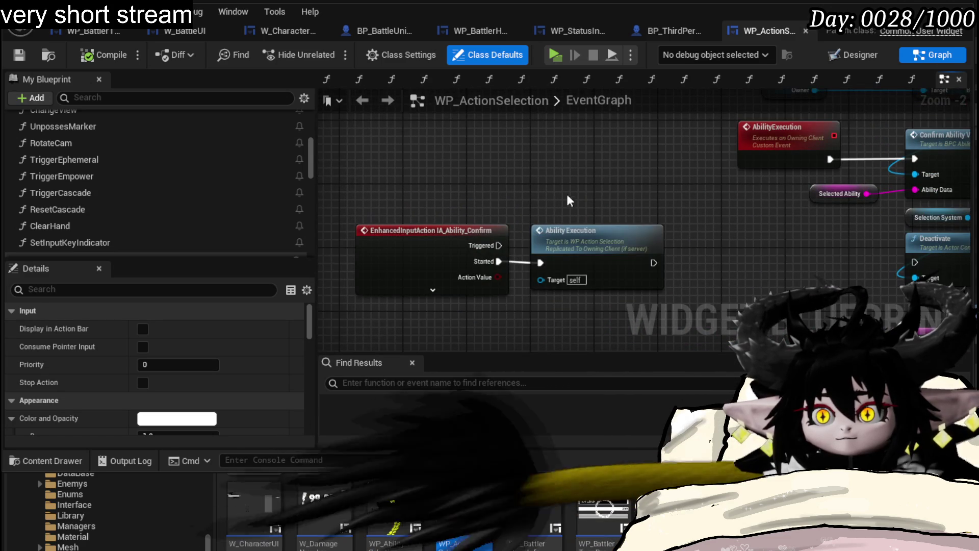
drag(636, 209, 339, 243)
mouse_move(747, 184)
mouse_down()
mouse_move(722, 212)
mouse_move(603, 133)
mouse_up()
scroll(604, 133, down, 3)
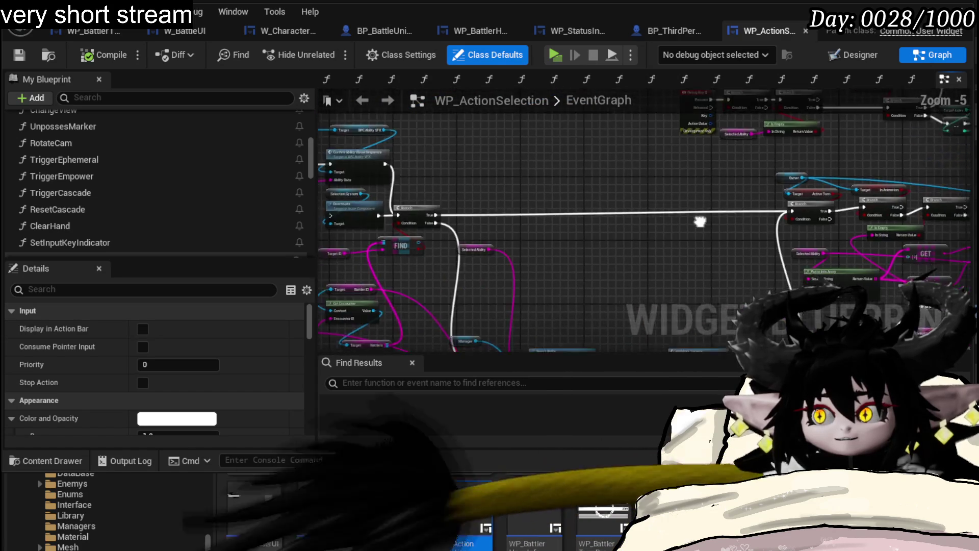
scroll(597, 124, up, 3)
mouse_move(644, 208)
mouse_down()
mouse_move(519, 183)
mouse_move(522, 125)
mouse_up()
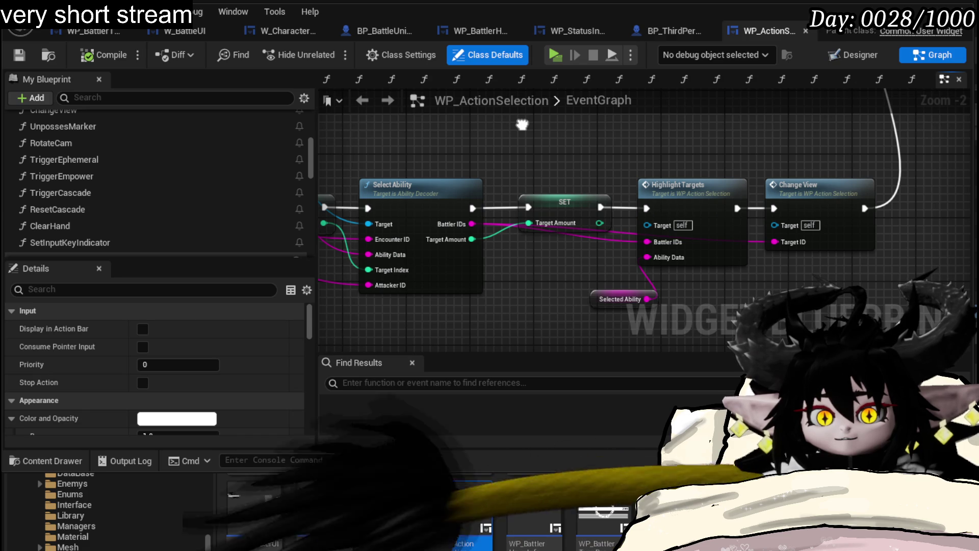
mouse_move(522, 125)
mouse_down()
mouse_move(541, 140)
mouse_move(753, 188)
mouse_move(595, 195)
mouse_move(501, 179)
mouse_up()
Step: Check the MC Ability Montage and Server Free Aim Execution nodes, then centre Highlight Targets and Change View
scroll(596, 196, down, 1)
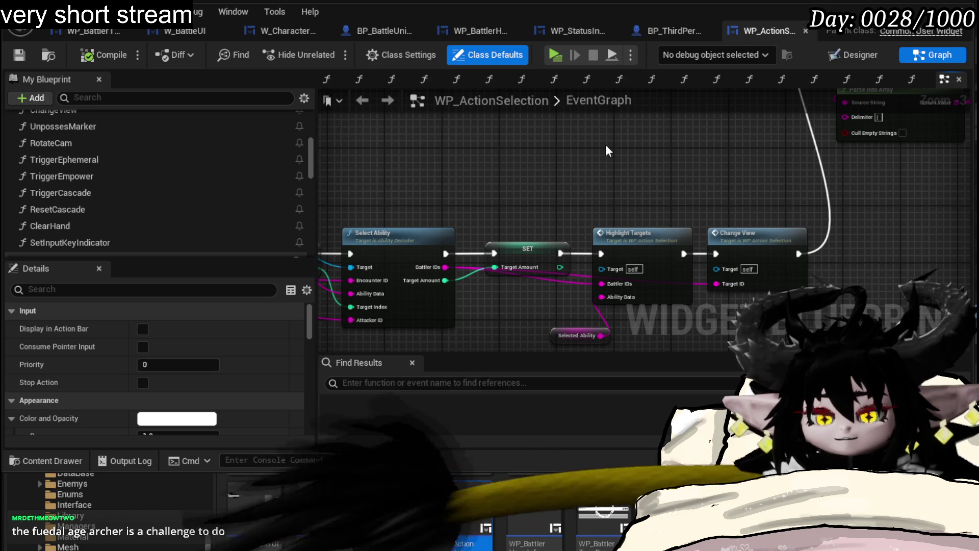
scroll(605, 145, down, 1)
mouse_move(605, 145)
mouse_down()
mouse_move(510, 102)
mouse_move(495, 115)
mouse_move(826, 245)
mouse_move(684, 247)
mouse_up()
scroll(683, 248, up, 1)
drag(882, 230, 428, 269)
mouse_move(724, 191)
mouse_down()
mouse_move(644, 319)
mouse_move(385, 170)
mouse_move(623, 210)
mouse_up()
scroll(622, 209, down, 3)
drag(736, 219, 344, 284)
scroll(343, 284, up, 1)
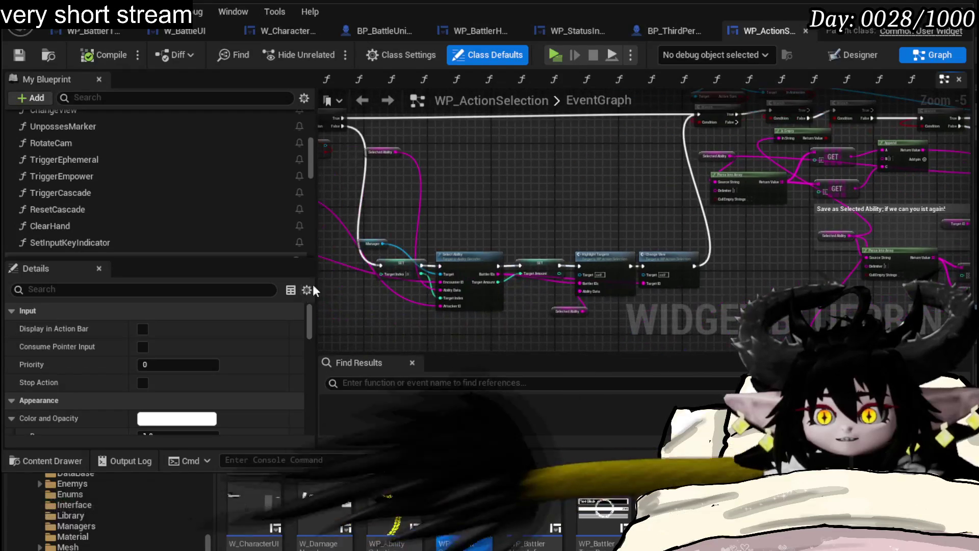
click(663, 234)
scroll(500, 196, up, 1)
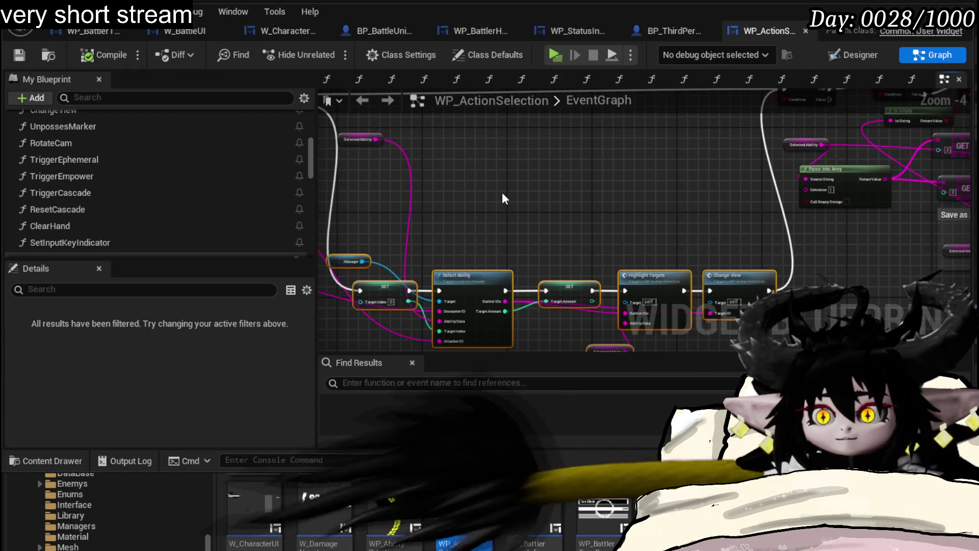
mouse_move(601, 209)
mouse_down()
mouse_move(504, 219)
mouse_move(520, 295)
mouse_up()
Step: Wire Highlight Targets' execution up to the Branch, save WP_ActionSelection, and return to the level
drag(510, 330, 669, 129)
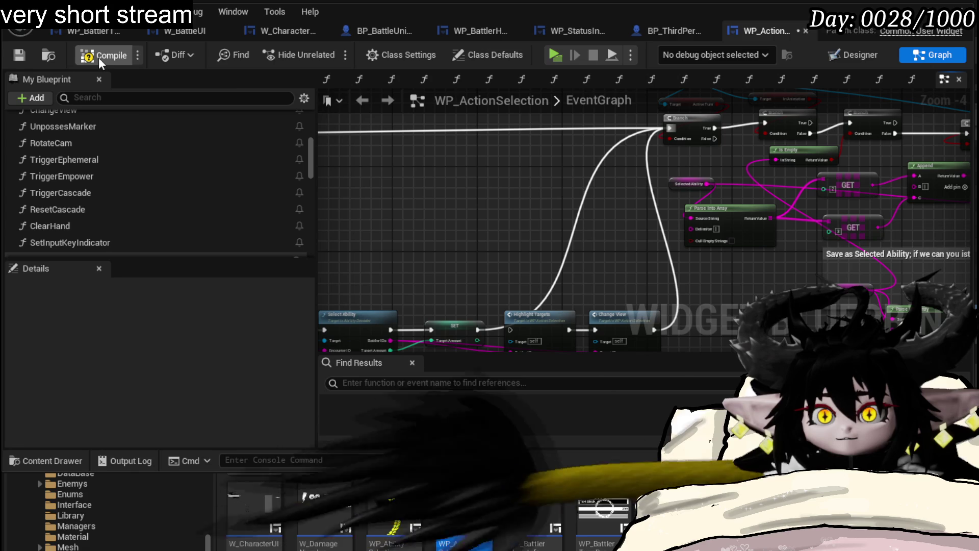
click(19, 57)
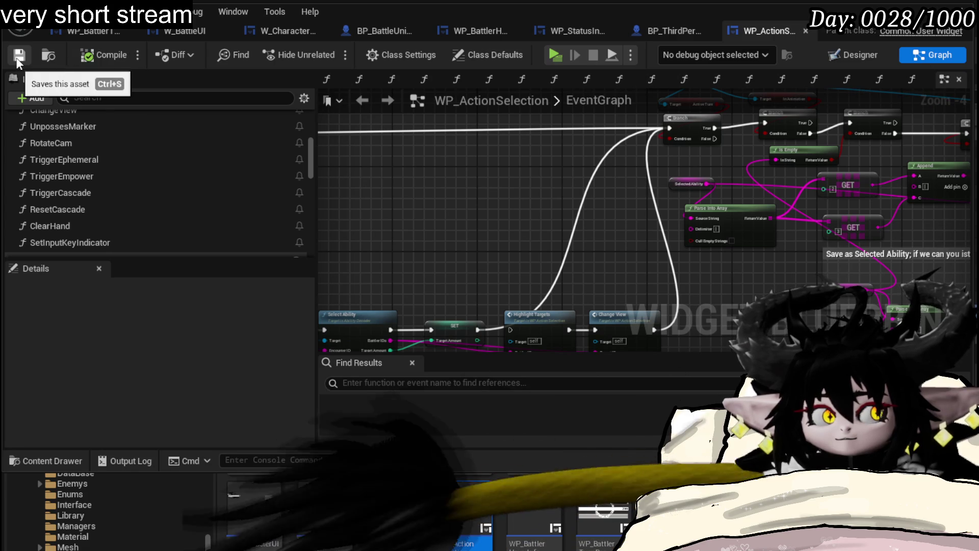
key(alt+Tab)
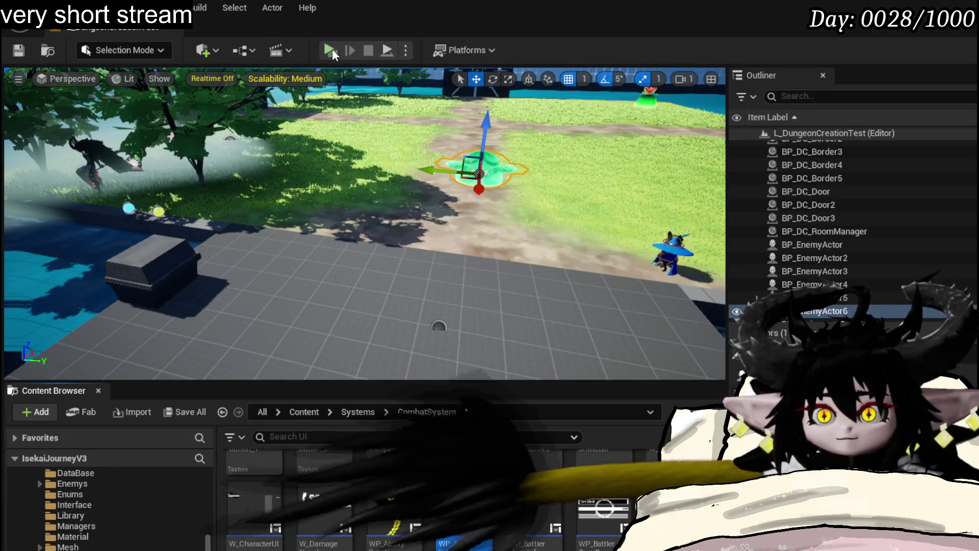
Step: Play-test the slime battle casting Damage Down, then stop and return to WP_ActionSelection
click(329, 50)
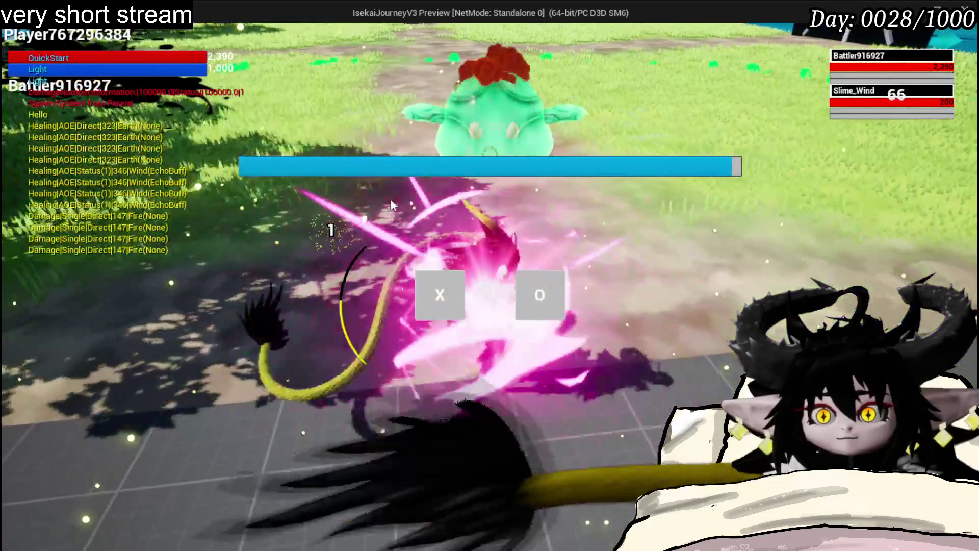
click(457, 285)
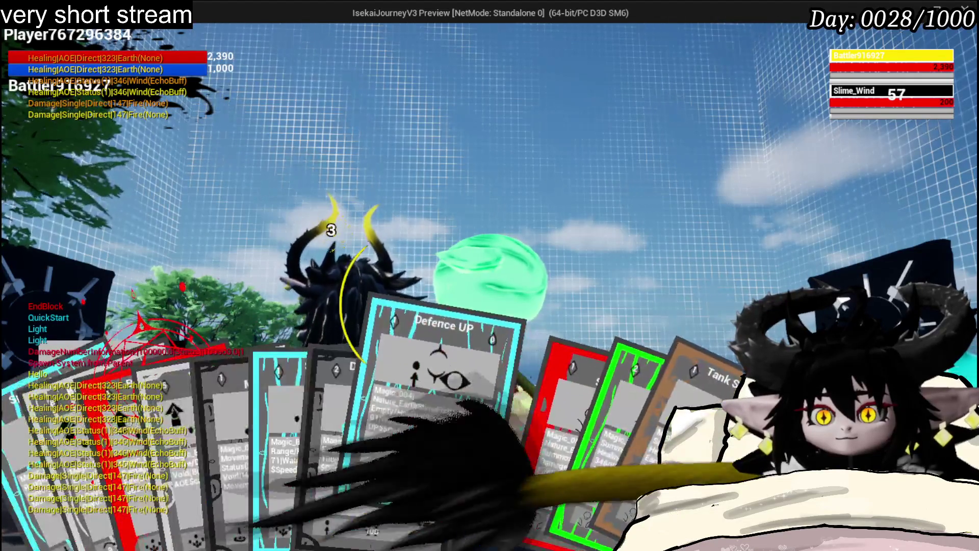
click(351, 421)
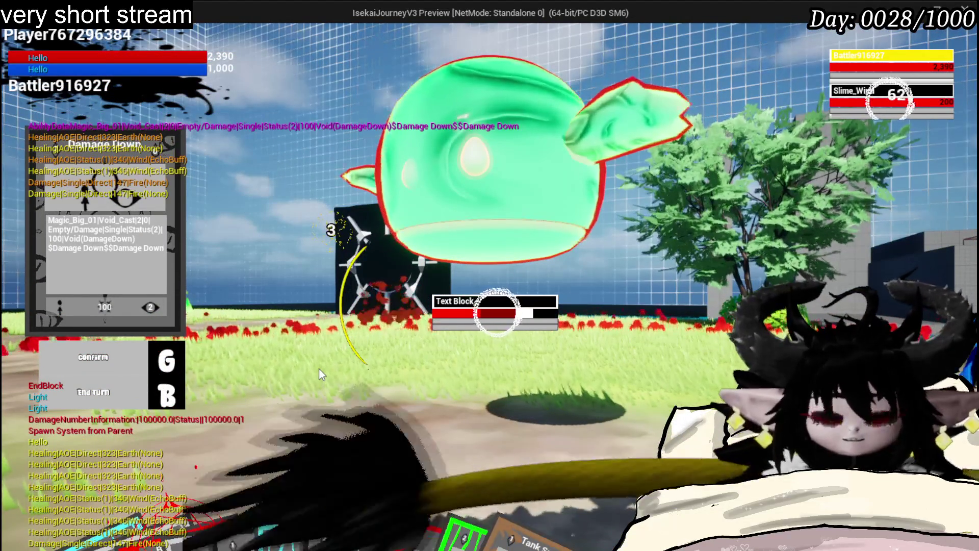
key(Escape)
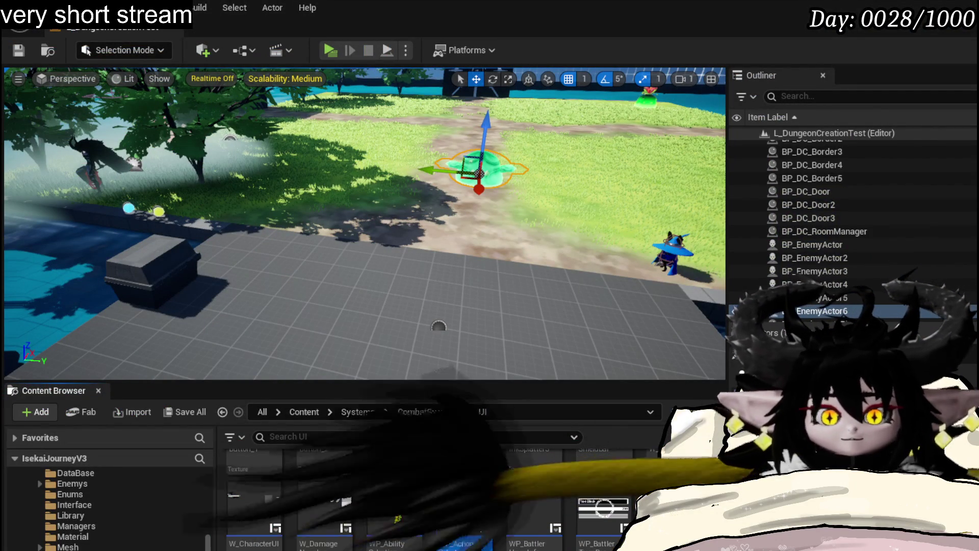
key(alt+Tab)
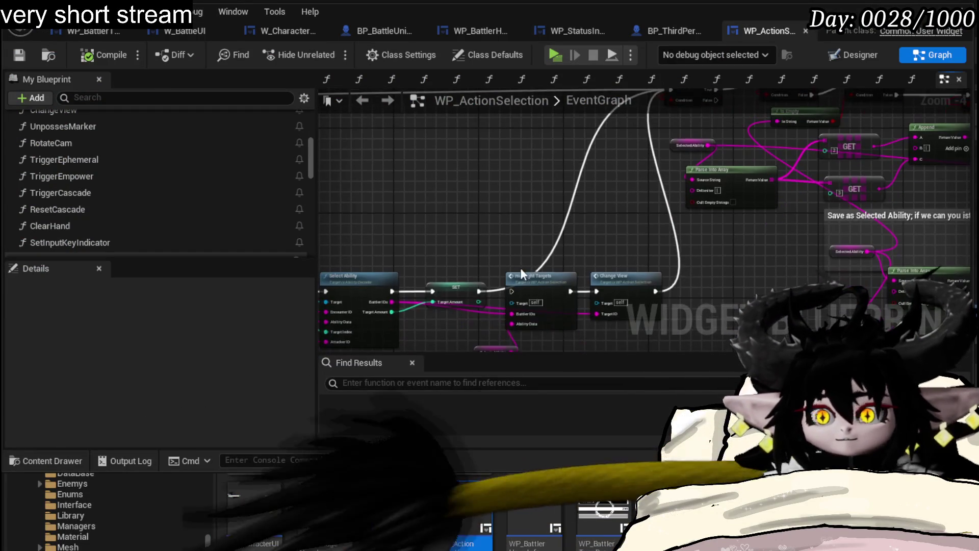
Step: Wire SET into Highlight Targets, break AbilityExecution's link to Confirm Ability Visual Sequence, and compile
drag(488, 291, 511, 291)
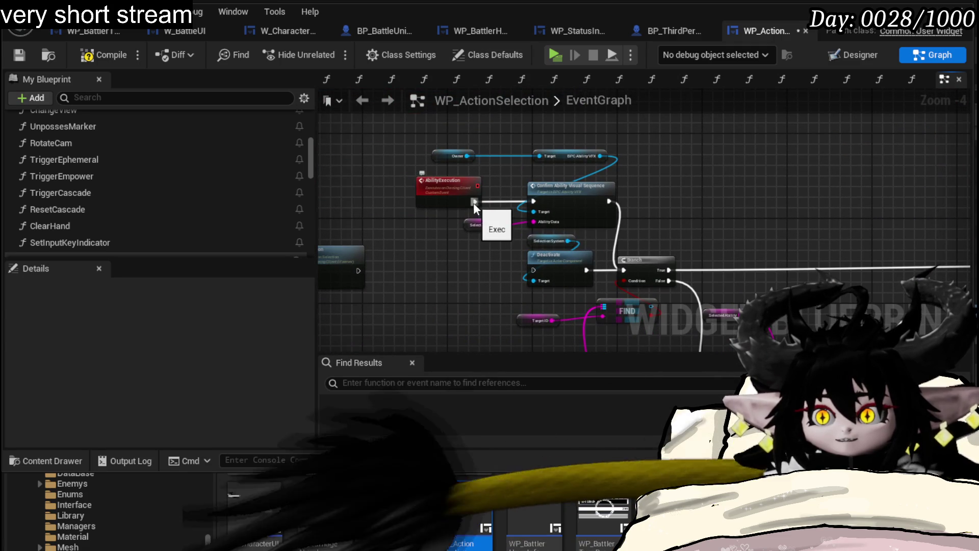
alt+click(474, 203)
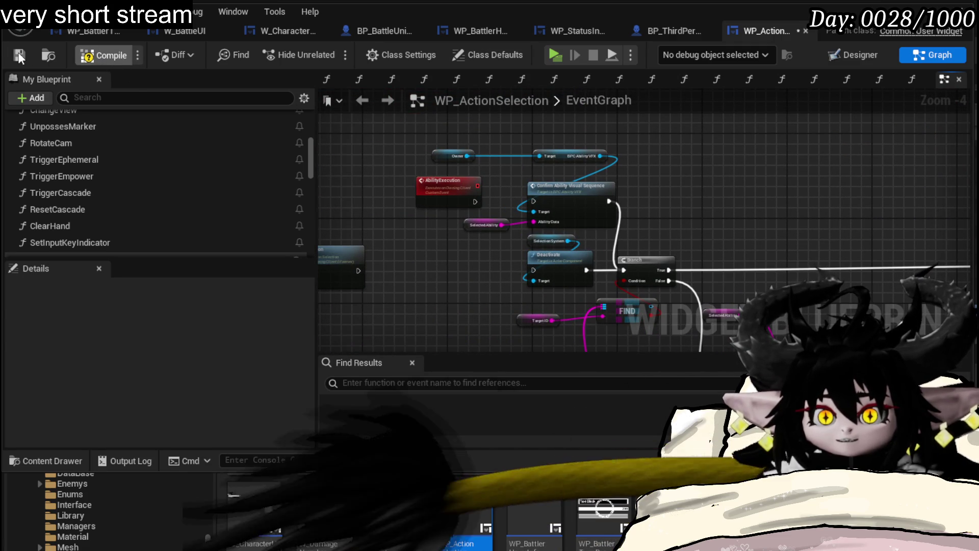
key(F7)
Step: Play-test choosing Damage Down, then reopen the WP_ActionSelection widget blueprint
key(alt+Tab)
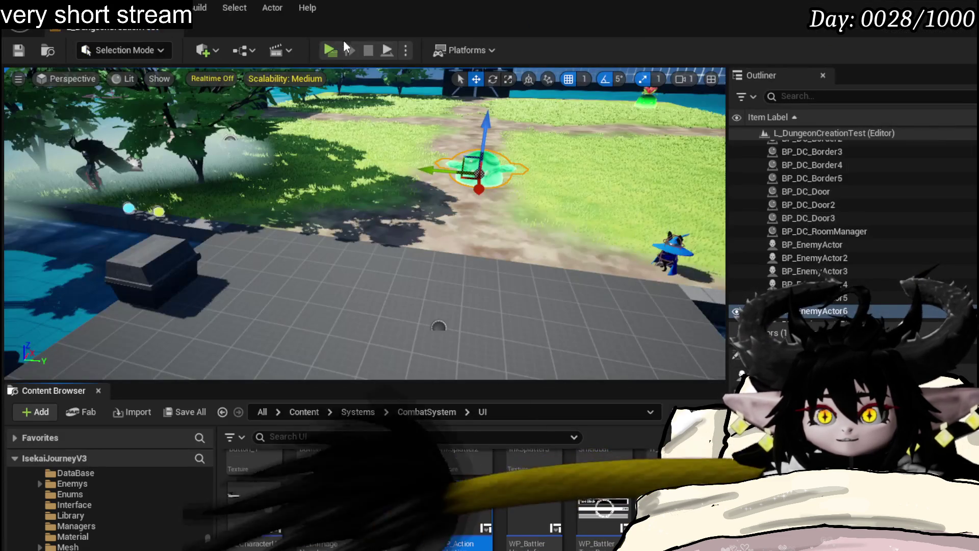
key(alt+p)
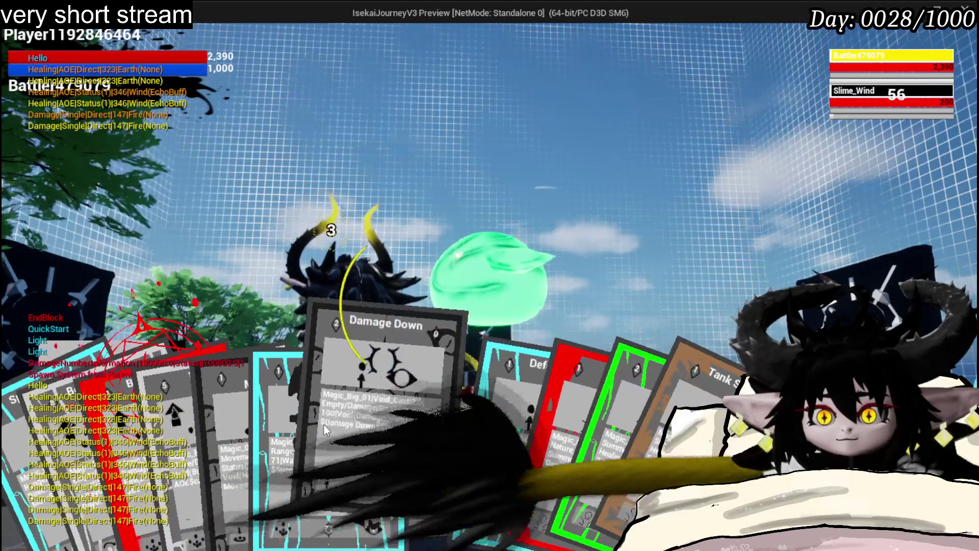
click(358, 427)
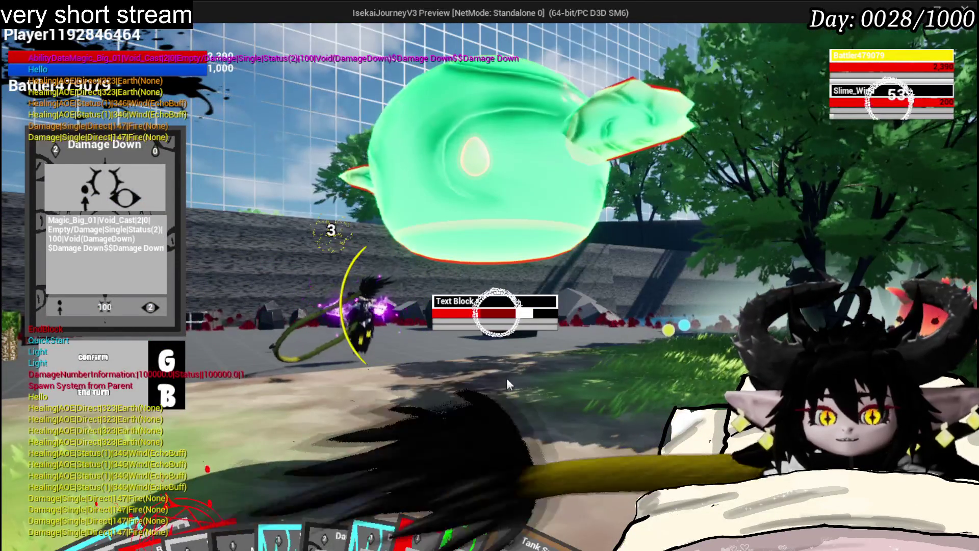
key(Escape)
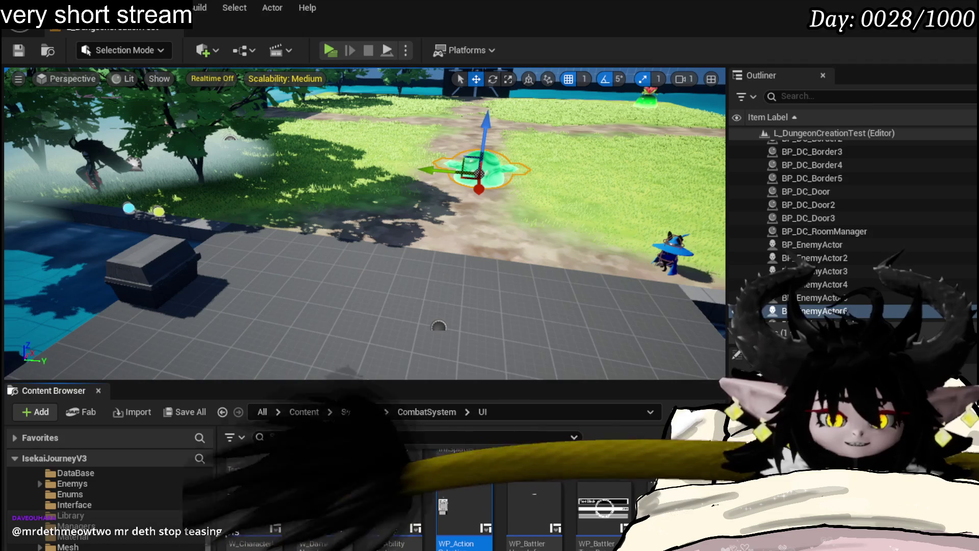
double_click(465, 505)
Step: Reconnect AbilityExecution to Confirm Ability Visual Sequence and save WP_ActionSelection
scroll(498, 194, up, 3)
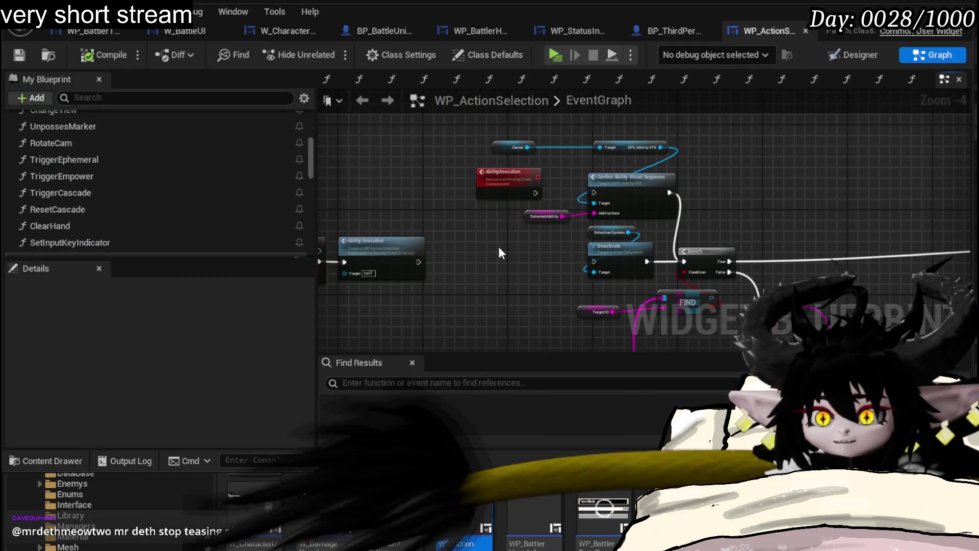
drag(558, 209, 560, 211)
scroll(518, 162, down, 3)
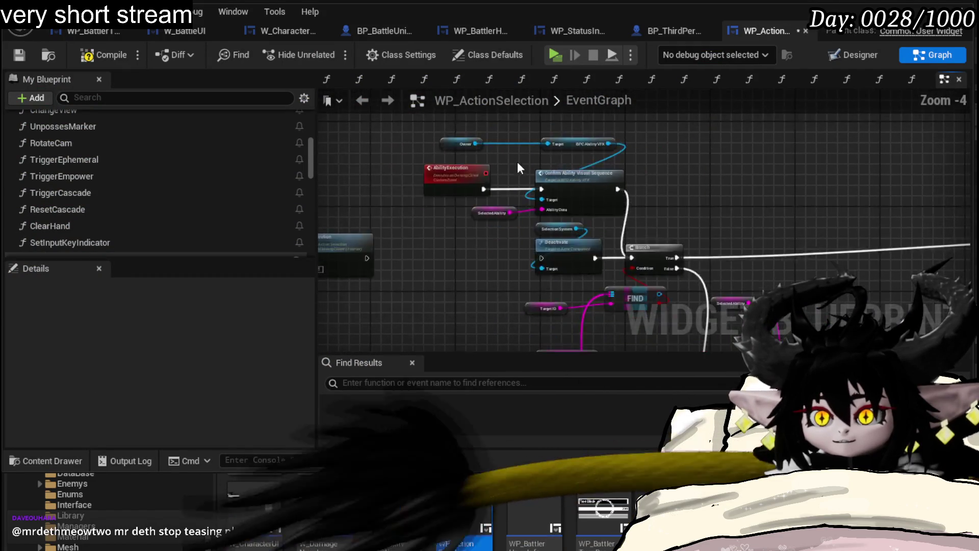
scroll(437, 271, up, 1)
mouse_move(438, 273)
mouse_down()
mouse_move(659, 185)
mouse_move(765, 227)
mouse_move(640, 205)
mouse_up()
scroll(561, 230, down, 1)
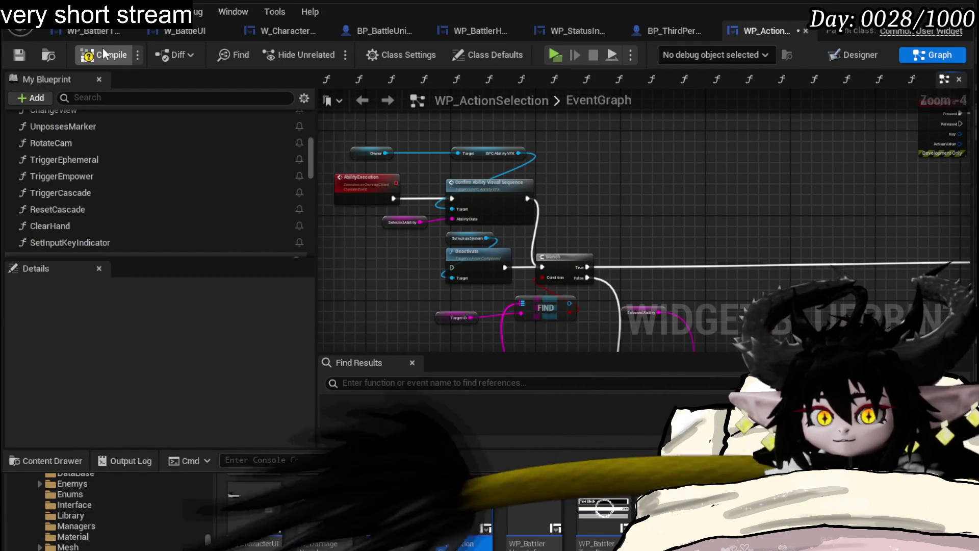
click(19, 55)
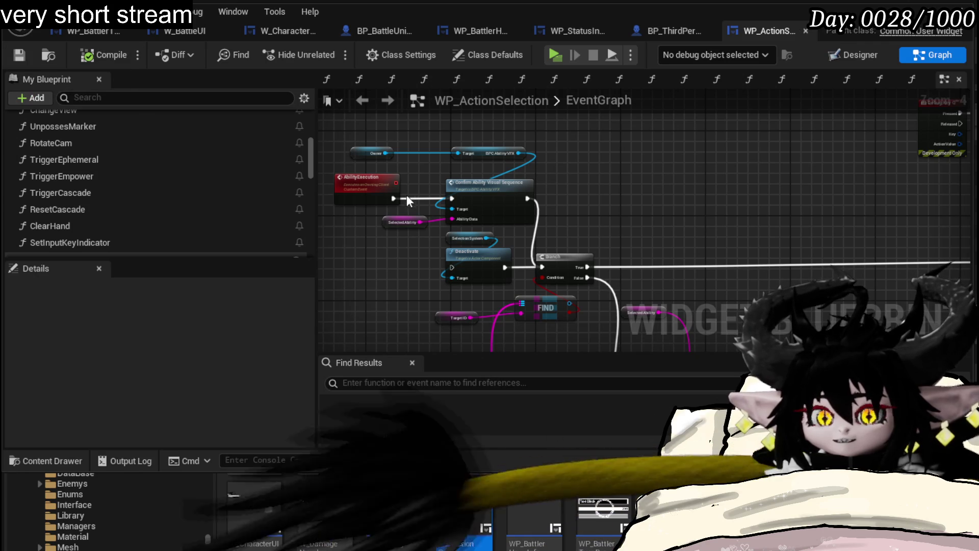
Step: Break IA_Ability_Confirm's Started link to Ability Execution, save, and return to the level editor
drag(337, 210, 725, 182)
scroll(697, 187, up, 3)
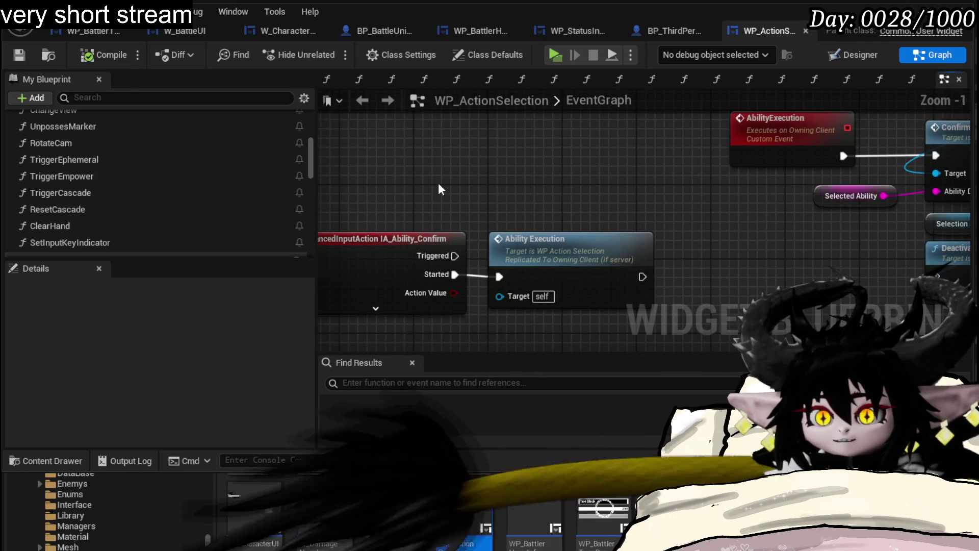
drag(494, 329, 528, 302)
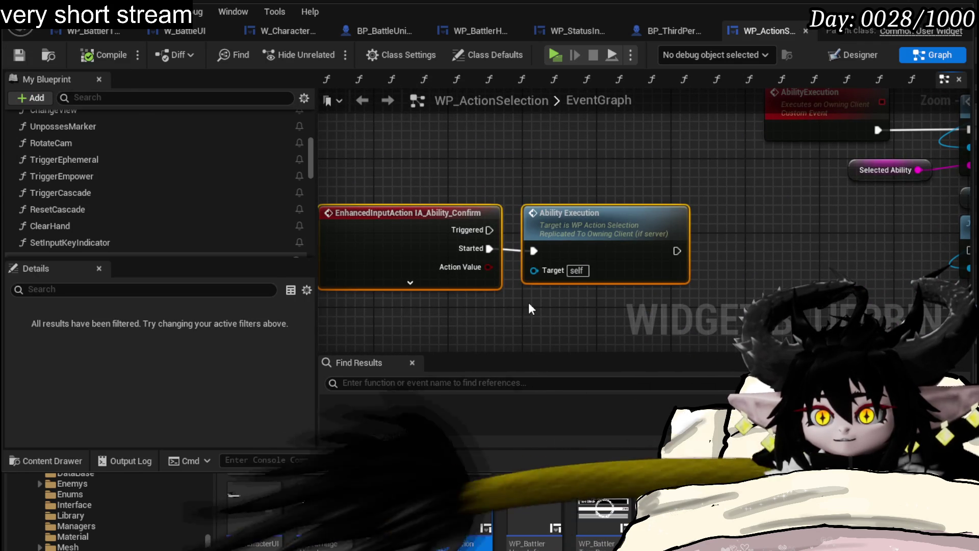
click(528, 302)
alt+click(487, 249)
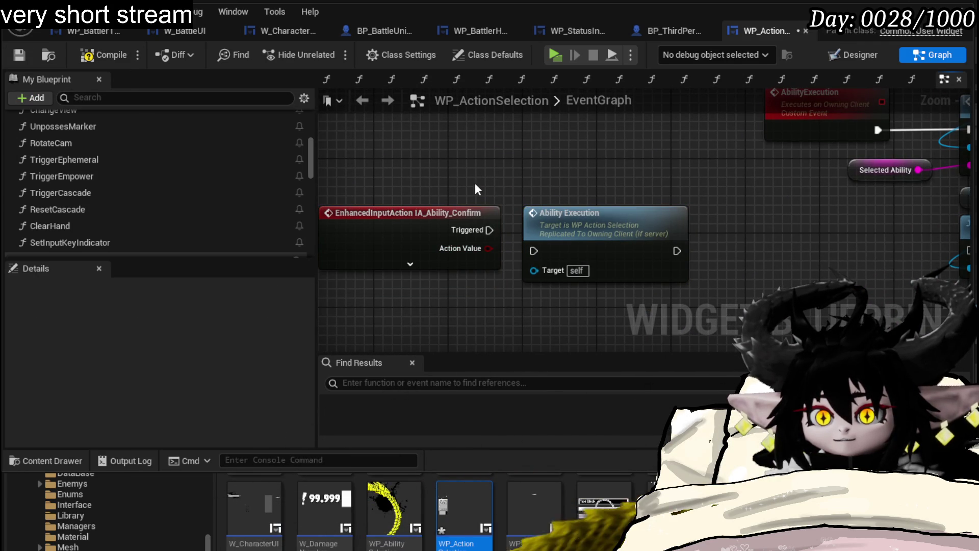
click(19, 56)
click(102, 28)
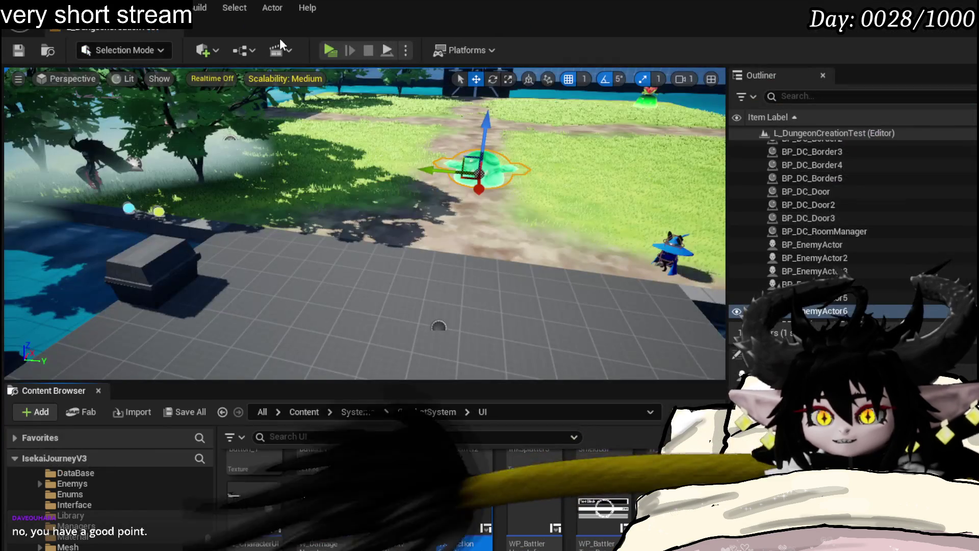
Step: Play-test a battle started with X, play the Damage Down card, and stop
click(321, 46)
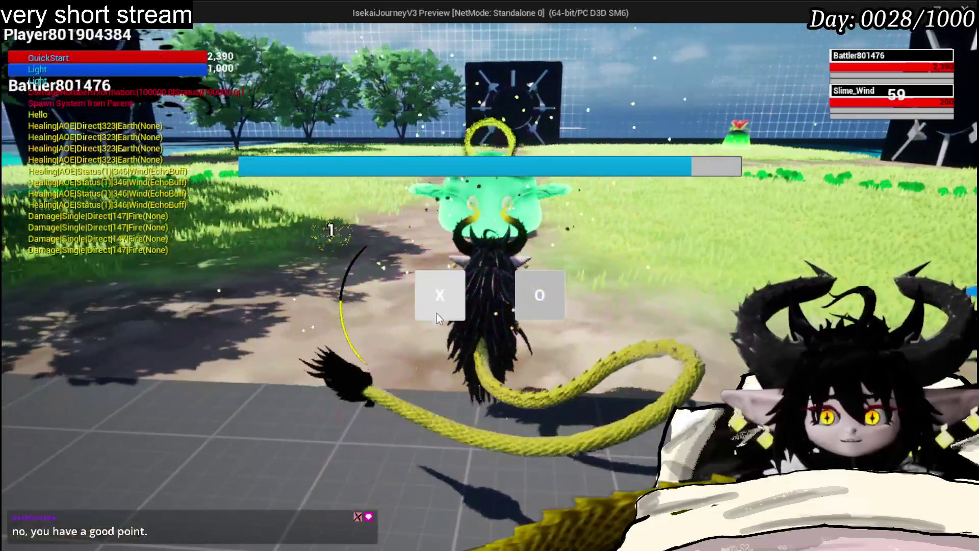
click(439, 295)
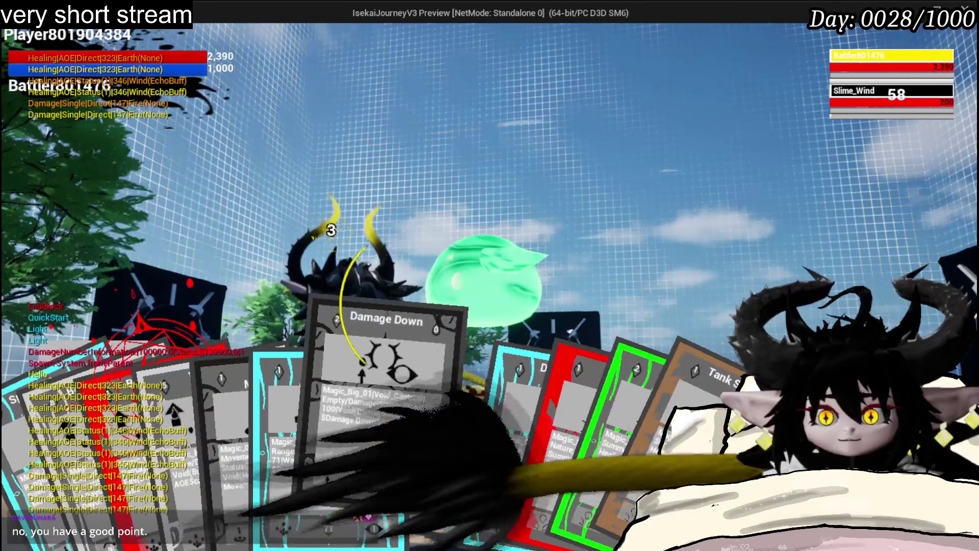
click(396, 433)
key(Escape)
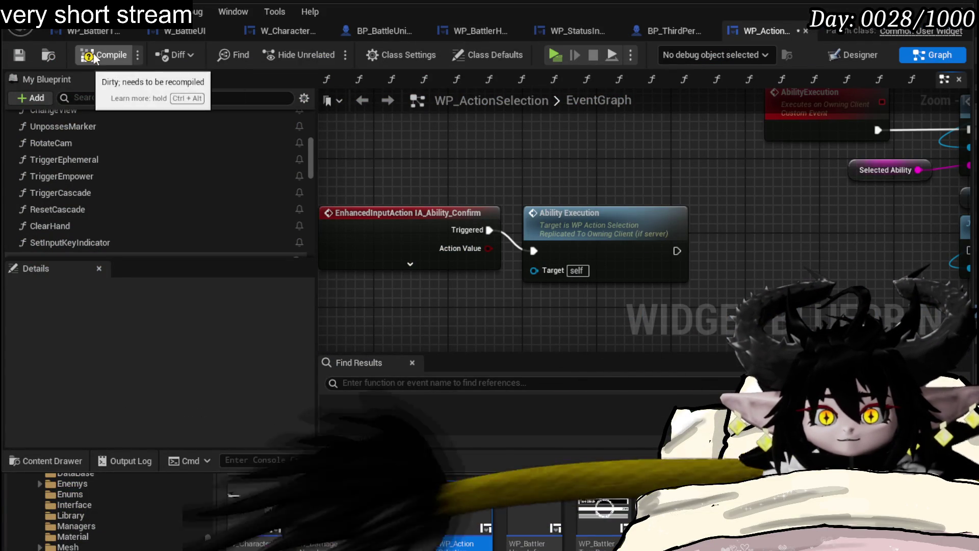
Step: Save WP_ActionSelection and open the SelectAbilityFromCard function graph
click(19, 55)
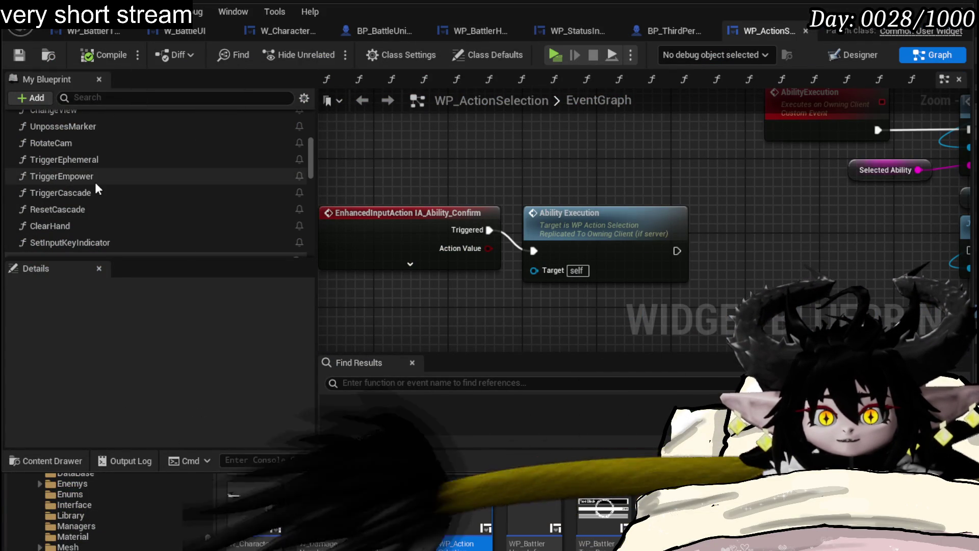
scroll(96, 182, up, 4)
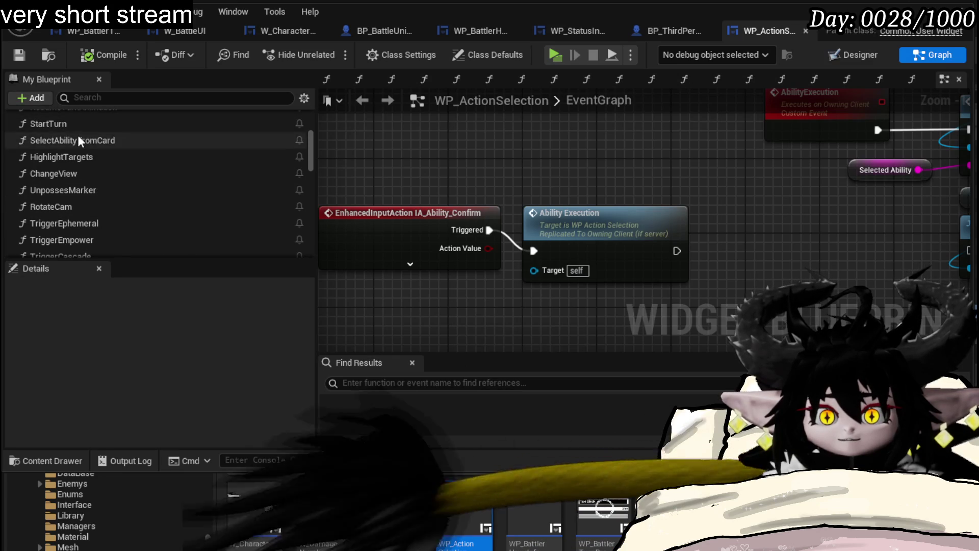
double_click(77, 138)
Step: Inspect SelectAbilityFromCard from Select Ability Visual Sequence through SET, Highlight Targets and Change View, then return to the level
drag(594, 260, 535, 270)
drag(684, 296, 675, 234)
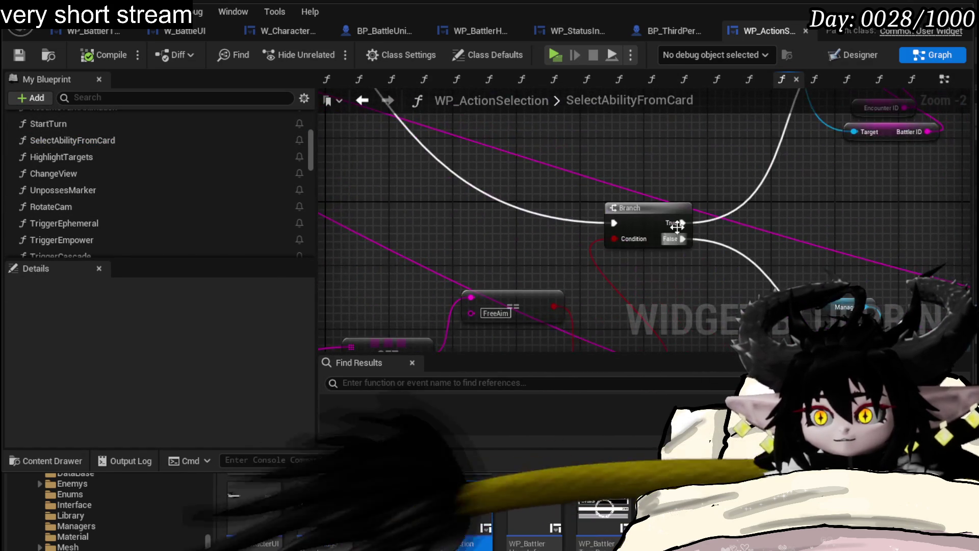
mouse_move(833, 243)
mouse_down()
mouse_move(558, 261)
mouse_move(623, 264)
mouse_move(671, 291)
mouse_move(766, 247)
mouse_move(762, 170)
mouse_up()
mouse_move(817, 265)
mouse_down()
mouse_move(679, 230)
mouse_move(436, 266)
mouse_move(679, 264)
mouse_up()
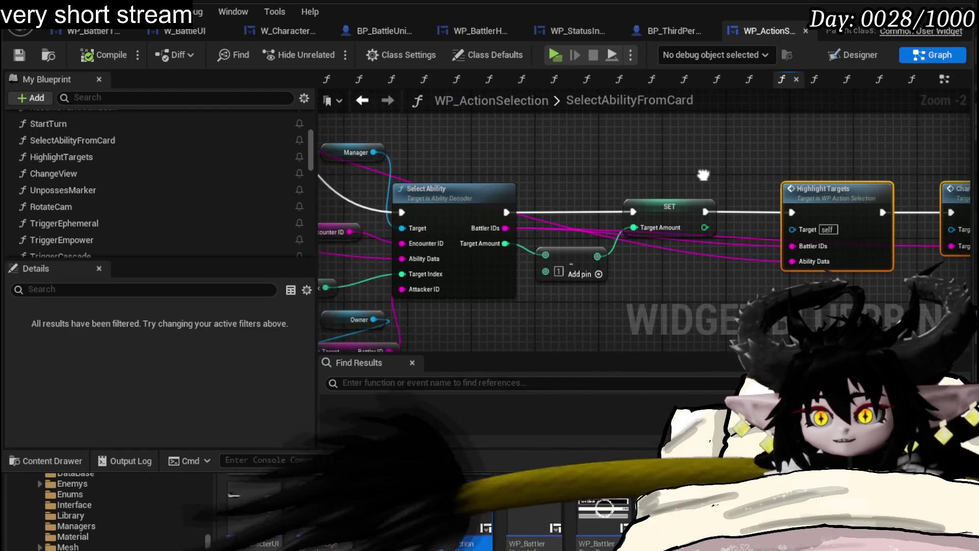
drag(653, 181, 579, 177)
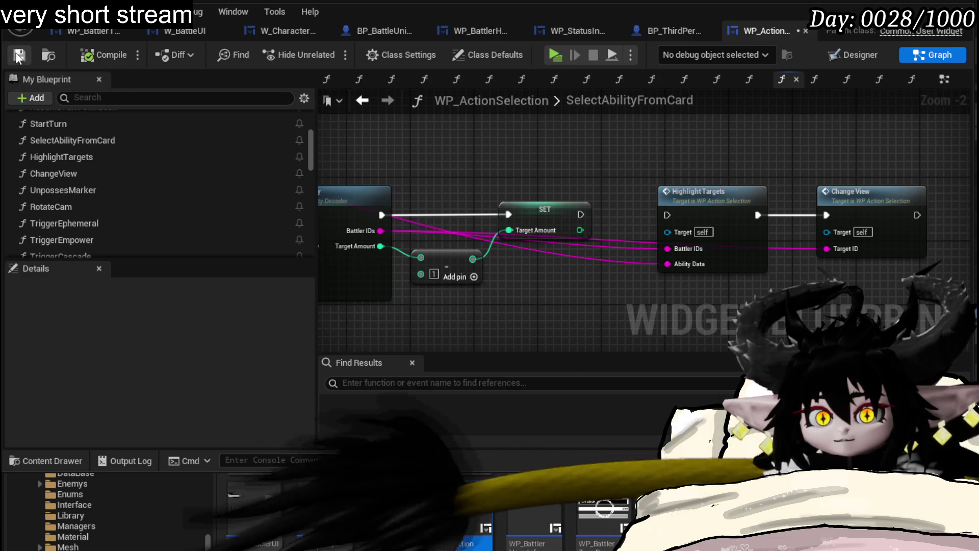
key(alt+Tab)
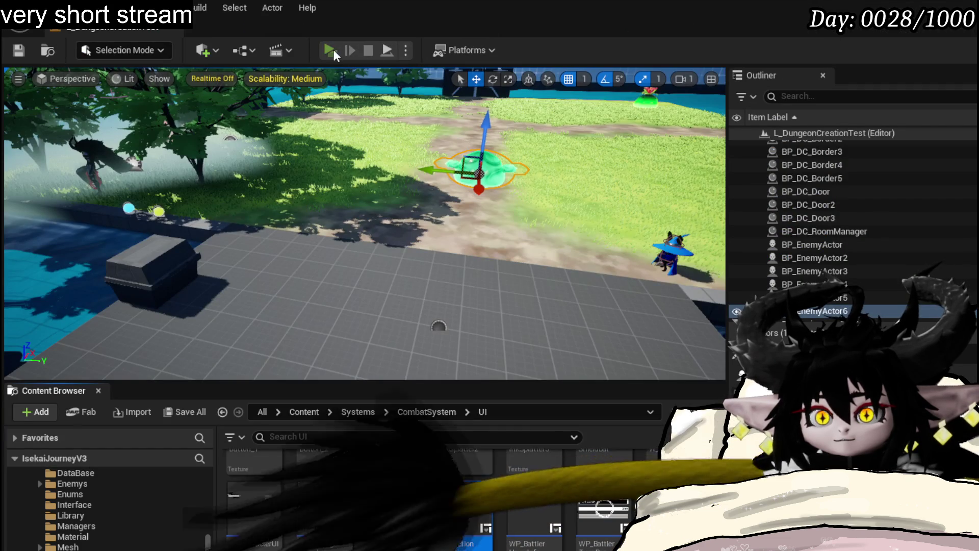
Step: Play-test casting Damage Down, switch its target to Slime_Wind with E, stop, and save all assets
click(334, 51)
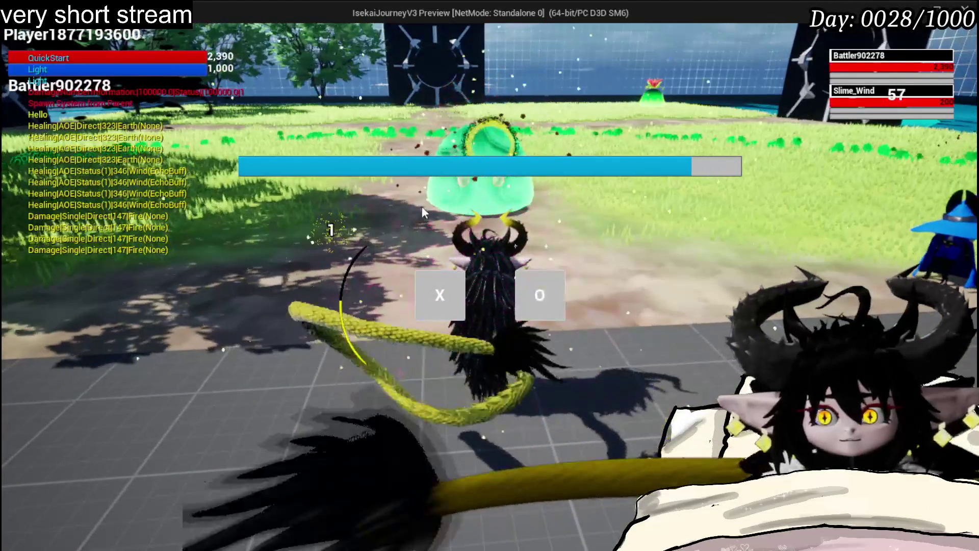
click(455, 297)
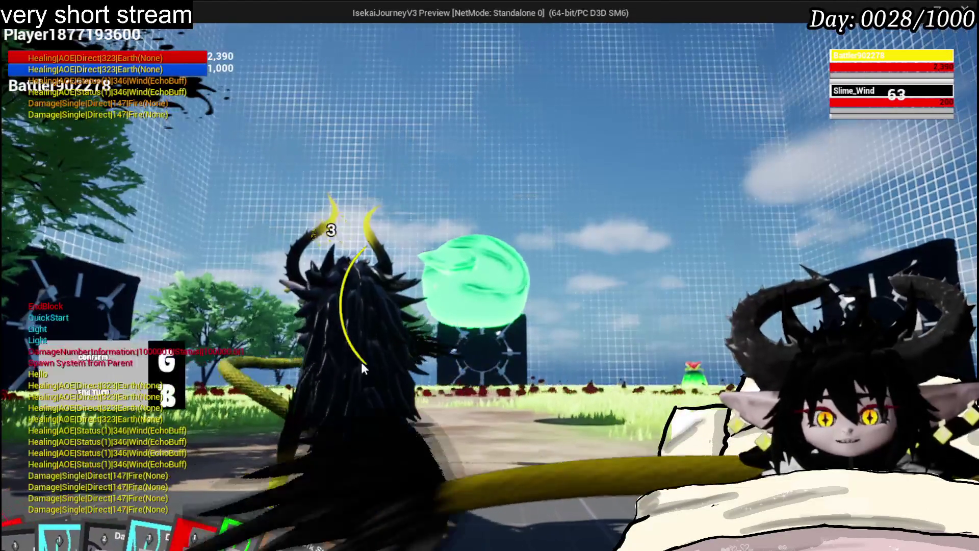
mouse_move(194, 492)
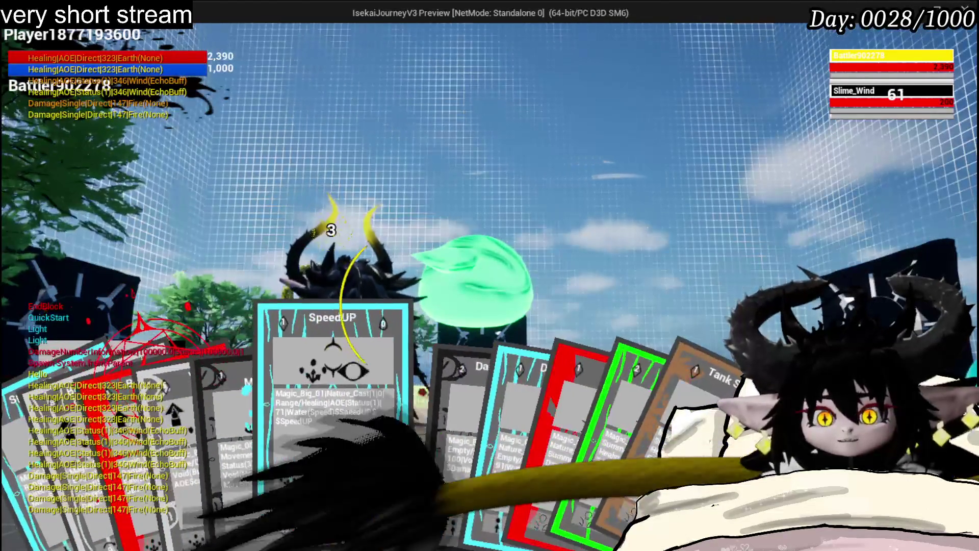
click(390, 424)
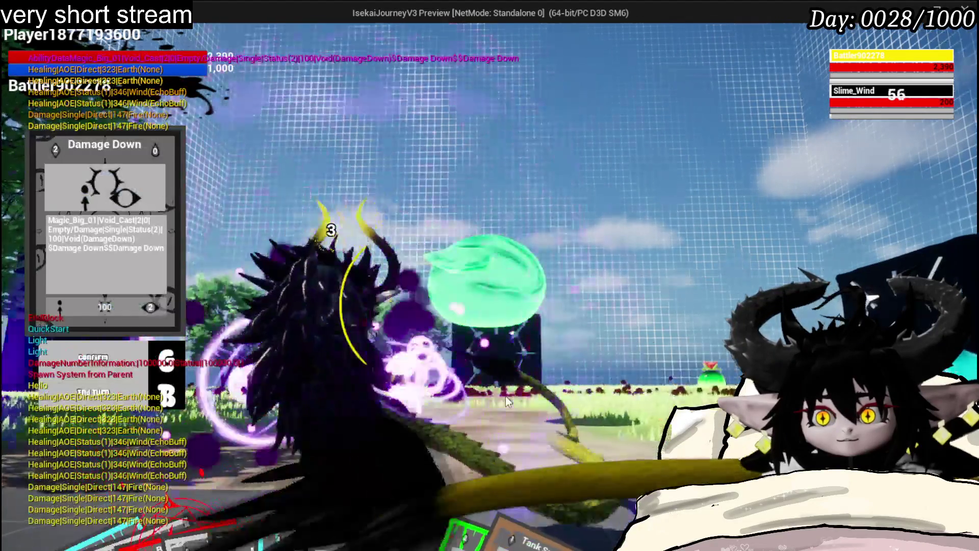
key(e)
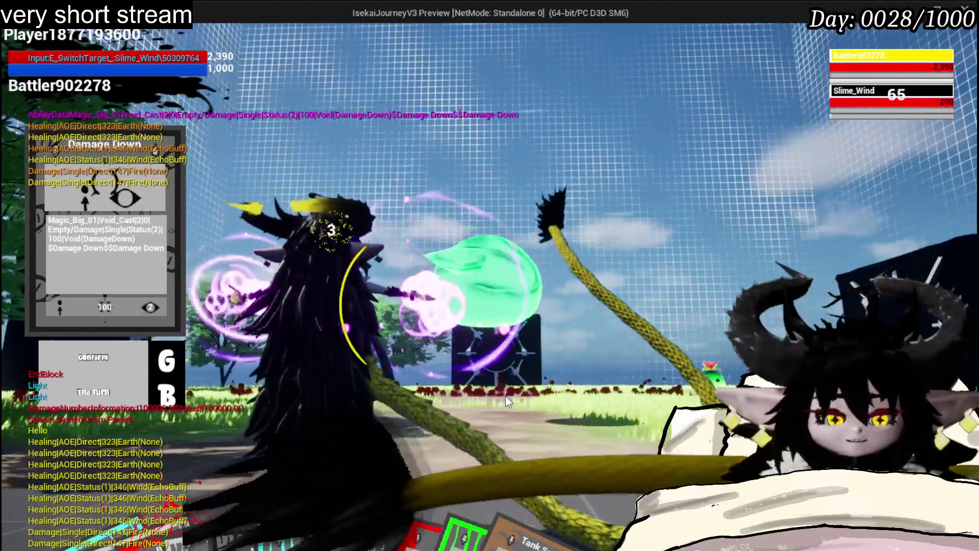
key(Escape)
click(11, 51)
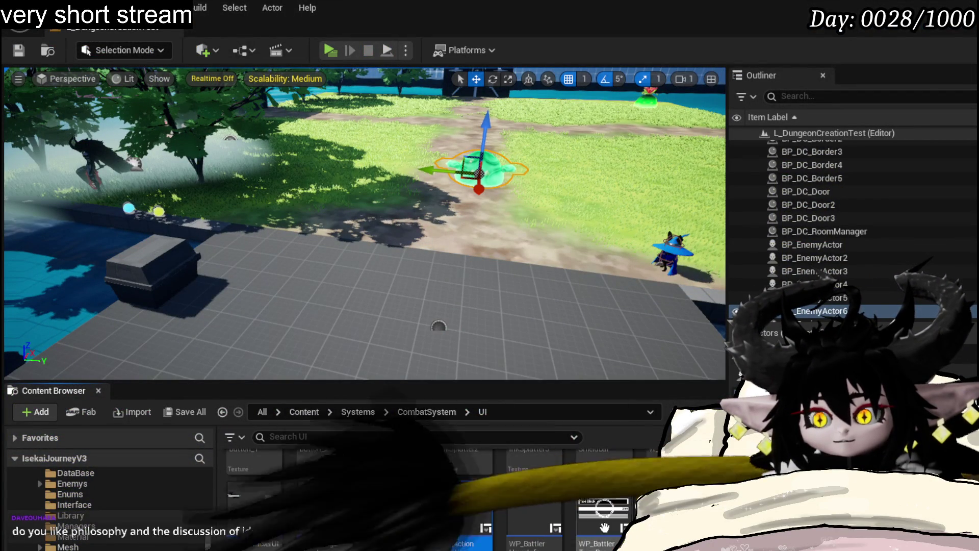
Step: Reopen WP_ActionSelection and connect SET's execution output to Highlight Targets
double_click(464, 505)
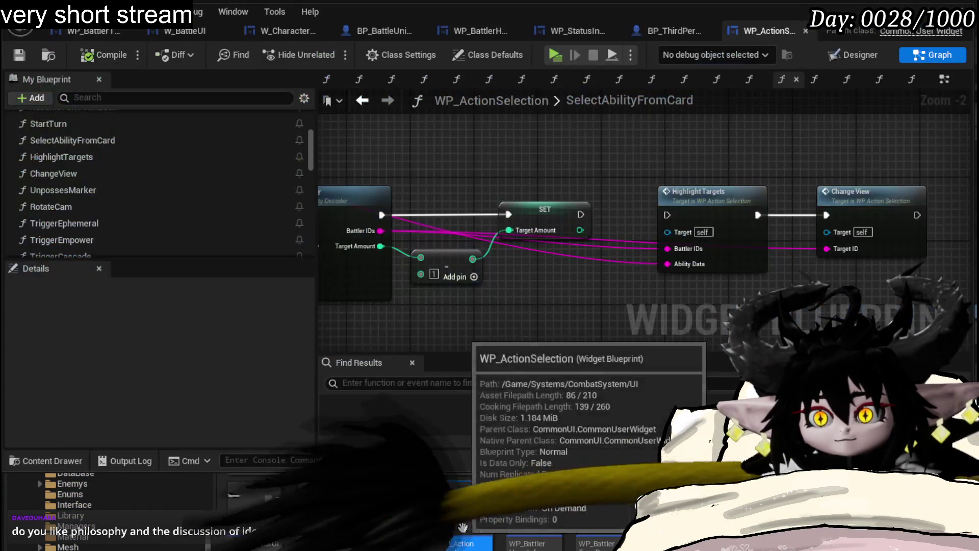
mouse_move(653, 220)
mouse_down()
mouse_move(666, 215)
mouse_move(619, 150)
mouse_move(595, 289)
mouse_move(572, 284)
mouse_up()
click(634, 199)
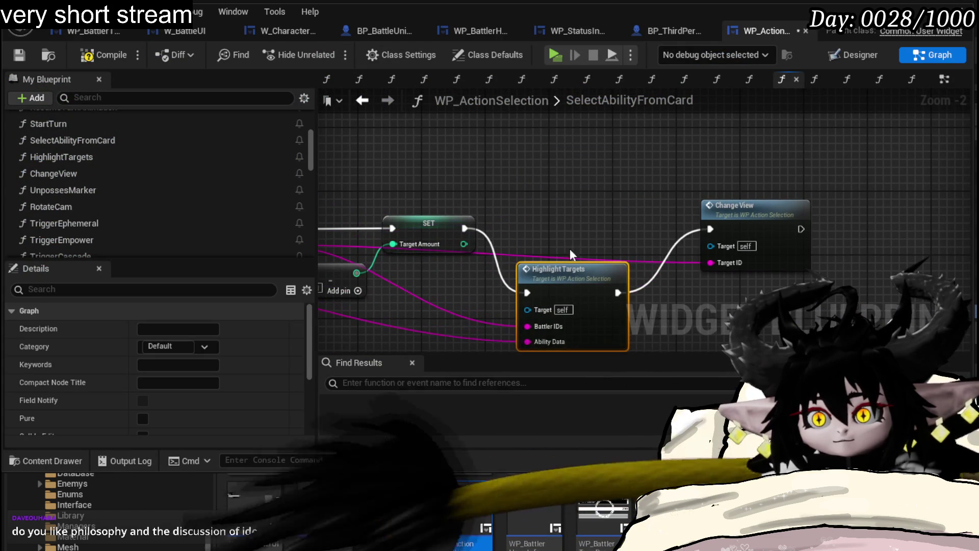
click(641, 224)
drag(641, 223, 632, 189)
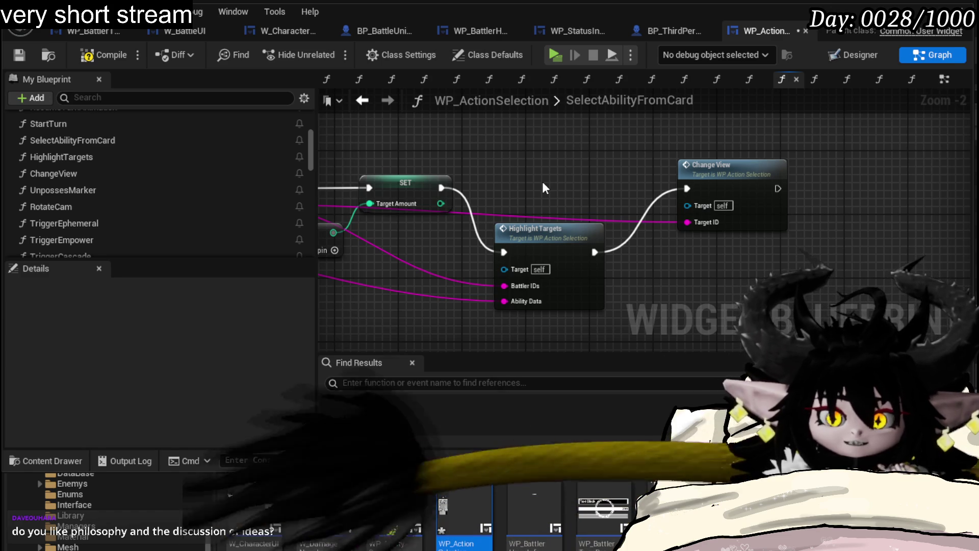
drag(521, 184, 565, 162)
Step: Open the HighlightTargets function and select its Create Target Visual node after For Each Loop
click(555, 227)
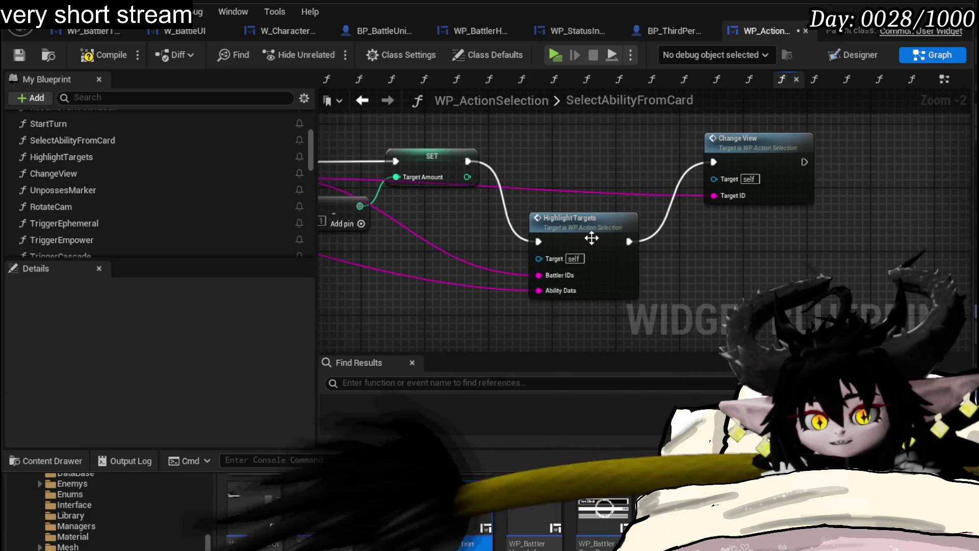
double_click(586, 231)
mouse_move(587, 217)
mouse_down()
mouse_move(432, 172)
mouse_move(436, 182)
mouse_up()
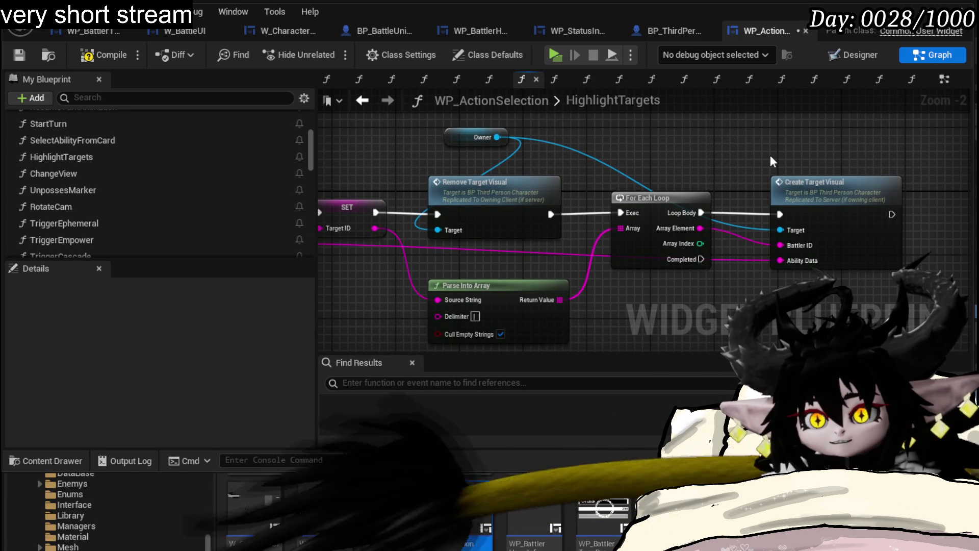
click(827, 182)
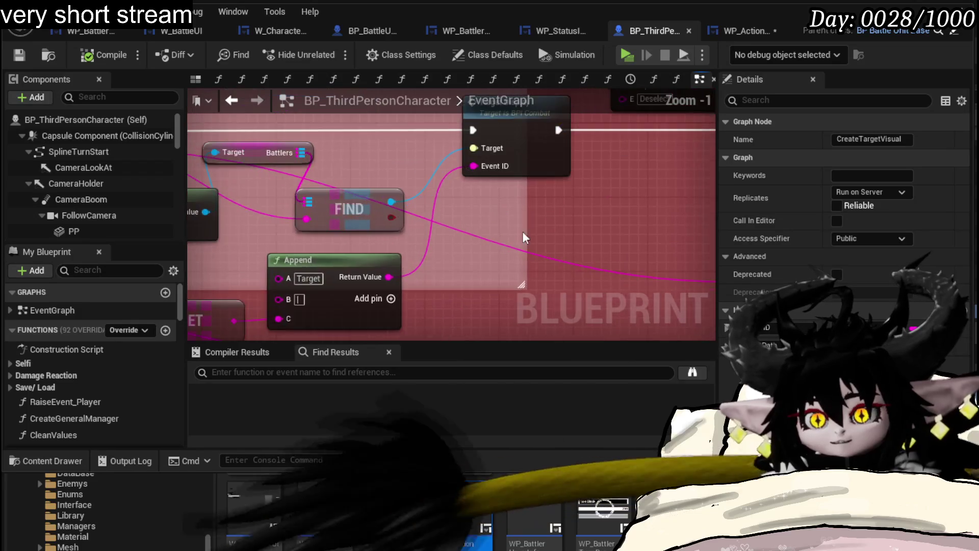
Step: Examine the CreateTargetVisual event's Set Target Display Information nodes, then go back to HighlightTargets
scroll(440, 235, down, 2)
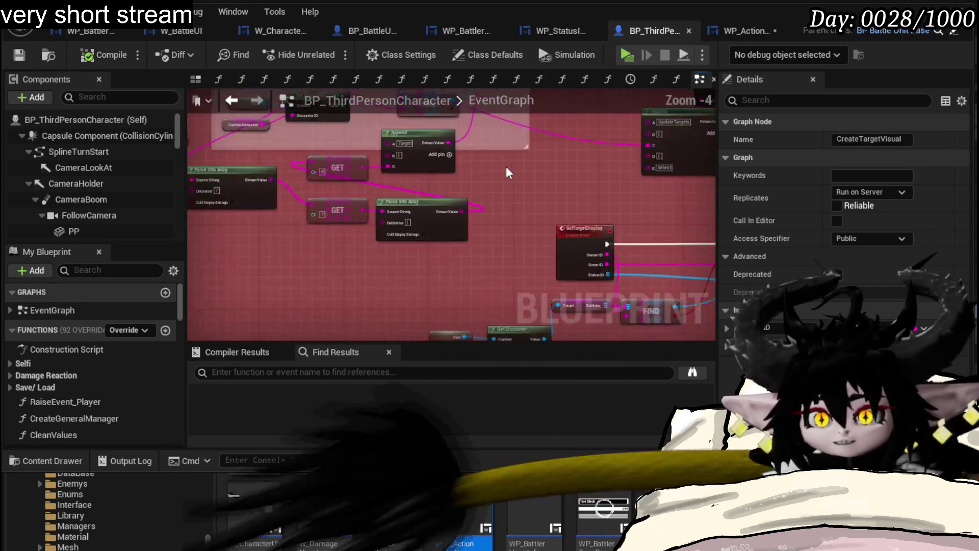
scroll(607, 280, down, 2)
scroll(472, 239, up, 3)
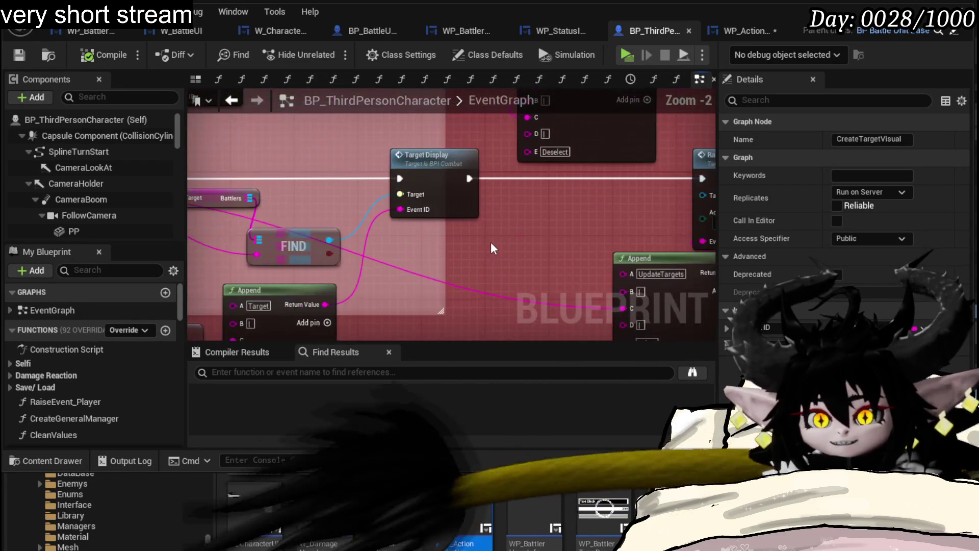
mouse_move(492, 247)
mouse_down()
mouse_move(315, 125)
mouse_move(350, 235)
mouse_move(522, 252)
mouse_move(548, 244)
mouse_up()
scroll(316, 126, down, 1)
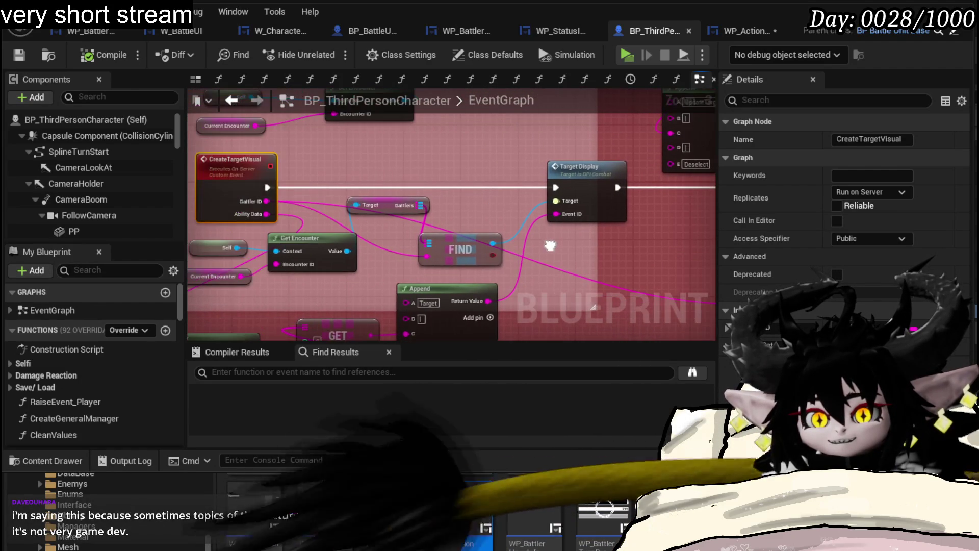
click(749, 29)
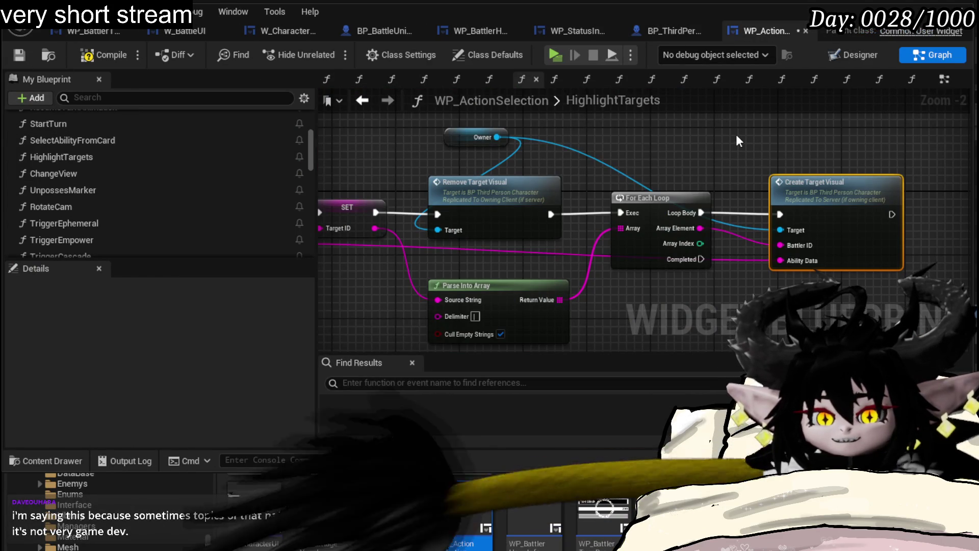
Step: Compile and save the WP_ActionSelection widget blueprint
mouse_move(736, 134)
mouse_down()
mouse_move(666, 108)
mouse_move(710, 122)
mouse_up()
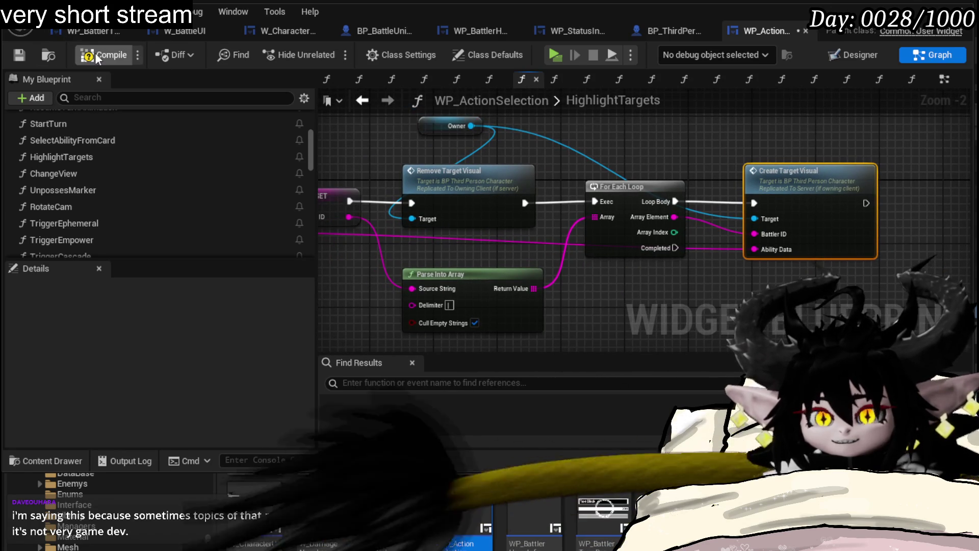
click(16, 55)
drag(636, 127, 628, 137)
scroll(760, 145, down, 2)
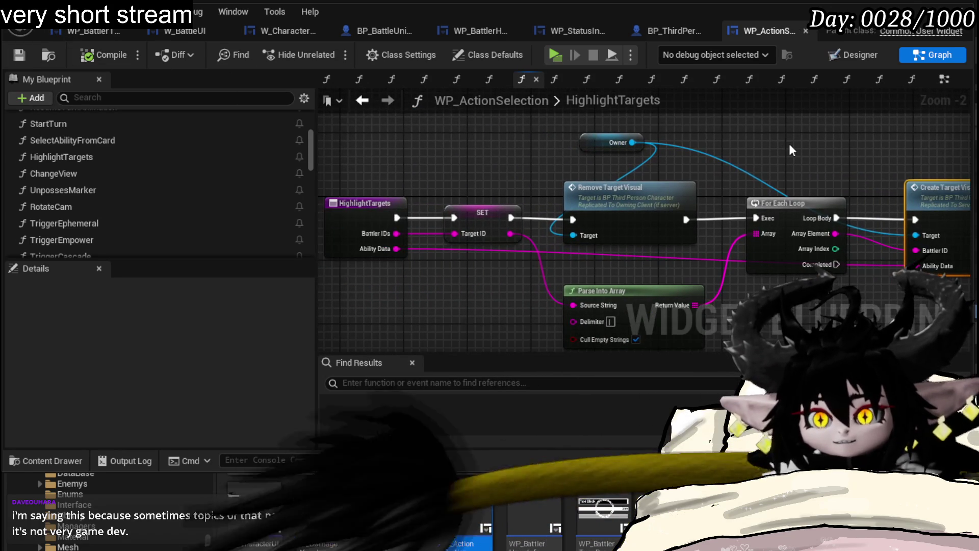
drag(784, 142, 730, 138)
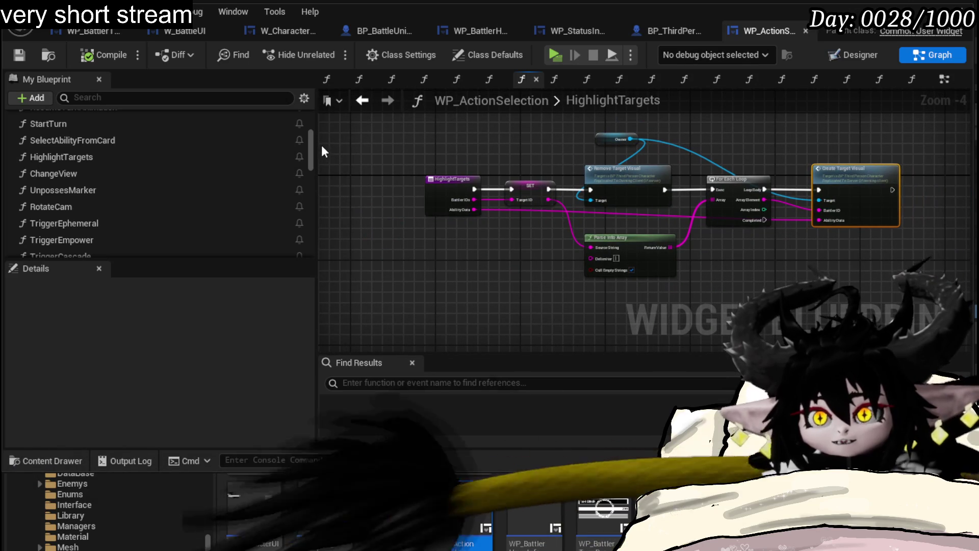
Step: Narrow the My Blueprint panel to widen the HighlightTargets graph, and move the Owner node down-left
drag(315, 142, 157, 133)
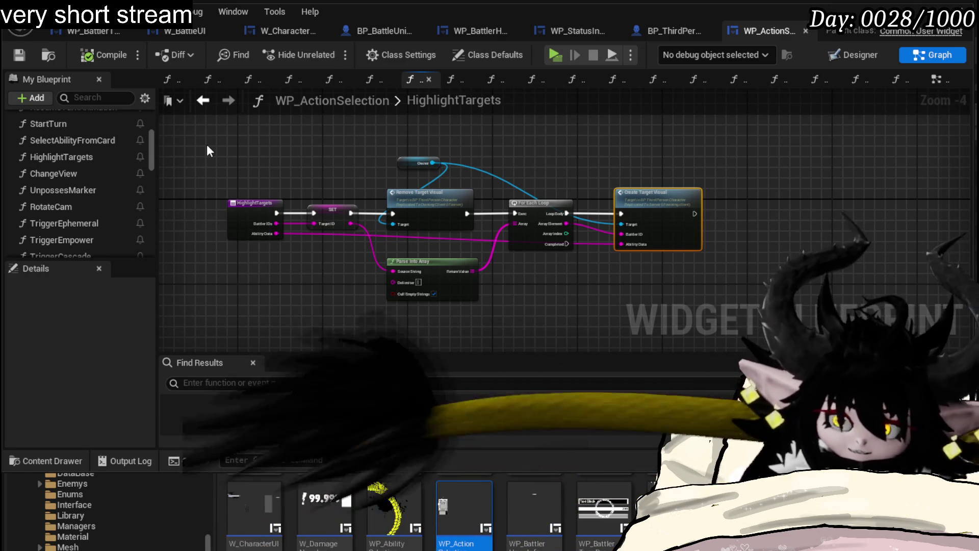
mouse_move(368, 183)
mouse_down()
mouse_move(390, 193)
mouse_move(310, 136)
mouse_move(339, 150)
mouse_up()
scroll(352, 159, up, 2)
scroll(311, 139, down, 1)
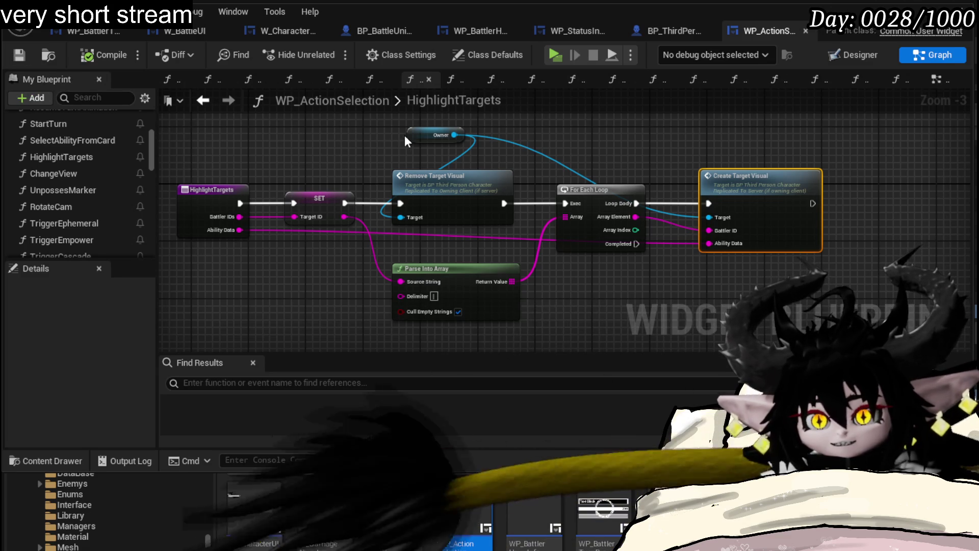
drag(403, 138, 396, 152)
click(338, 145)
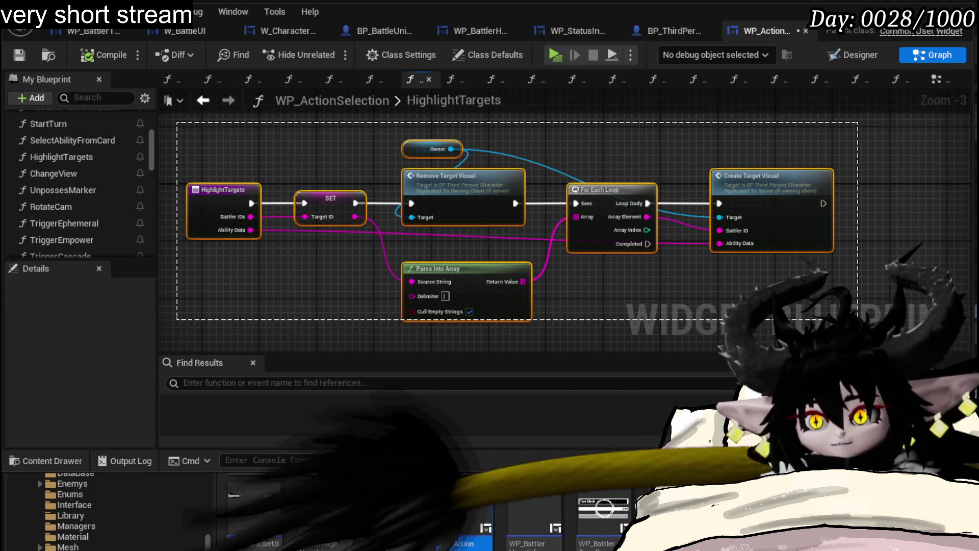
scroll(828, 311, down, 1)
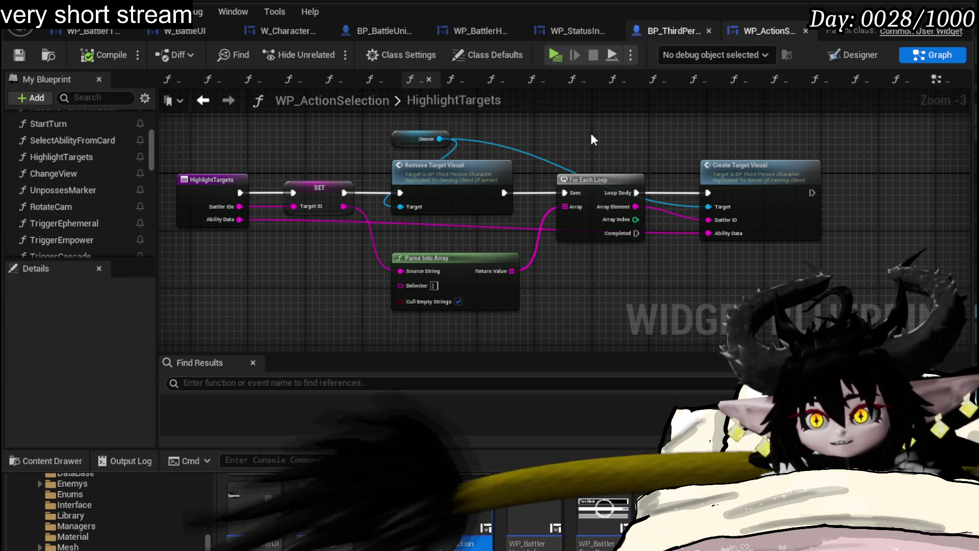
Step: Save the BP_ThirdPersonCharacter blueprint after checking its EventGraph near the Append node
drag(668, 31, 750, 30)
drag(449, 153, 204, 127)
click(433, 250)
scroll(433, 250, down, 2)
scroll(461, 170, up, 2)
drag(546, 224, 616, 266)
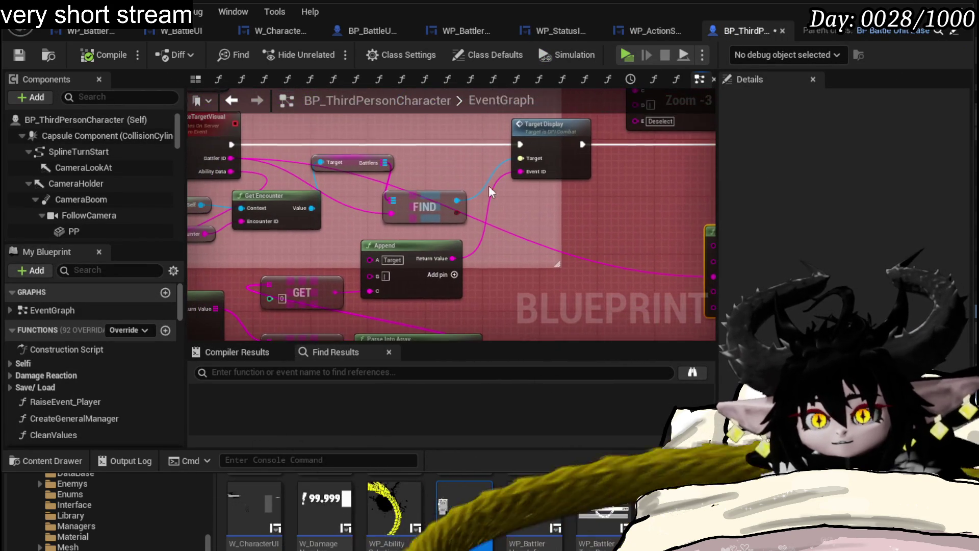
click(19, 54)
Step: Return to the HighlightTargets function and open the SelectAbilityFromCard function graph
click(656, 30)
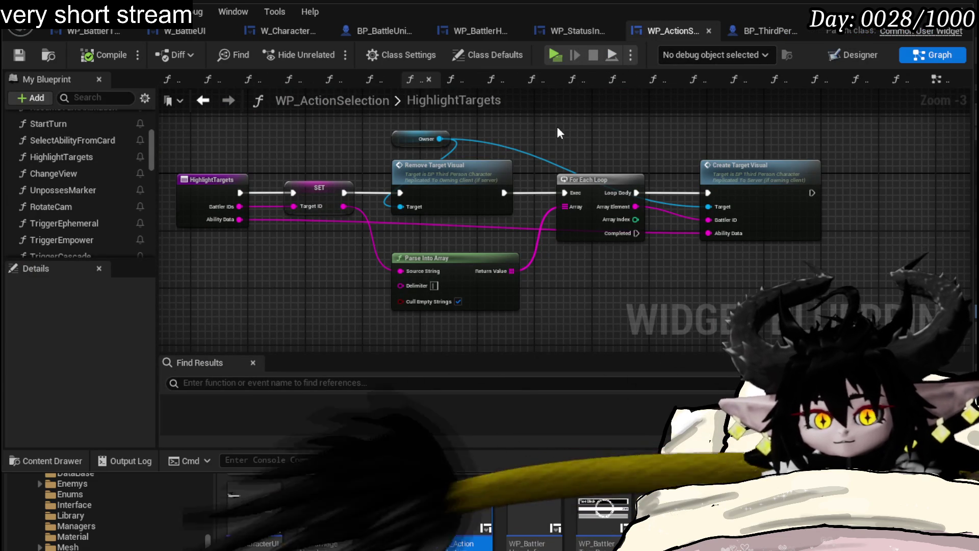
drag(558, 128, 617, 129)
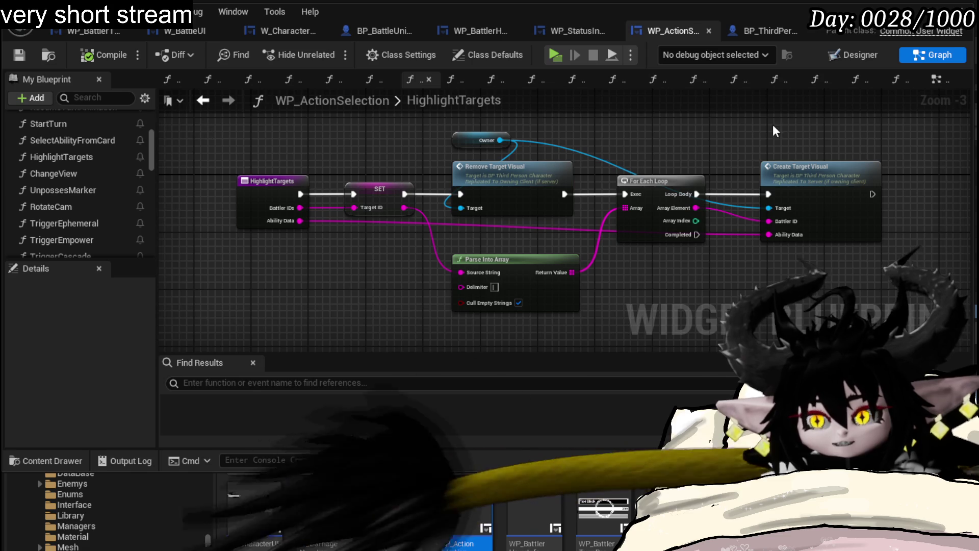
drag(731, 132, 725, 140)
scroll(88, 187, down, 3)
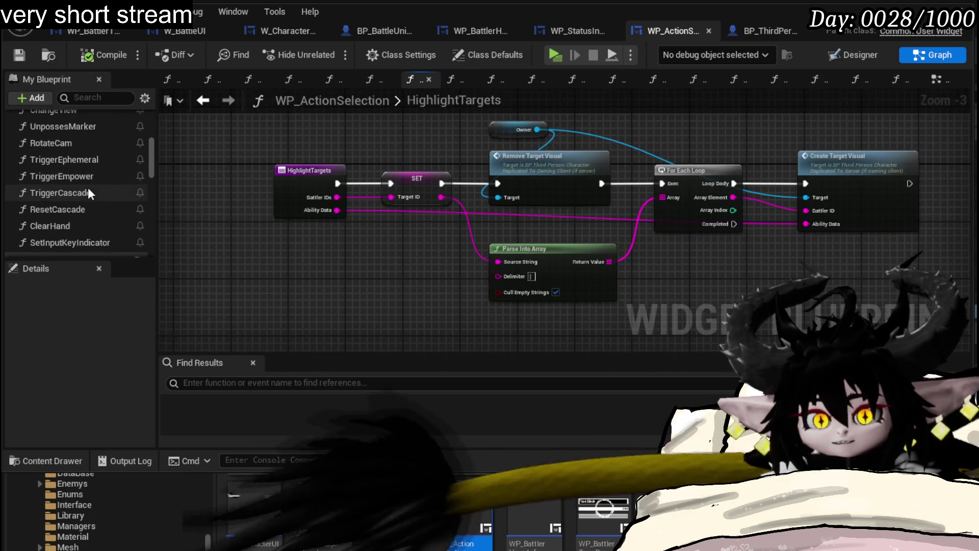
scroll(88, 185, up, 3)
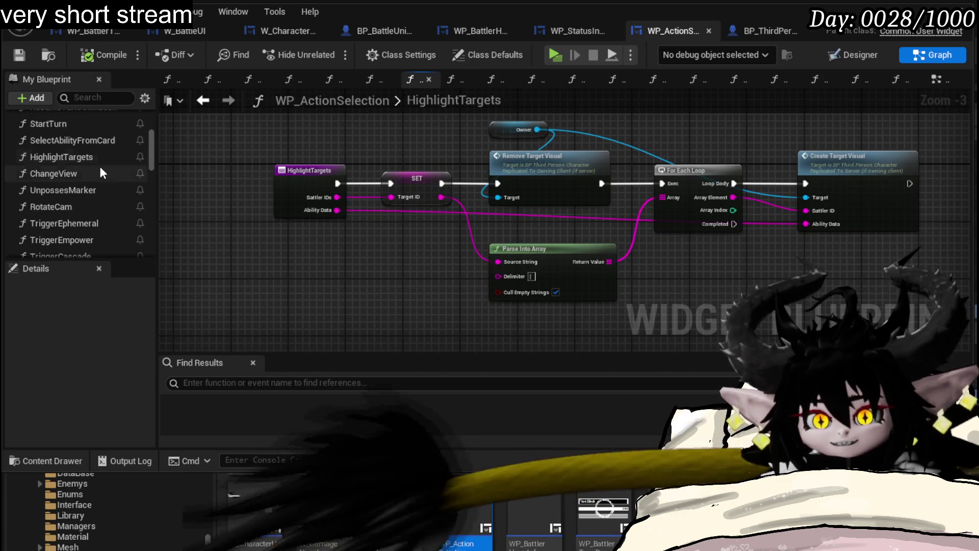
scroll(84, 162, up, 2)
scroll(60, 117, up, 5)
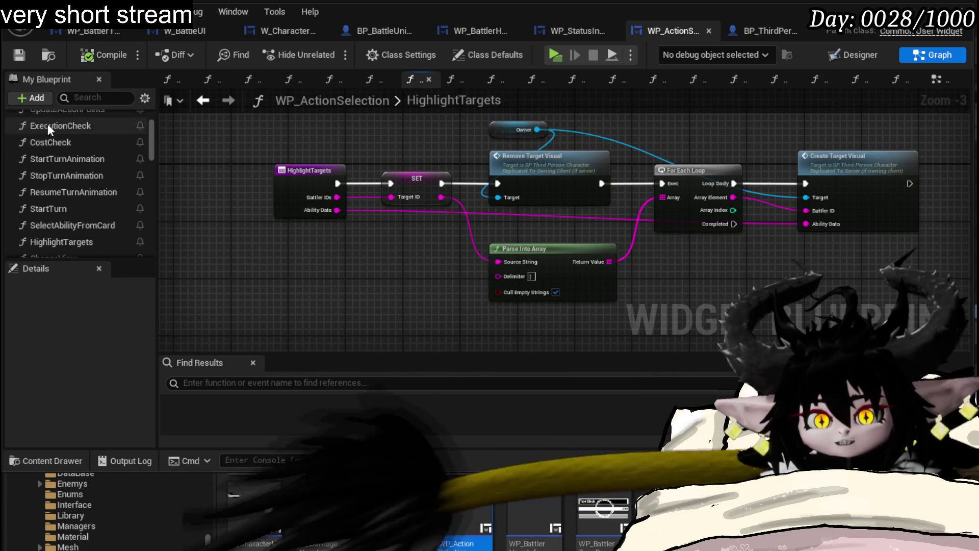
scroll(63, 140, down, 2)
scroll(68, 193, down, 2)
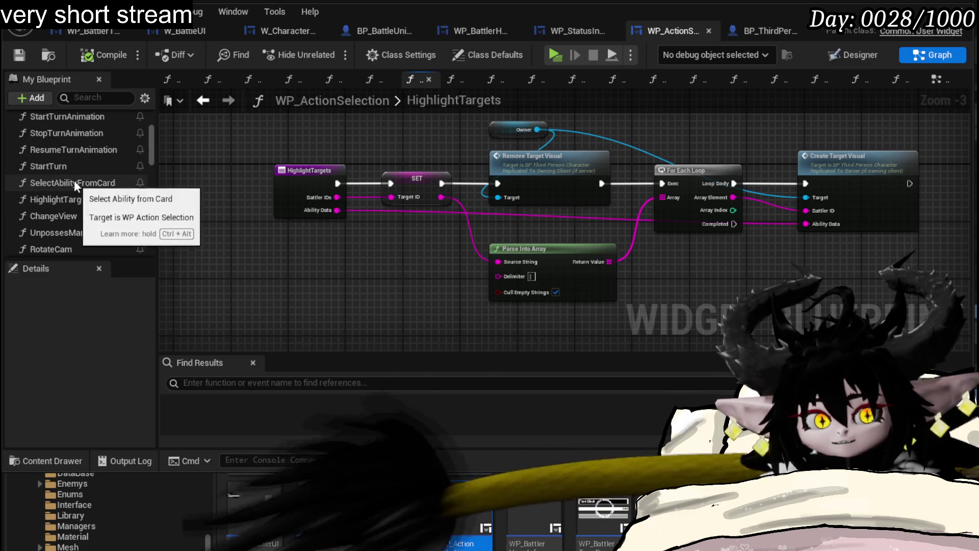
double_click(71, 182)
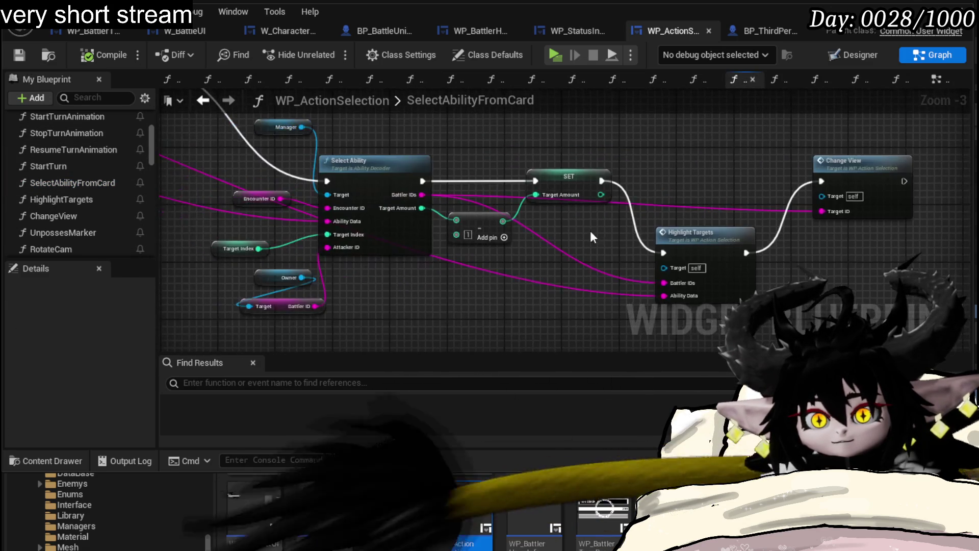
Step: Nudge the Highlight Targets and small math nodes, bringing the Select Ability node into view
drag(424, 178, 362, 261)
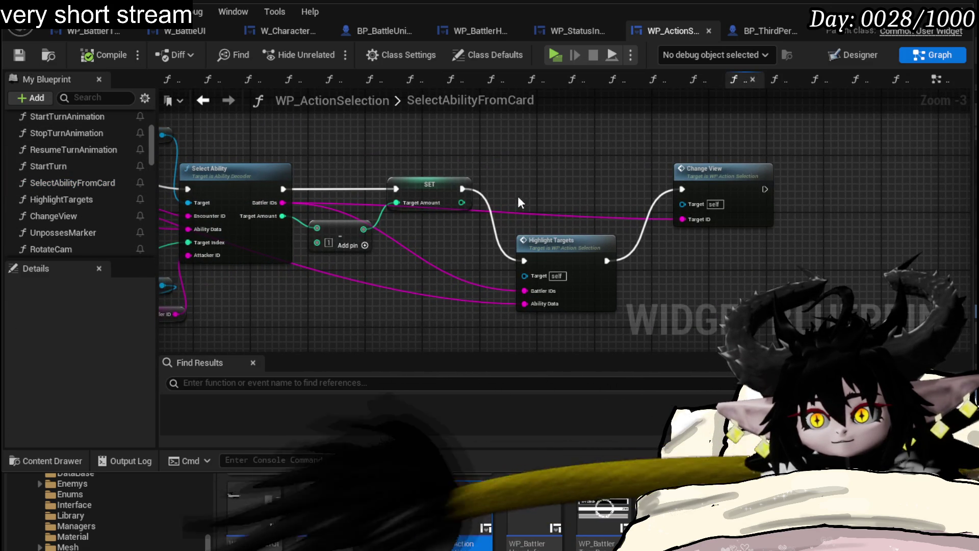
mouse_move(564, 242)
mouse_down()
mouse_move(579, 257)
mouse_move(580, 234)
mouse_up()
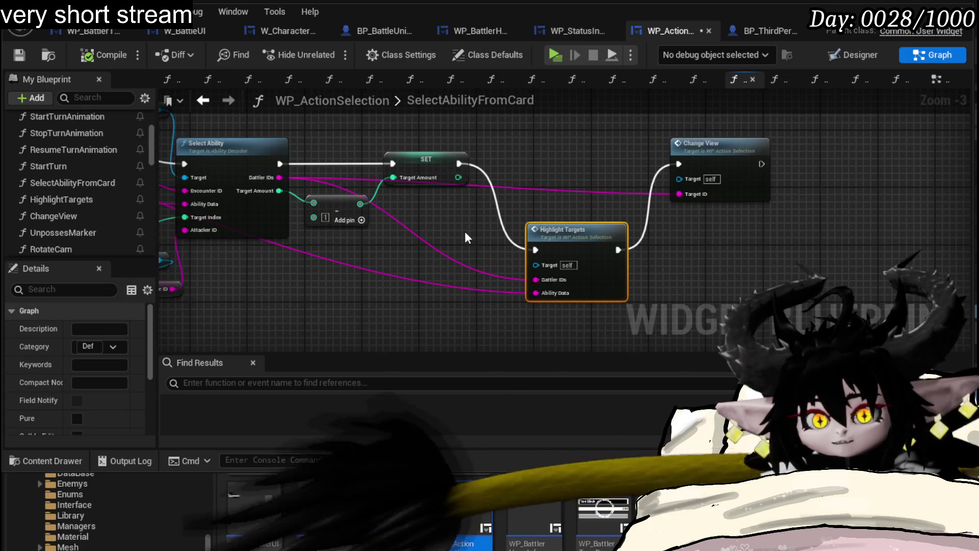
drag(463, 227, 569, 226)
mouse_move(443, 210)
mouse_down()
mouse_move(457, 203)
mouse_move(467, 240)
mouse_move(500, 273)
mouse_move(521, 236)
mouse_move(503, 327)
mouse_move(470, 360)
mouse_up()
scroll(371, 295, down, 1)
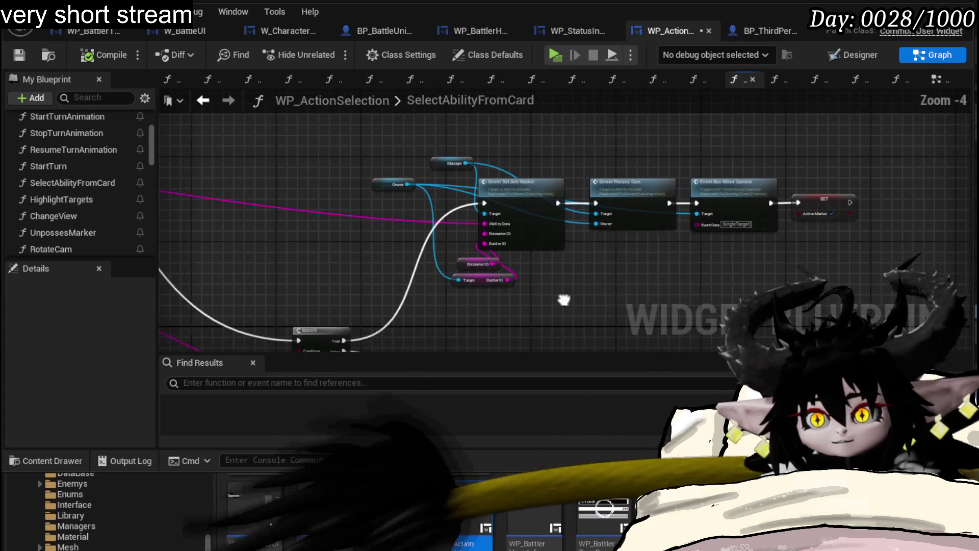
scroll(449, 276, up, 2)
drag(449, 286, 474, 289)
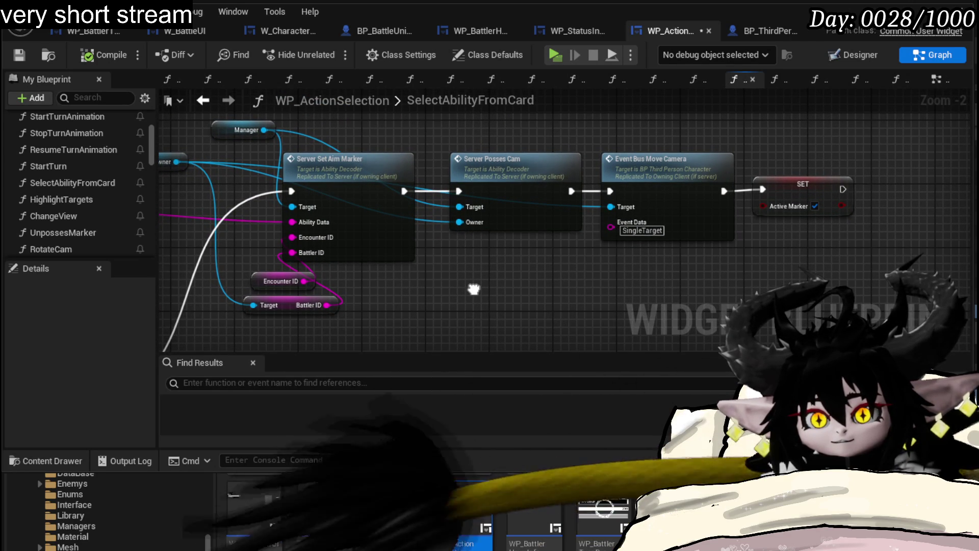
mouse_move(474, 289)
mouse_down()
mouse_move(696, 165)
mouse_move(641, 143)
mouse_move(550, 191)
mouse_move(588, 198)
mouse_move(672, 253)
mouse_move(877, 139)
mouse_move(276, 180)
mouse_move(82, 135)
mouse_up()
drag(598, 180, 425, 163)
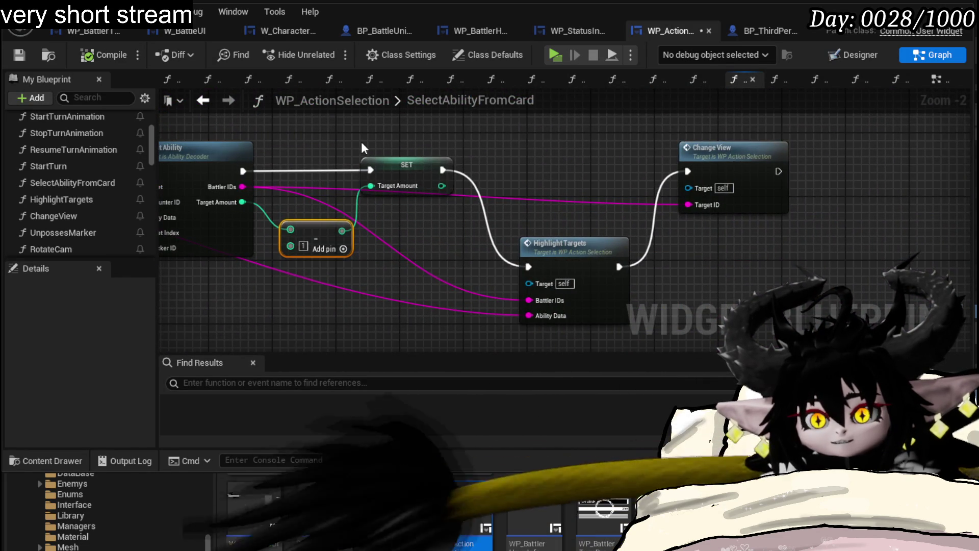
drag(361, 142, 580, 181)
Step: Add a breakpoint on the Select Ability node and switch back to the level editor
right_click(426, 191)
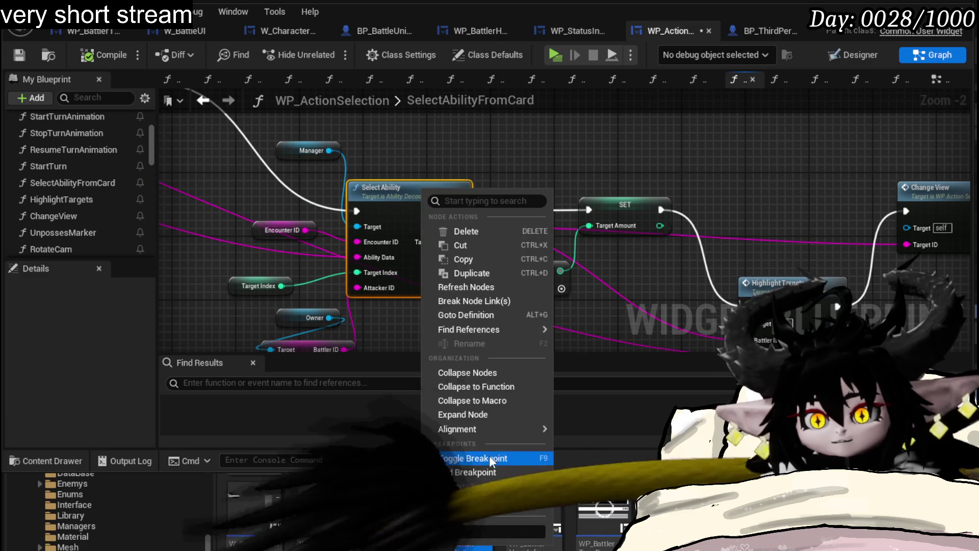
click(480, 469)
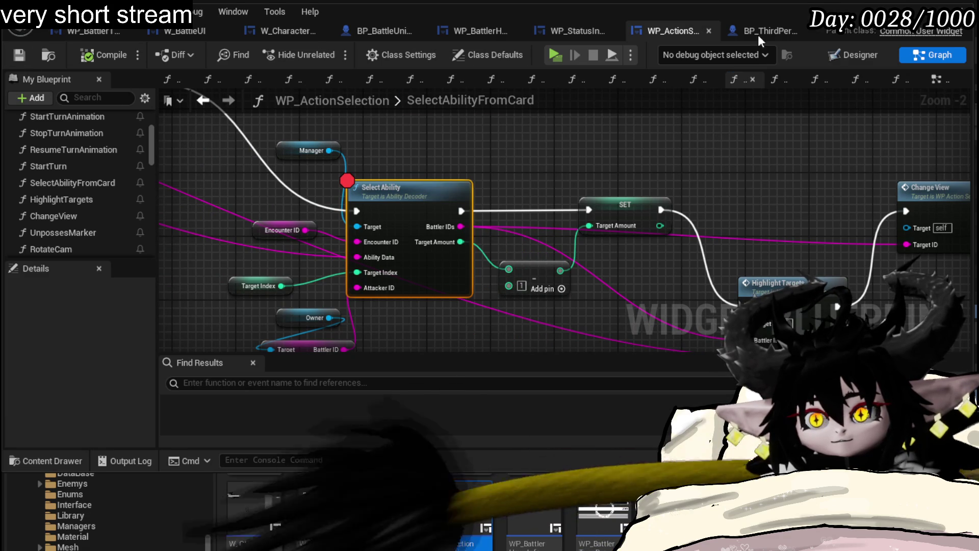
key(alt+Tab)
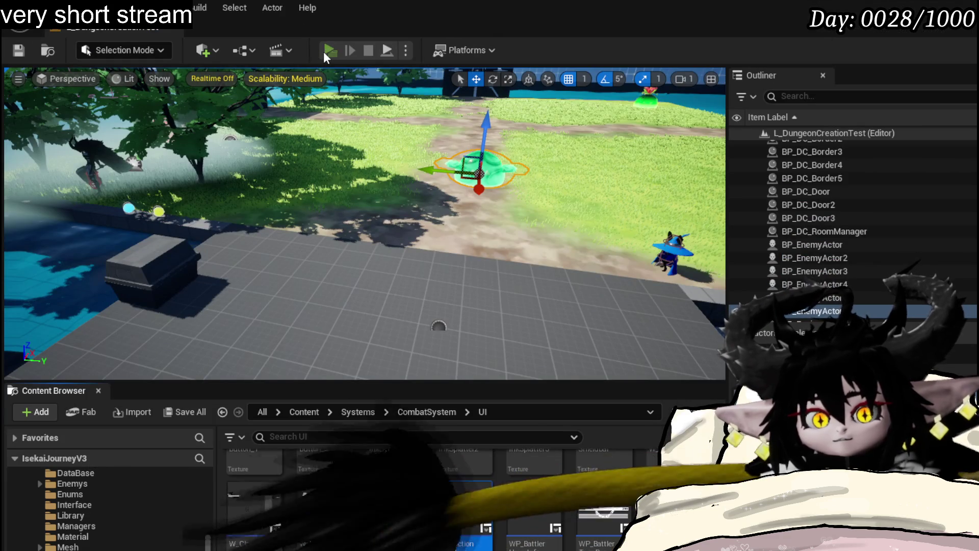
Step: Play the level, run into the green slime to start a battle, and choose a card ability
click(329, 50)
key(w)
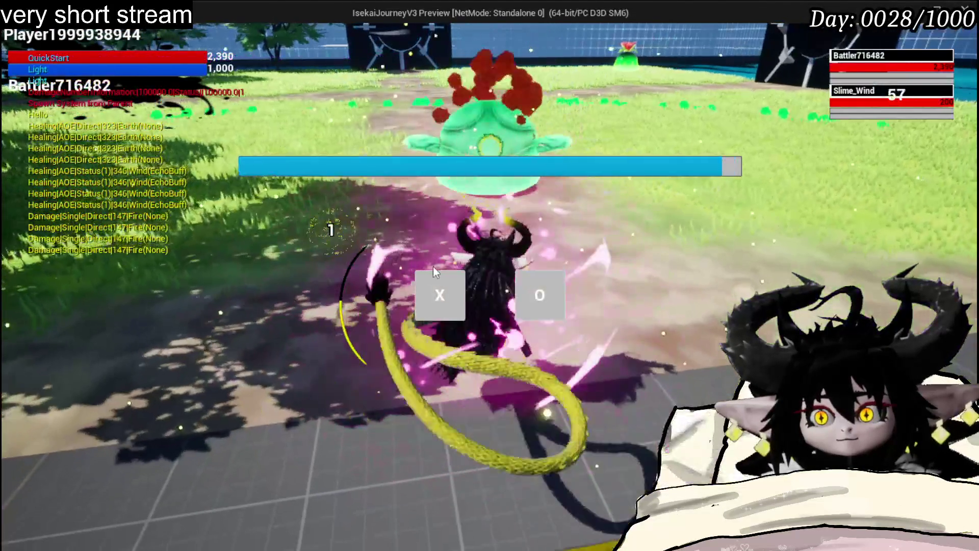
click(447, 283)
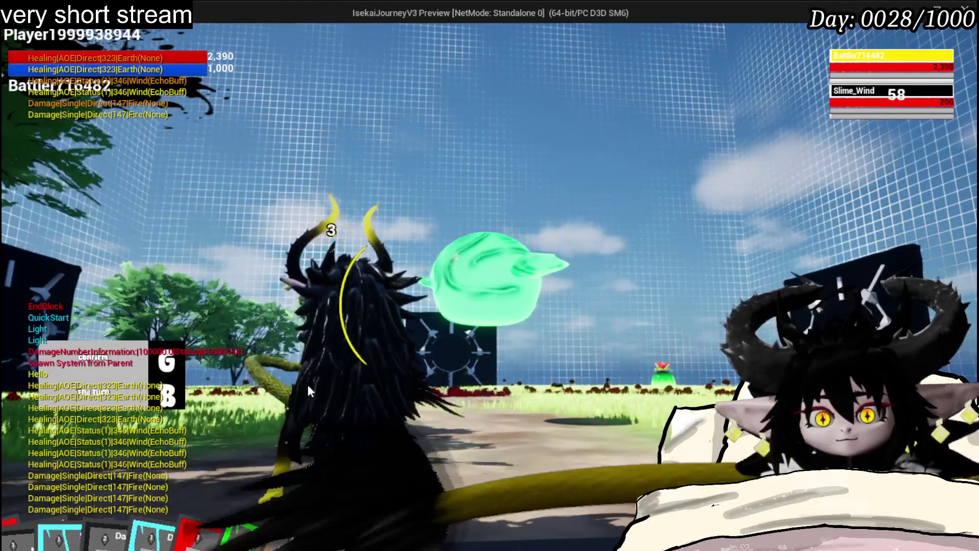
click(321, 461)
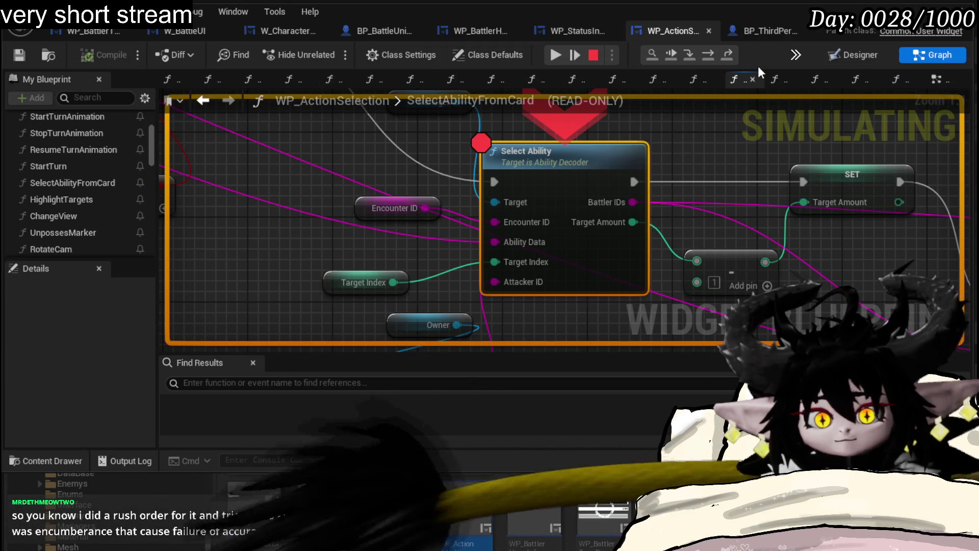
Step: Step over Select Ability and Highlight Targets to Change View, inspecting Target ID, then resume
click(704, 52)
click(704, 52)
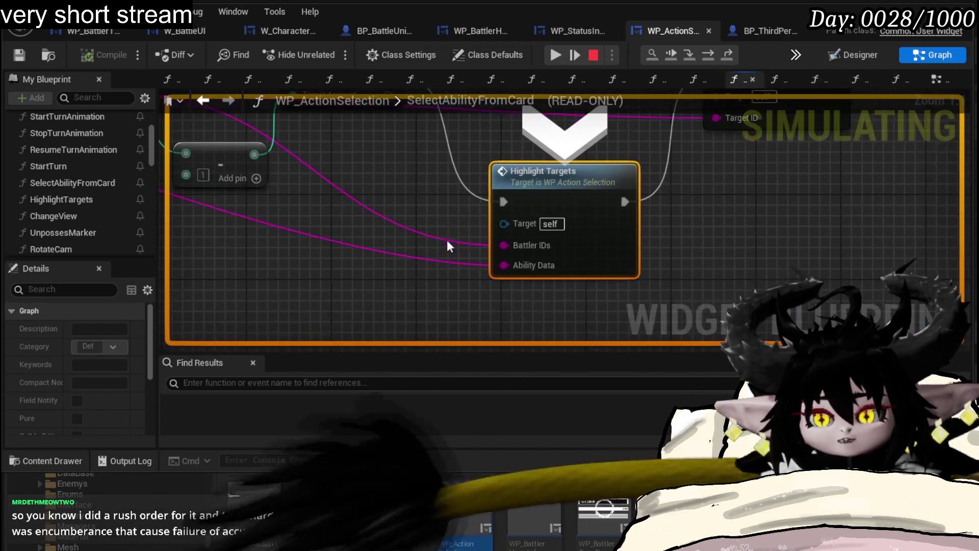
mouse_move(533, 245)
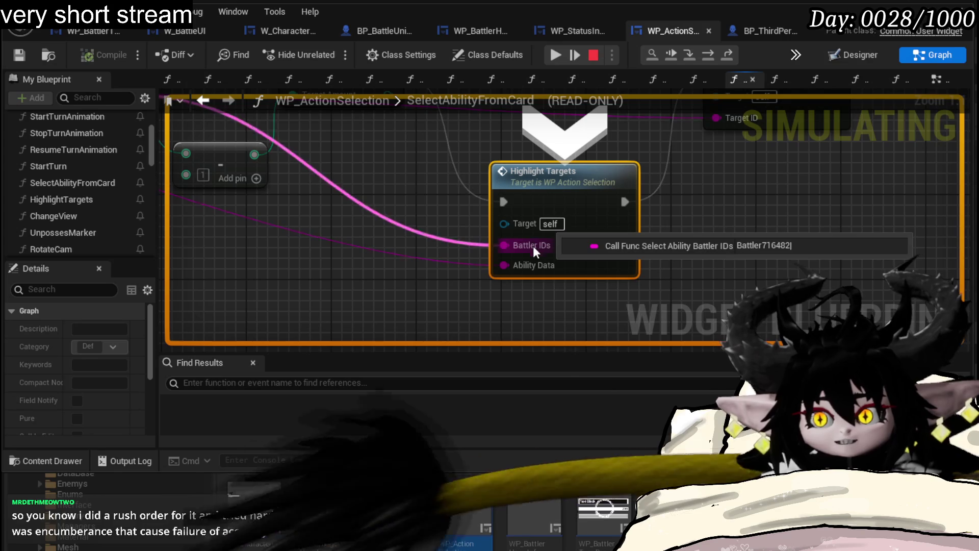
mouse_move(525, 265)
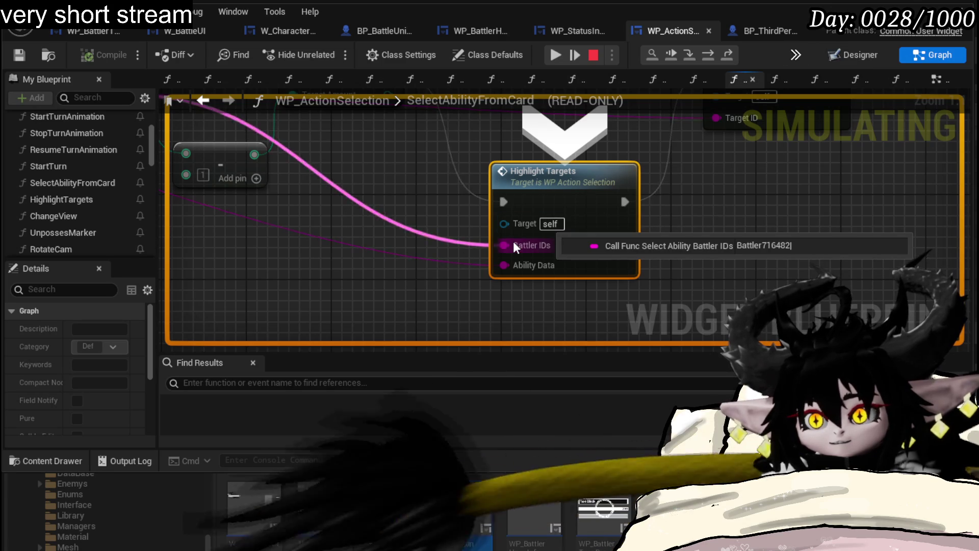
click(713, 52)
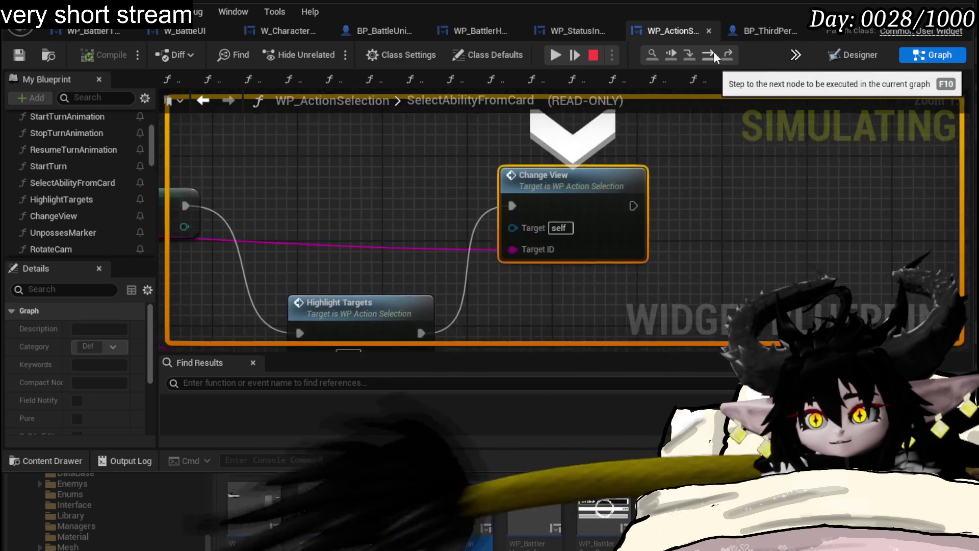
mouse_move(513, 256)
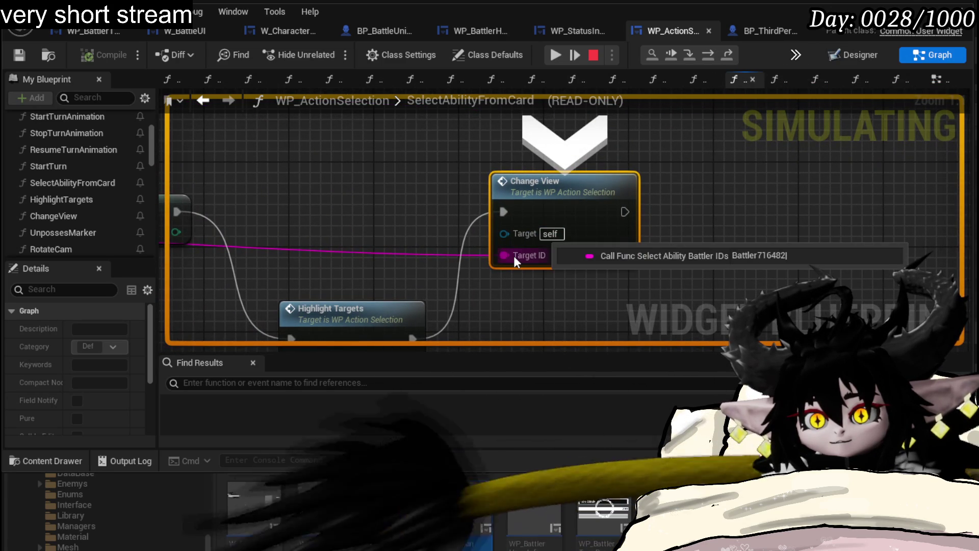
click(563, 57)
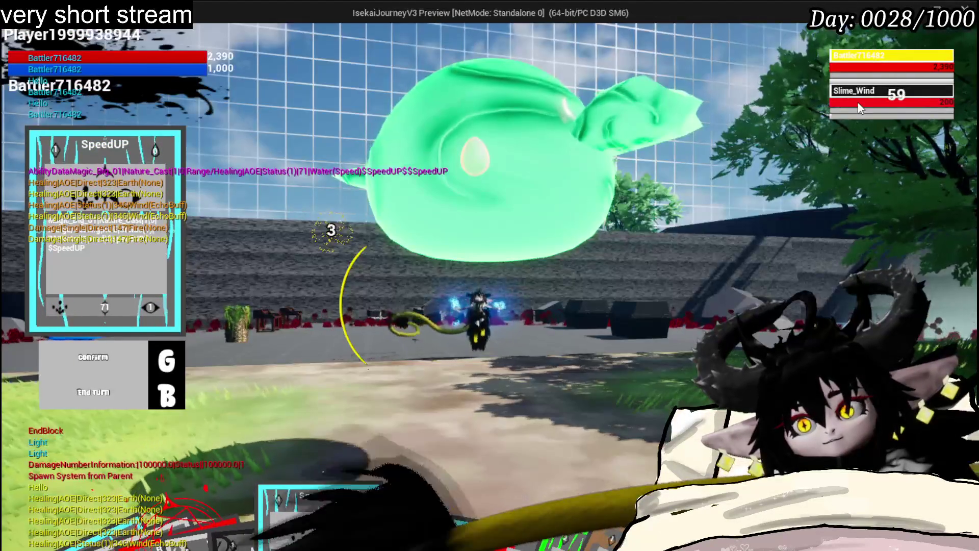
Step: Enter target selection for the SpeedUP card, targeting Slime_Wind, then the horned character, then back
mouse_move(873, 60)
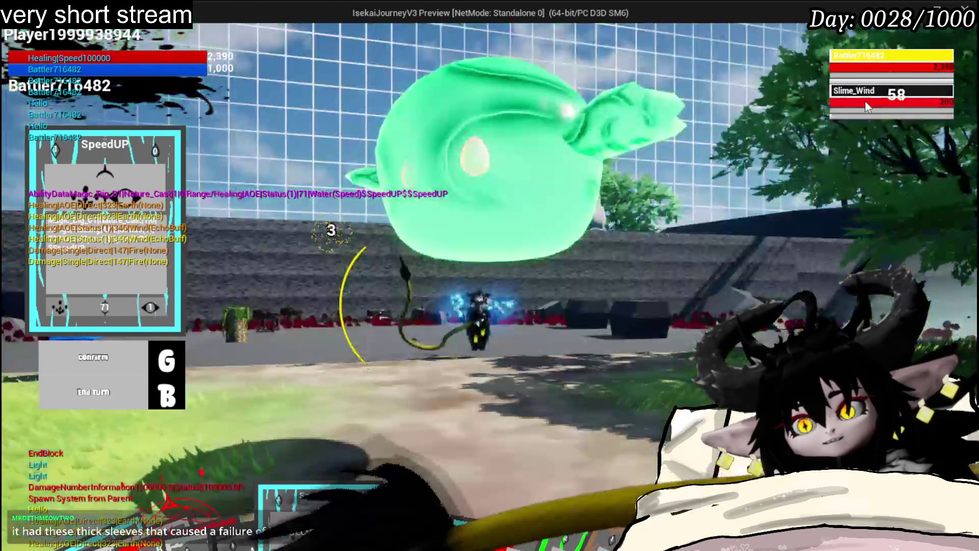
key(g)
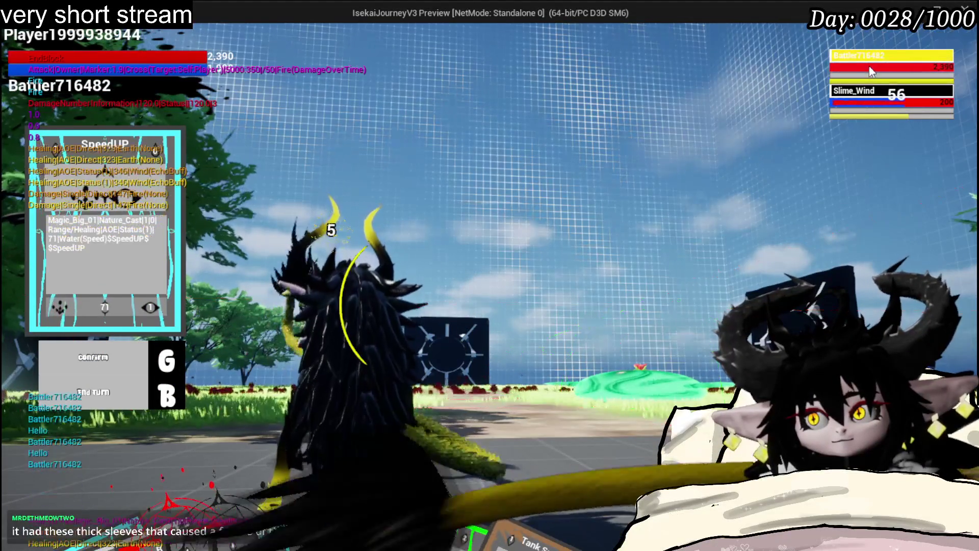
click(862, 98)
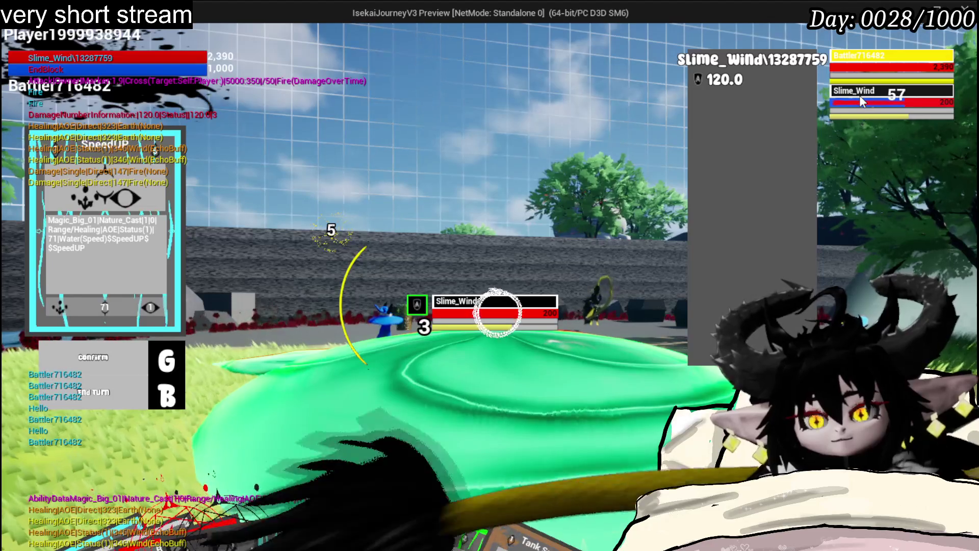
click(873, 82)
click(885, 107)
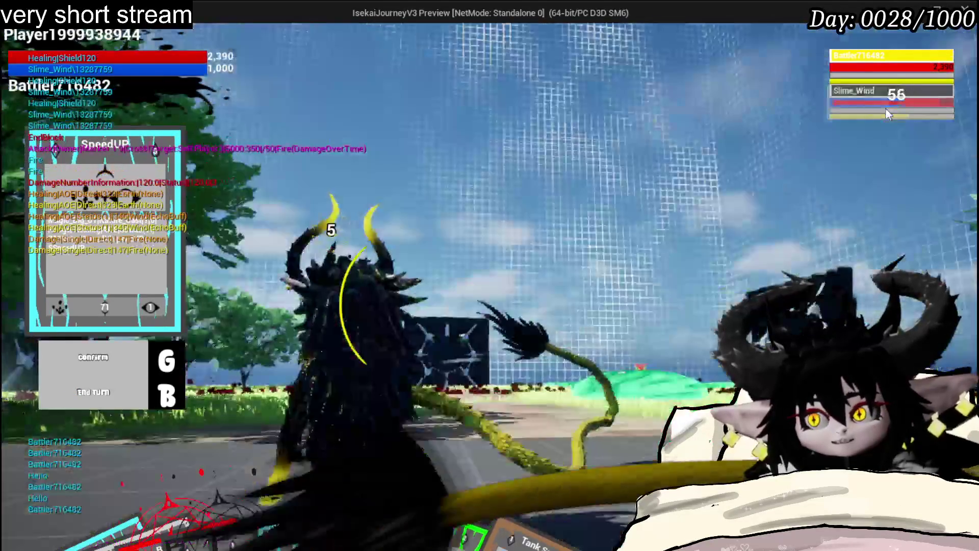
Step: Cycle the target repeatedly between slime and horned character, then stop the play test with Esc
click(886, 113)
click(880, 110)
click(875, 106)
click(869, 103)
click(866, 106)
click(863, 108)
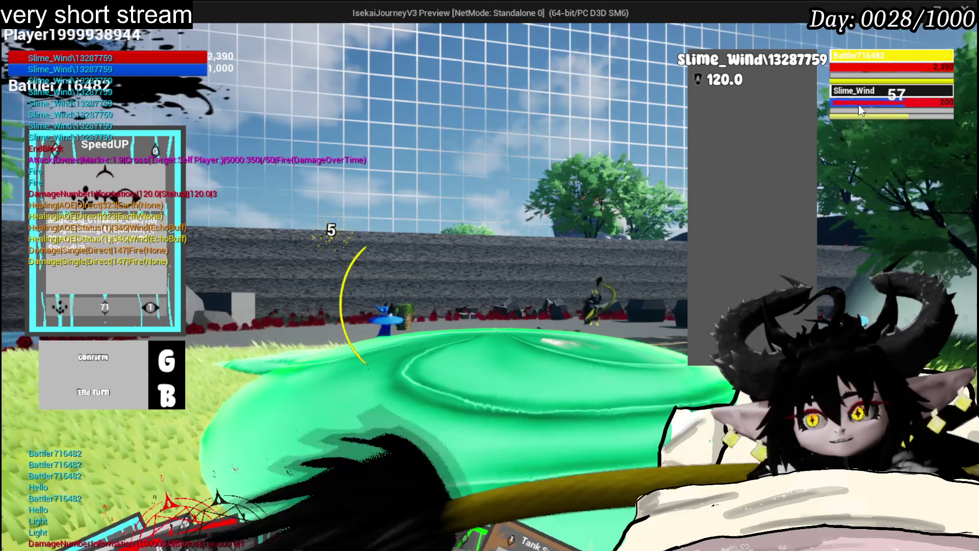
click(859, 105)
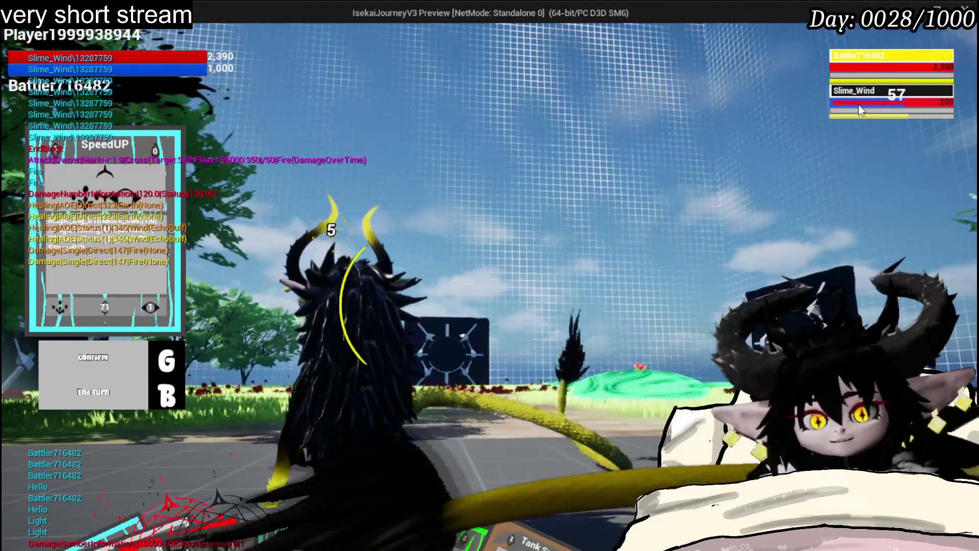
mouse_move(348, 437)
key(Escape)
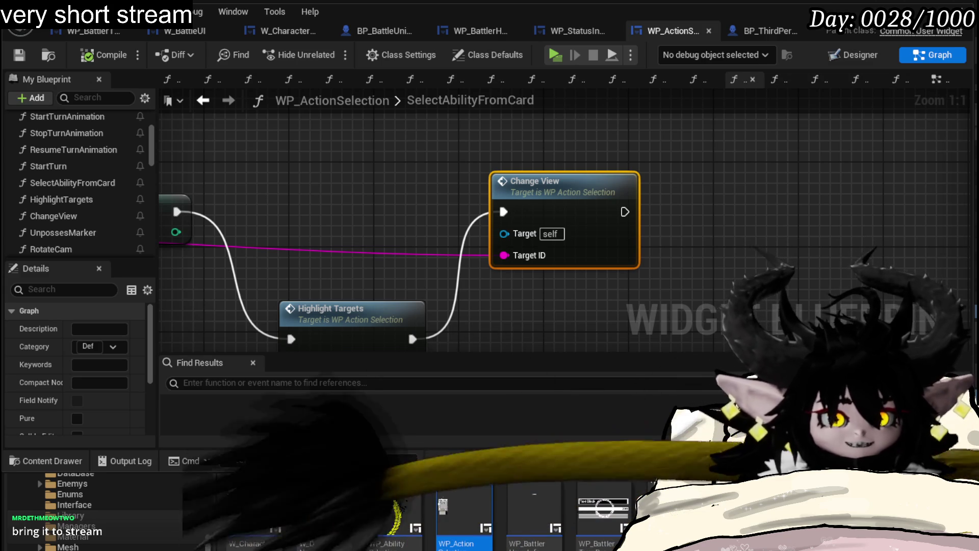
mouse_move(597, 255)
mouse_down()
mouse_move(602, 238)
mouse_move(703, 187)
mouse_up()
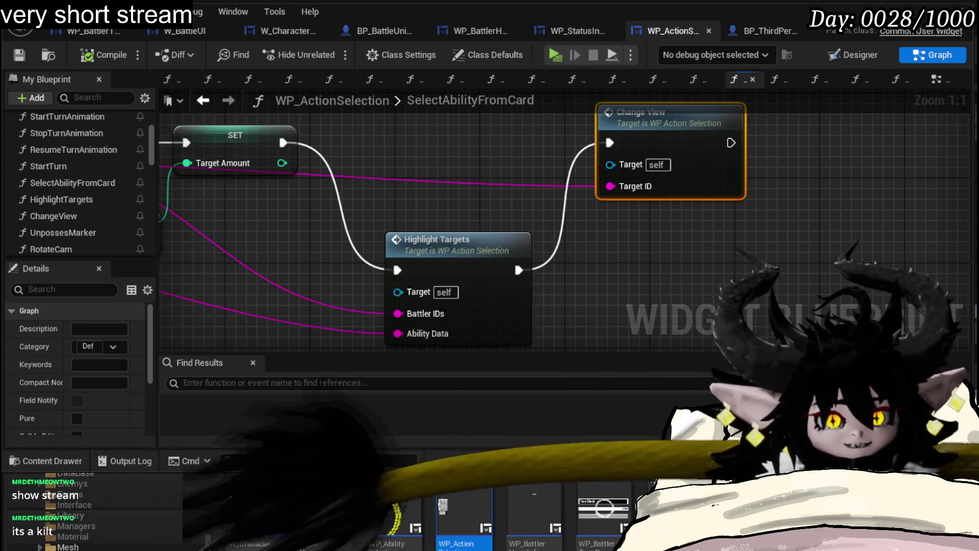
Step: Move the Highlight Targets node up after the SET Target Amount node and select Change View
drag(707, 240, 722, 182)
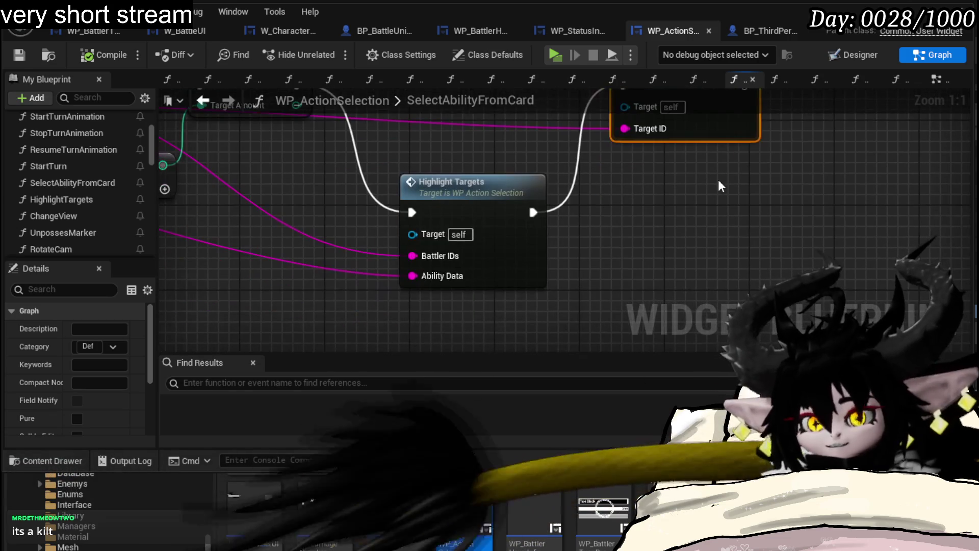
drag(796, 199, 698, 215)
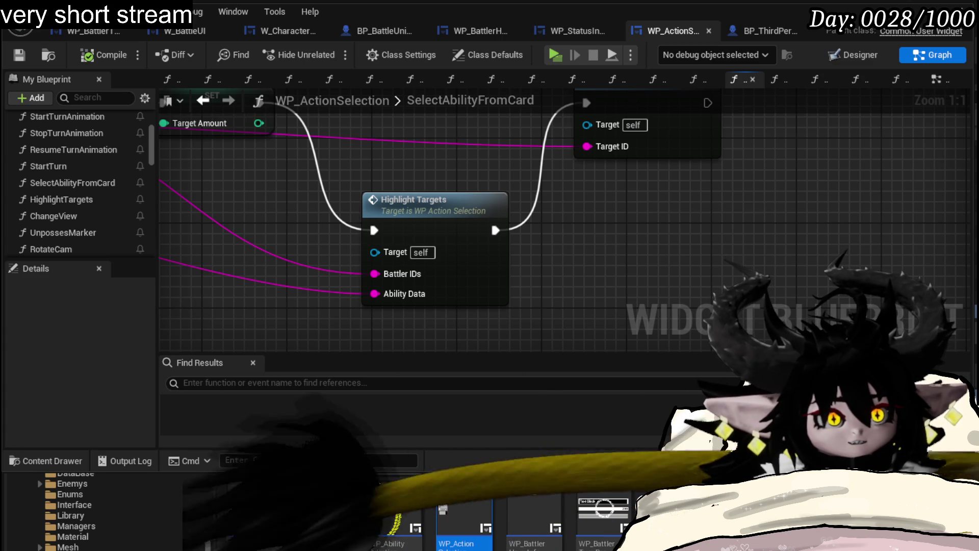
drag(614, 258, 591, 257)
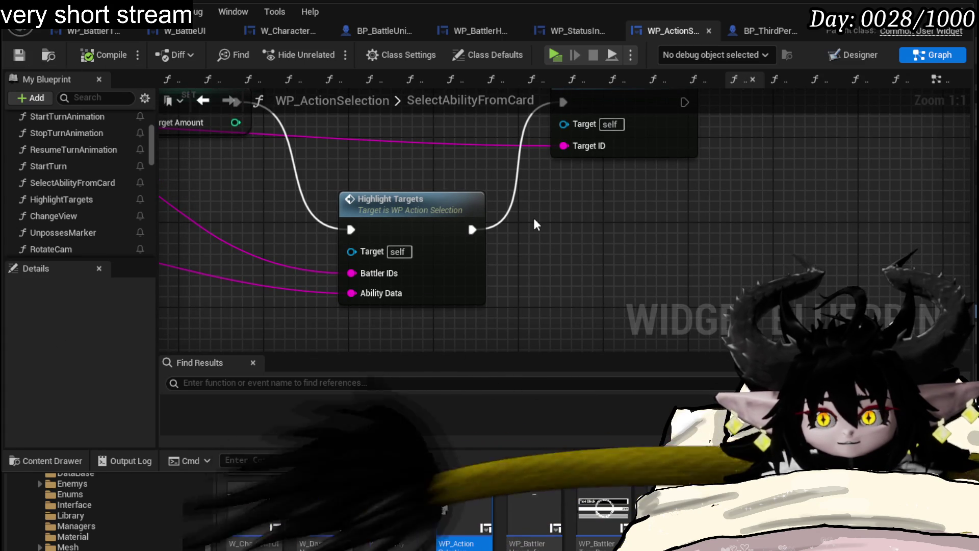
scroll(606, 258, down, 3)
mouse_move(522, 249)
mouse_down()
mouse_move(522, 206)
mouse_move(521, 220)
mouse_up()
scroll(678, 264, up, 2)
click(678, 164)
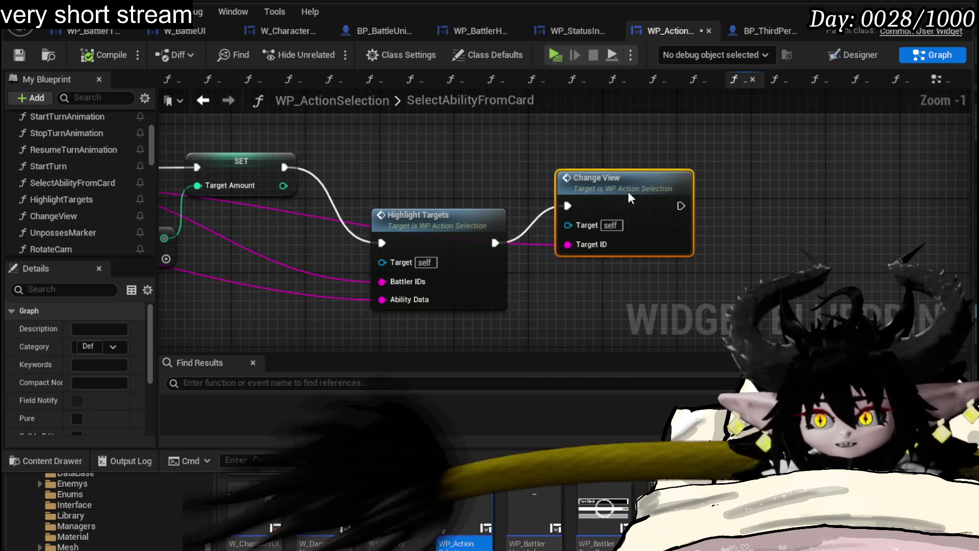
Step: Line the Change View node up with Highlight Targets
drag(445, 284, 546, 284)
scroll(465, 161, down, 3)
mouse_move(449, 357)
mouse_down()
mouse_move(434, 367)
mouse_move(397, 324)
mouse_move(446, 201)
mouse_move(684, 286)
mouse_move(731, 342)
mouse_up()
scroll(403, 201, down, 2)
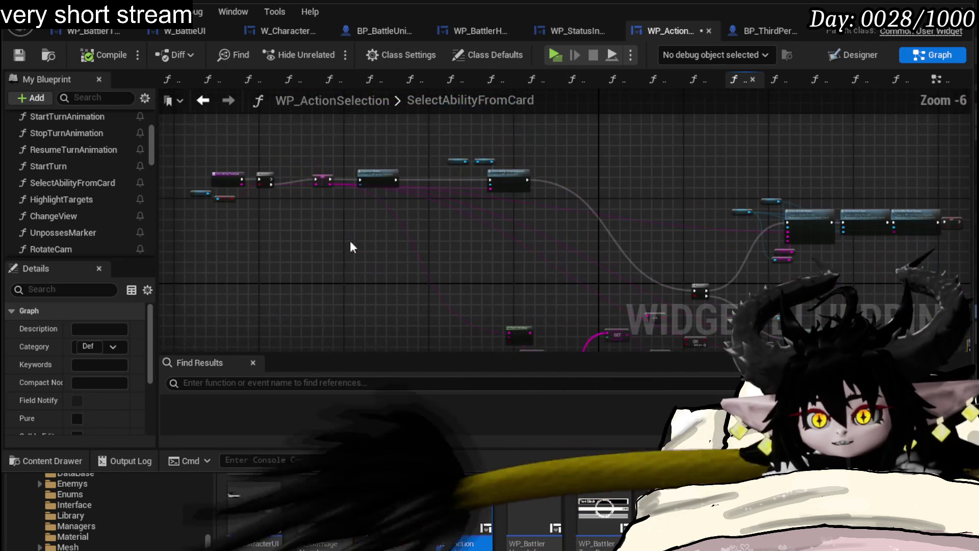
Step: Box-select the entry, Branch, Owner and In Animation nodes and move them right
drag(186, 259, 242, 228)
mouse_move(550, 152)
mouse_down()
mouse_move(644, 294)
mouse_move(670, 289)
mouse_move(539, 230)
mouse_move(285, 287)
mouse_up()
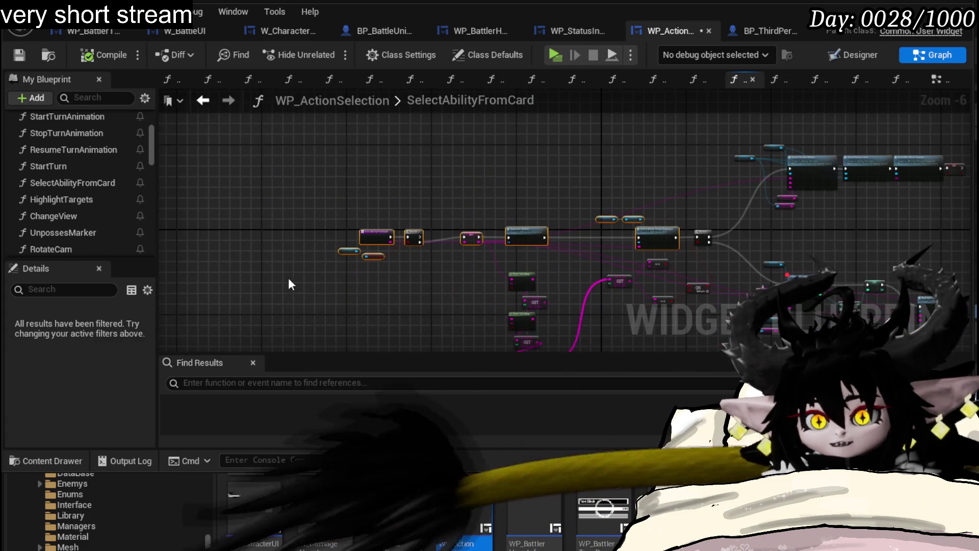
drag(533, 231, 614, 239)
scroll(644, 235, up, 2)
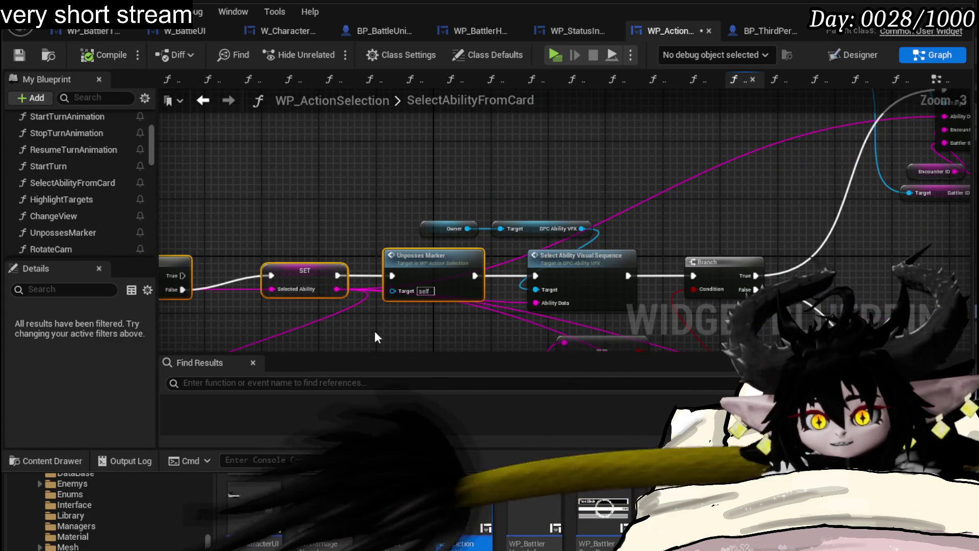
scroll(247, 319, up, 1)
drag(246, 319, 258, 319)
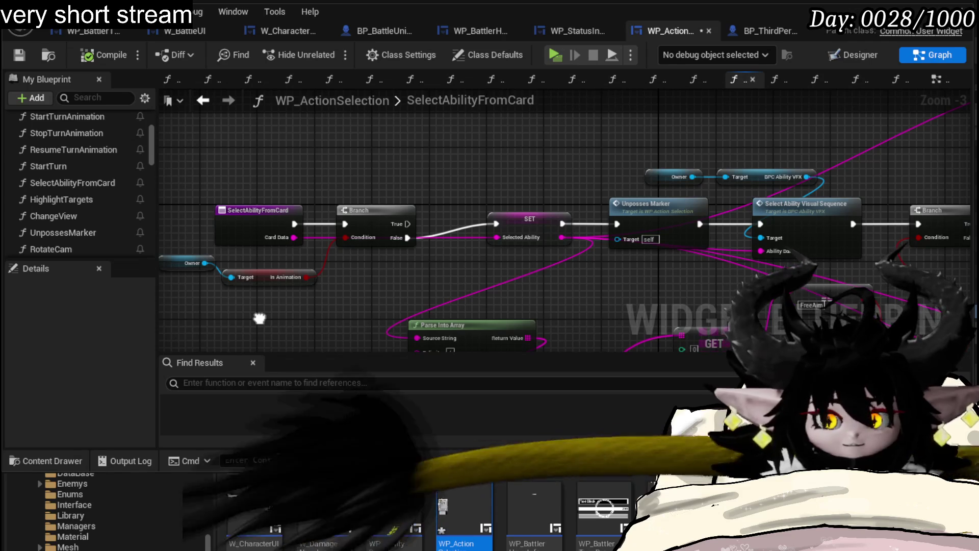
drag(178, 307, 421, 192)
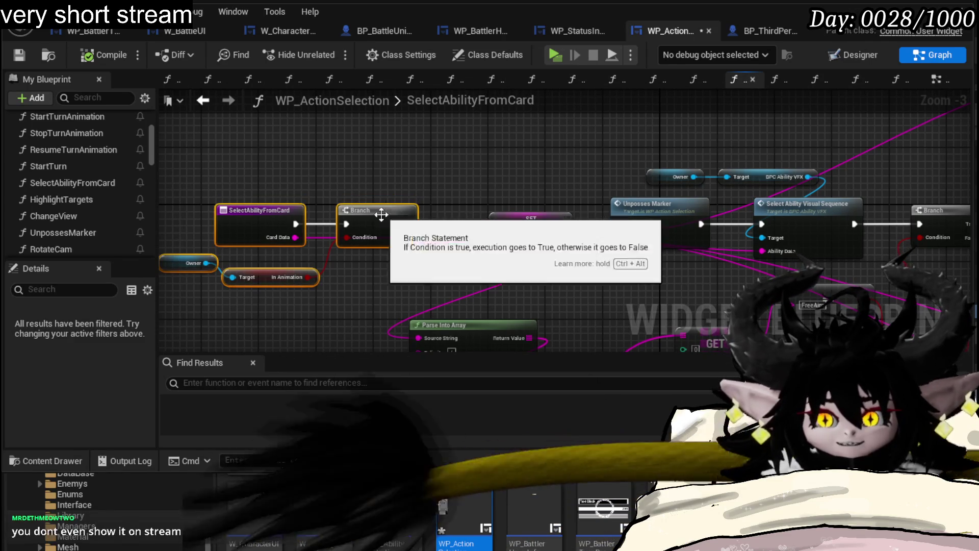
drag(377, 220, 421, 207)
Step: Lower the Change View node so it sits directly after Highlight Targets
mouse_move(528, 184)
mouse_down()
mouse_move(247, 181)
mouse_move(469, 266)
mouse_move(288, 222)
mouse_up()
drag(584, 199, 574, 153)
scroll(524, 170, down, 2)
scroll(538, 244, up, 3)
drag(689, 211, 695, 274)
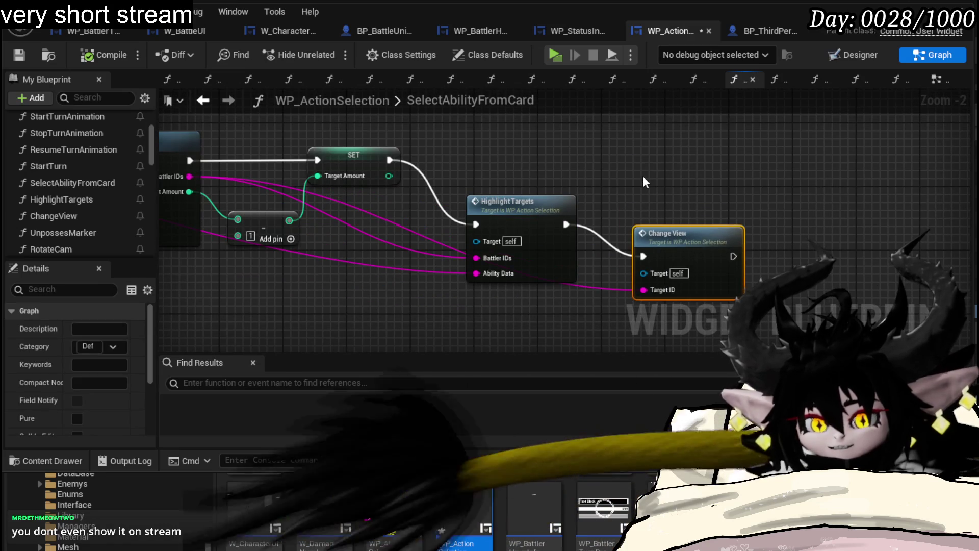
click(644, 176)
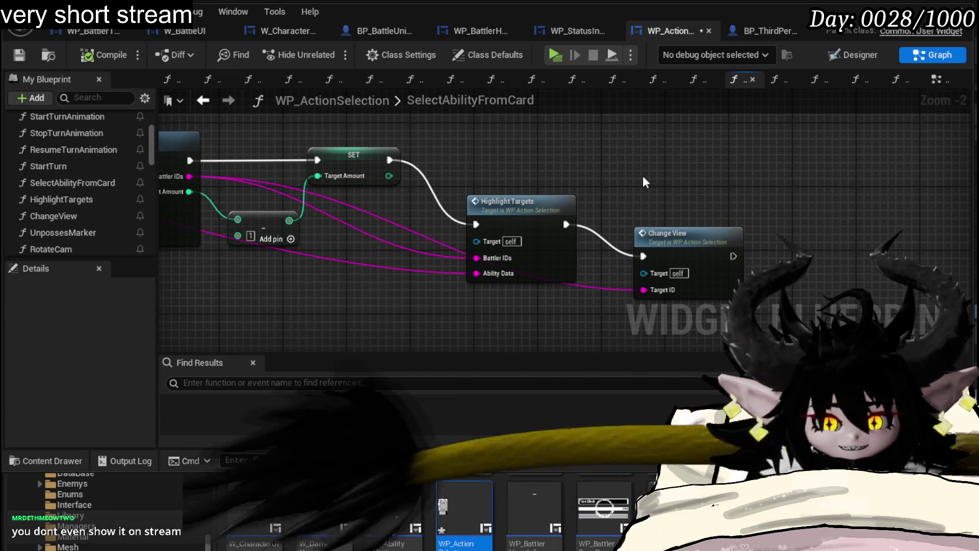
Step: Review the nodes left of Select Ability and save the blueprint with Ctrl+S
drag(639, 173, 720, 186)
scroll(721, 185, down, 1)
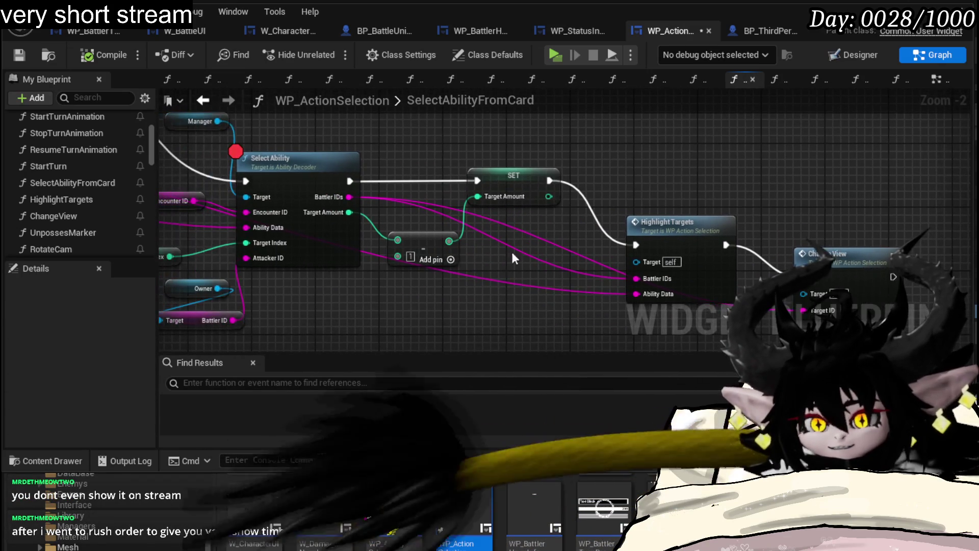
scroll(443, 293, down, 1)
mouse_move(257, 228)
mouse_down()
mouse_move(422, 249)
mouse_move(474, 108)
mouse_move(444, 269)
mouse_move(462, 199)
mouse_move(486, 165)
mouse_move(520, 150)
mouse_move(462, 161)
mouse_up()
mouse_move(497, 260)
mouse_down()
mouse_move(519, 281)
mouse_move(515, 234)
mouse_move(476, 209)
mouse_move(508, 222)
mouse_up()
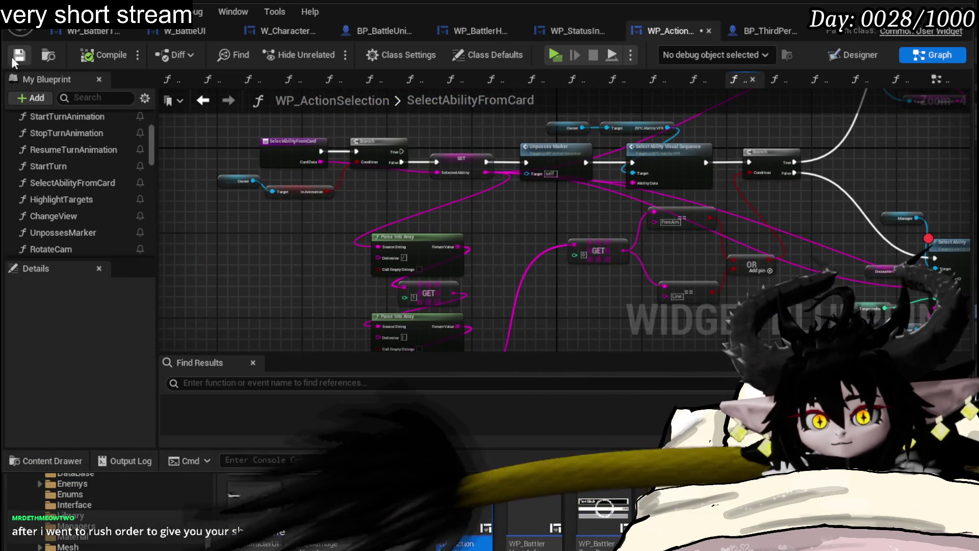
key(ctrl+s)
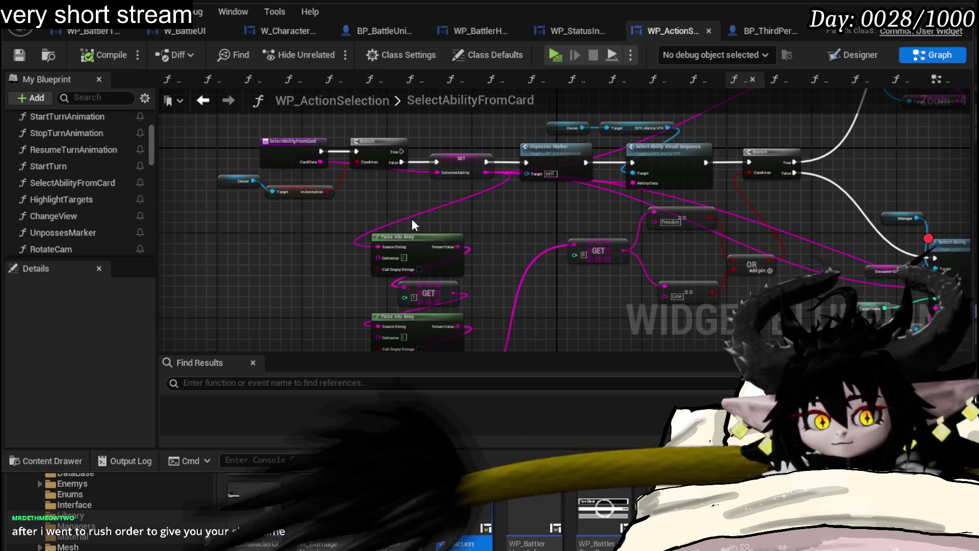
Step: Inspect the Selected Ability setter and Change View inputs, then select the Select Ability call node
drag(413, 223, 325, 229)
scroll(324, 232, up, 1)
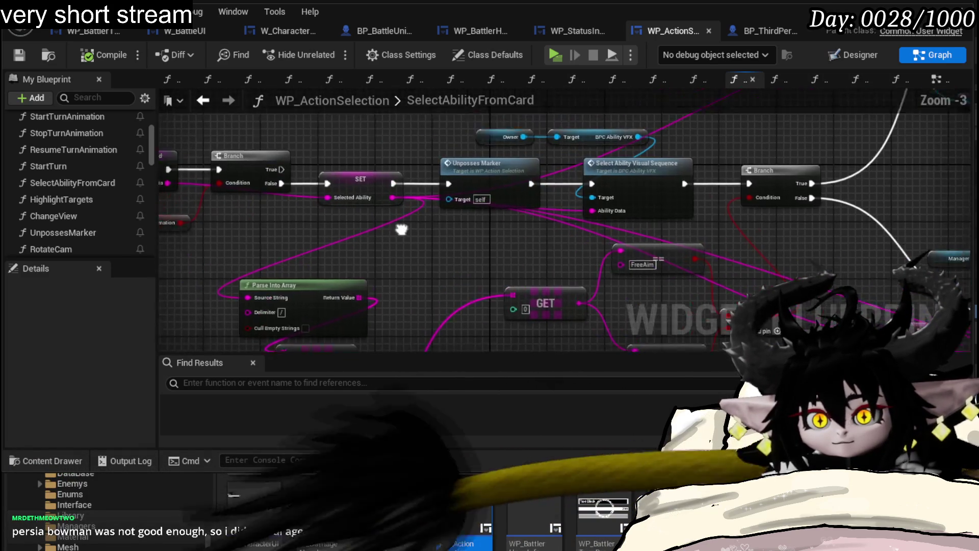
click(368, 190)
mouse_move(445, 264)
mouse_down()
mouse_move(298, 220)
mouse_move(503, 182)
mouse_move(382, 146)
mouse_up()
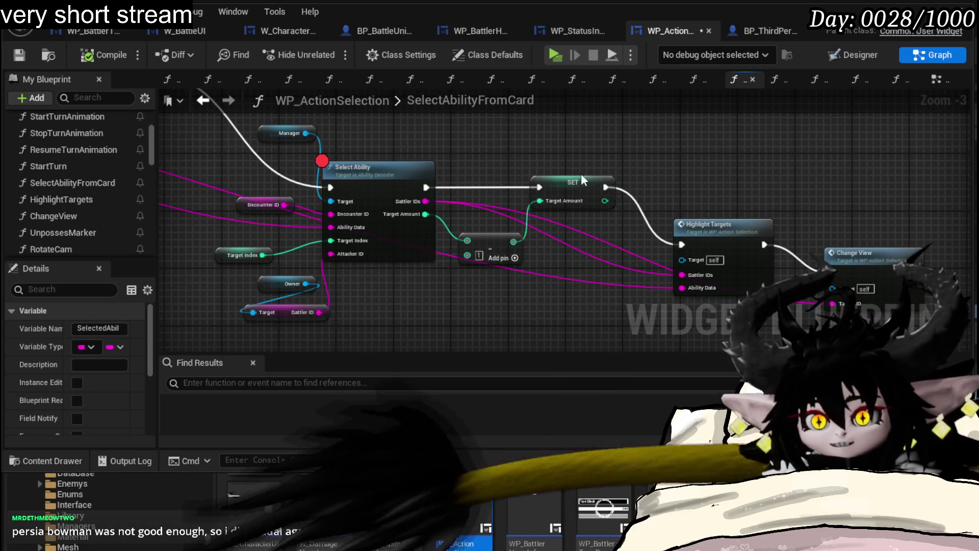
drag(579, 174, 616, 184)
click(690, 218)
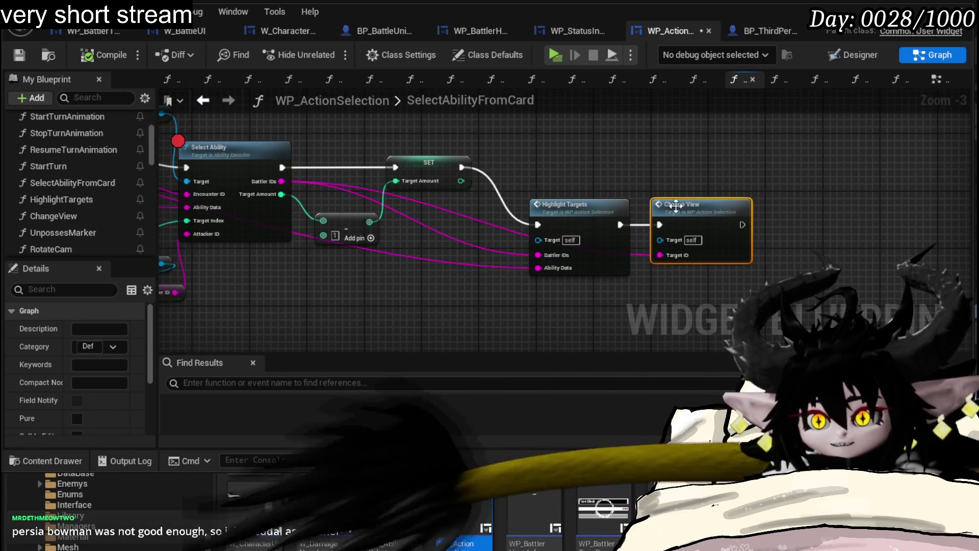
drag(675, 205, 830, 245)
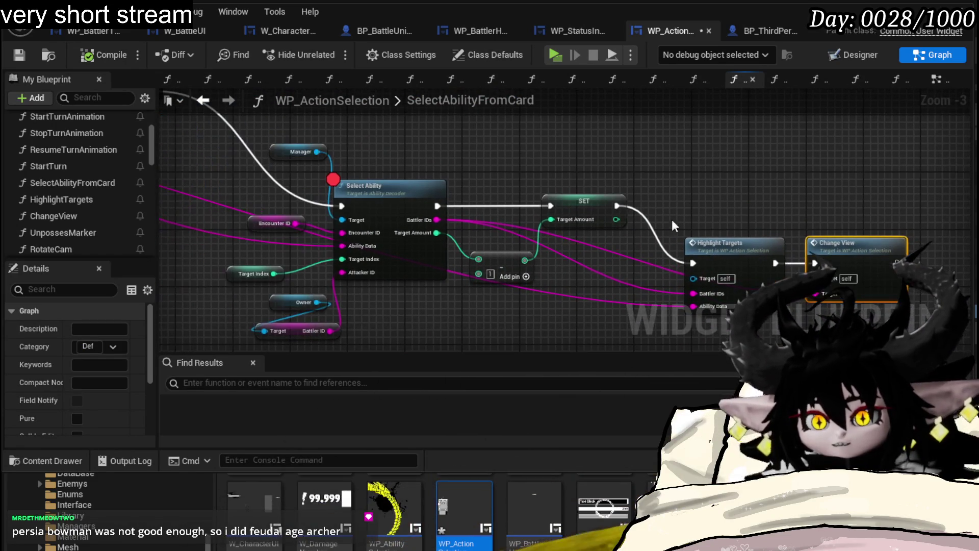
click(383, 192)
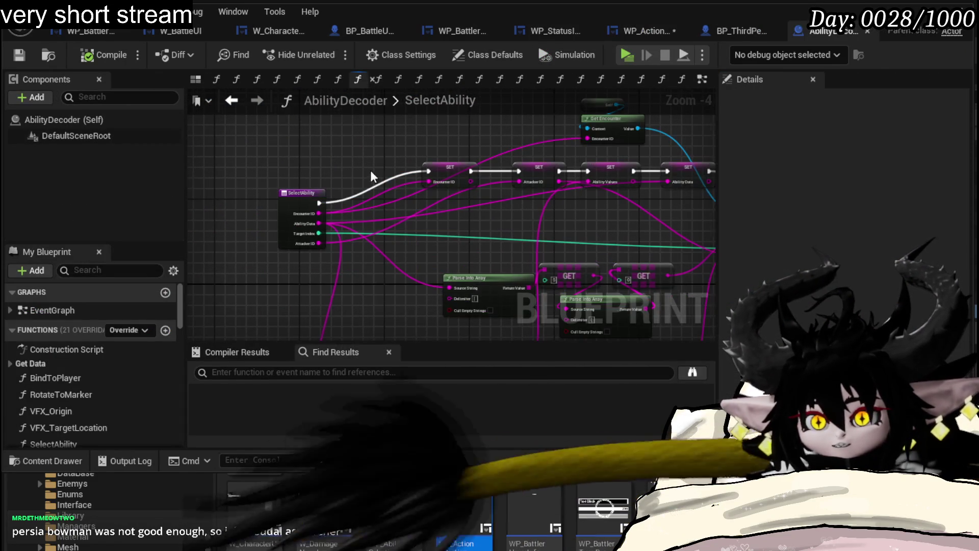
Step: Go back from the SelectAbility function to the AbilityDecoder EventGraph
scroll(435, 166, up, 1)
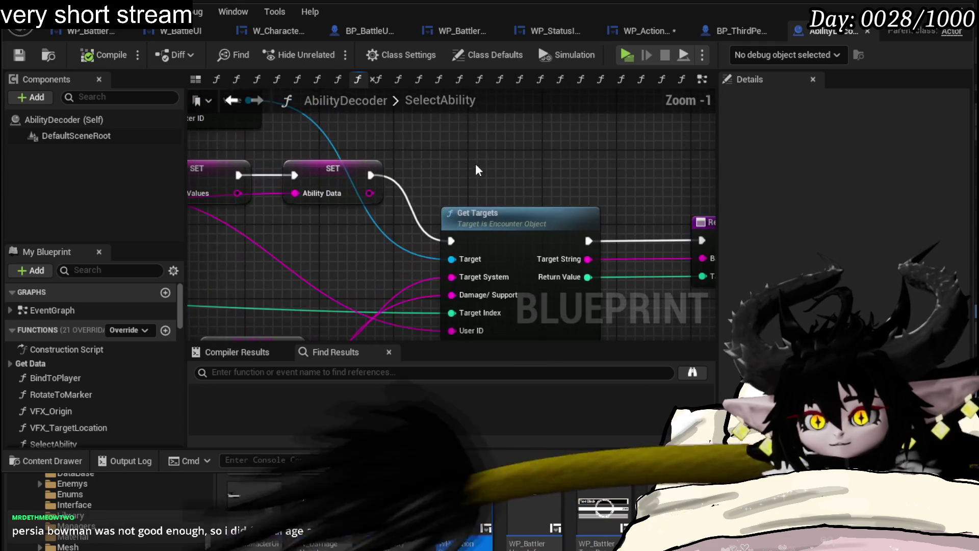
mouse_move(506, 163)
mouse_down()
mouse_move(525, 134)
mouse_move(515, 191)
mouse_move(422, 151)
mouse_up()
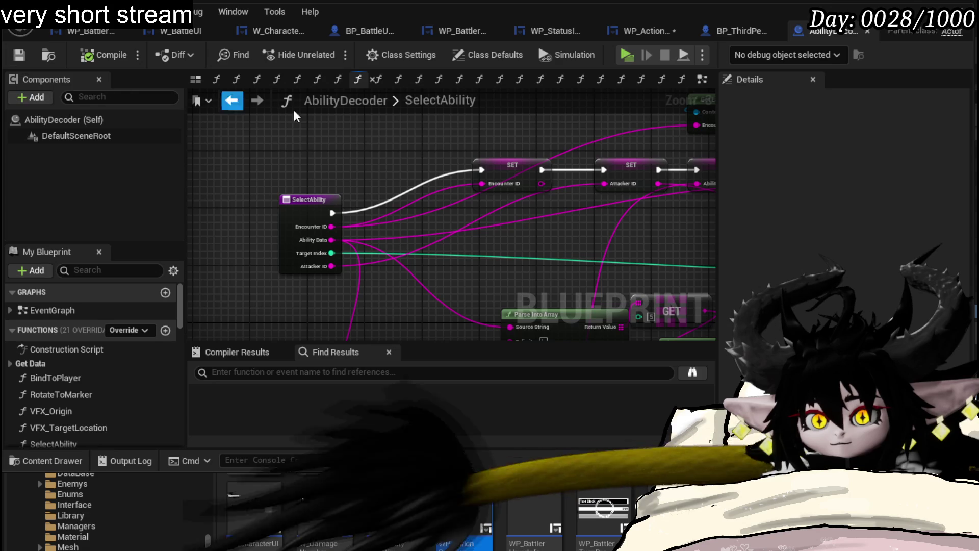
key(alt+Left)
scroll(433, 201, down, 4)
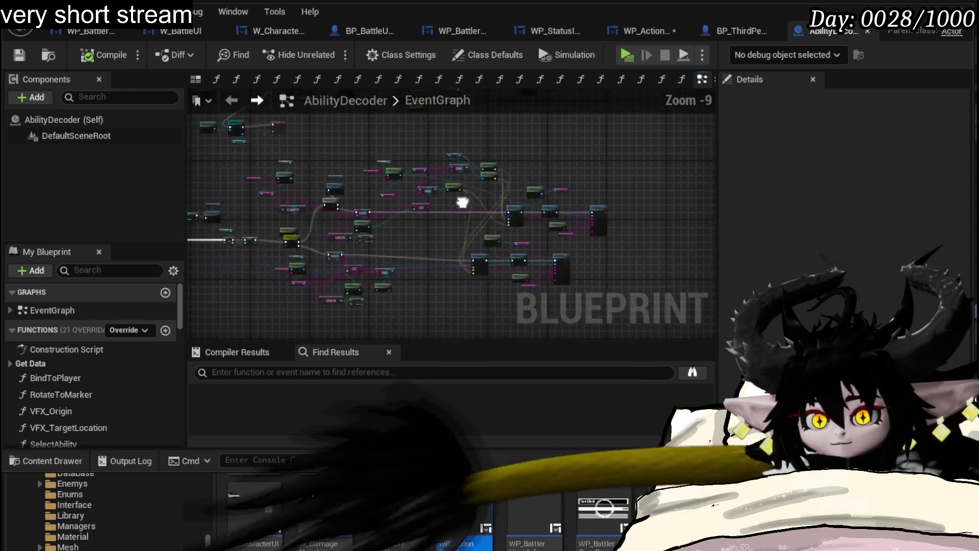
drag(557, 208, 552, 207)
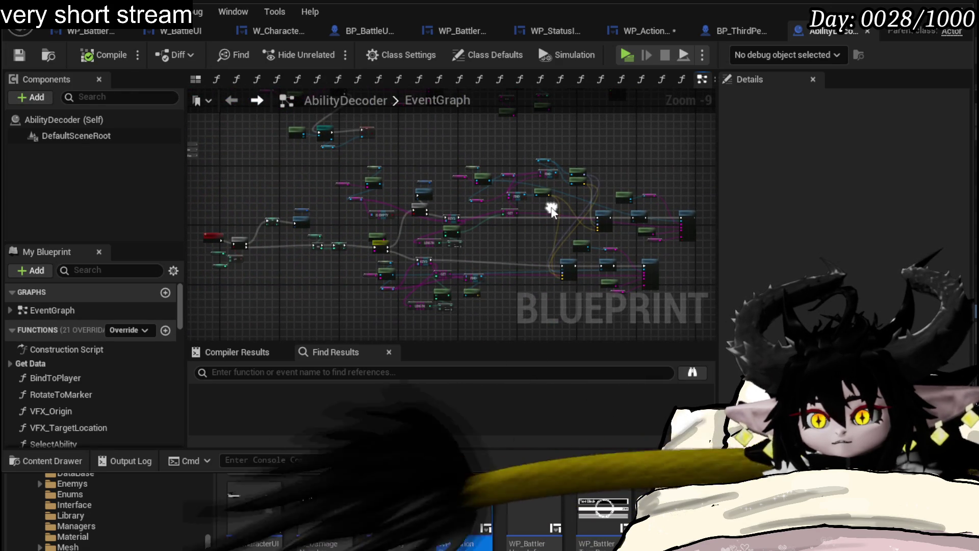
Step: Save the WP_ActionSelection blueprint and start a play session of the level
click(644, 31)
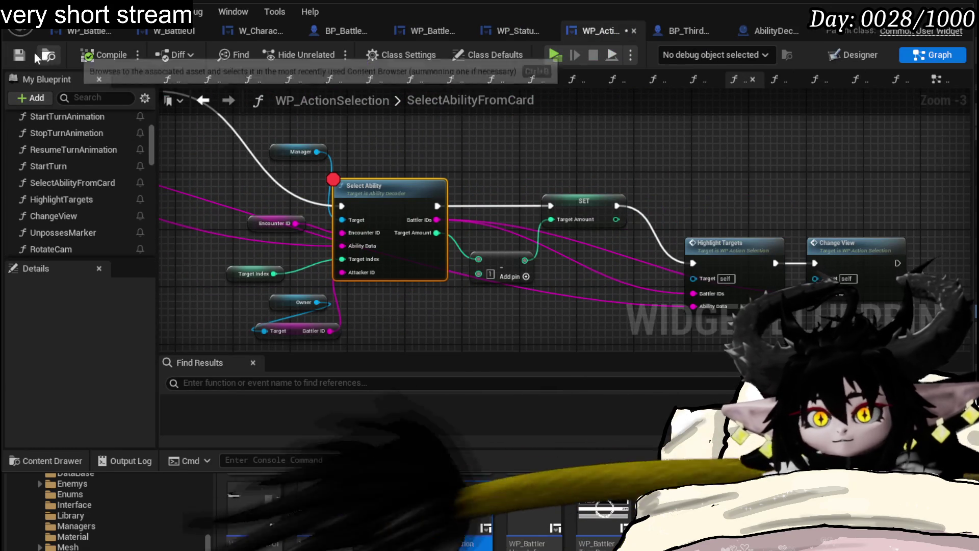
scroll(400, 198, down, 4)
scroll(412, 214, up, 4)
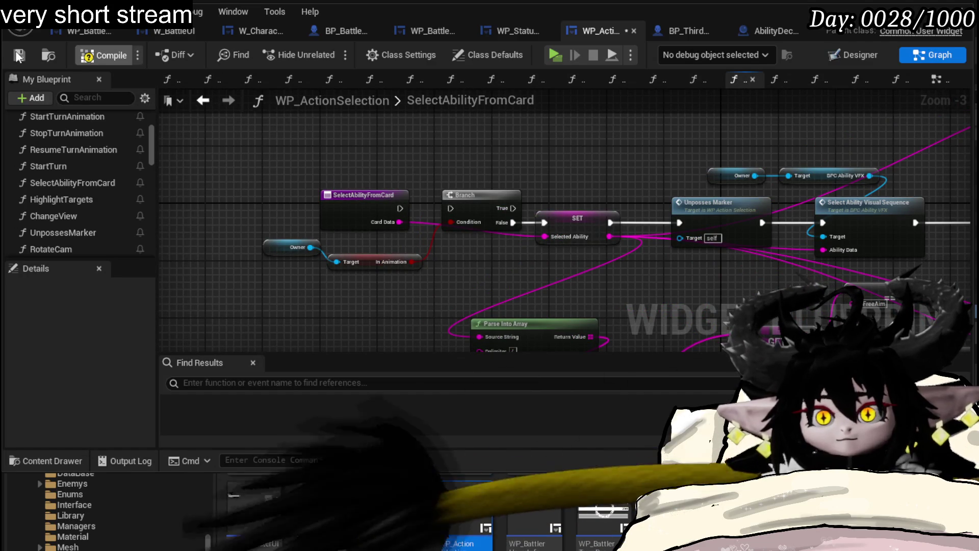
click(18, 55)
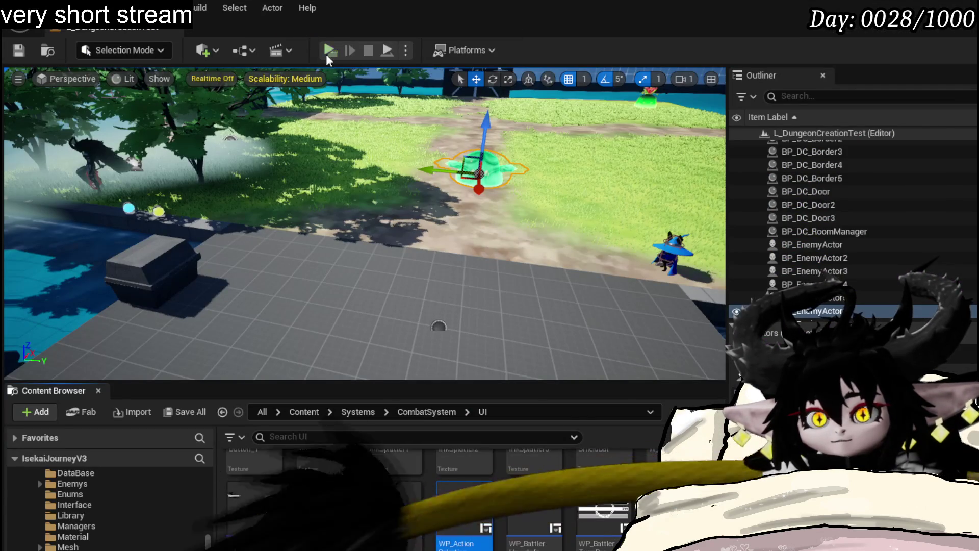
click(326, 54)
key(w)
click(489, 275)
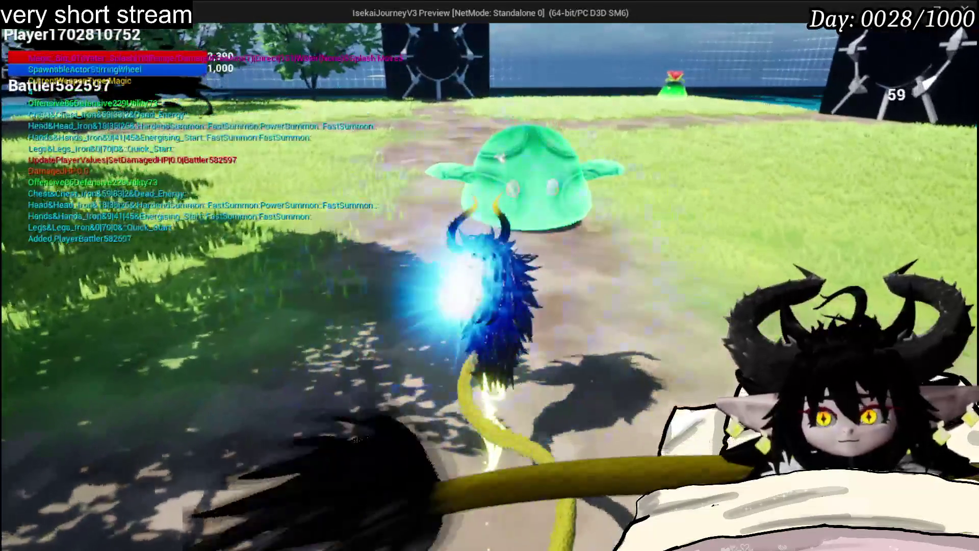
click(489, 275)
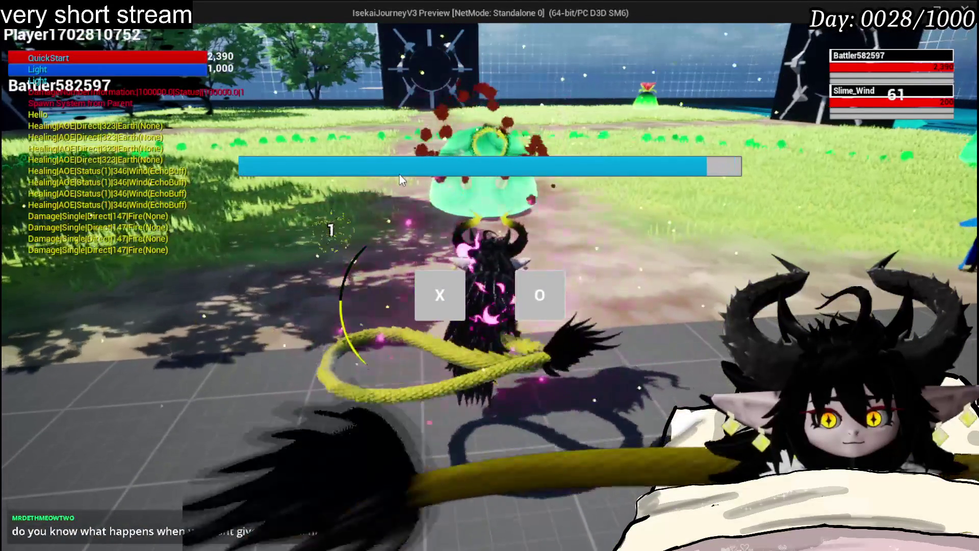
click(441, 312)
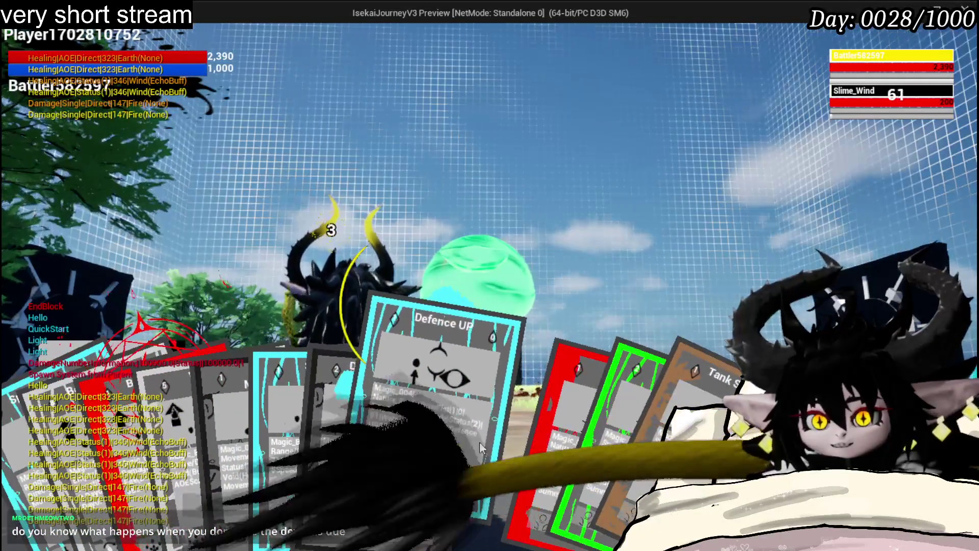
click(479, 442)
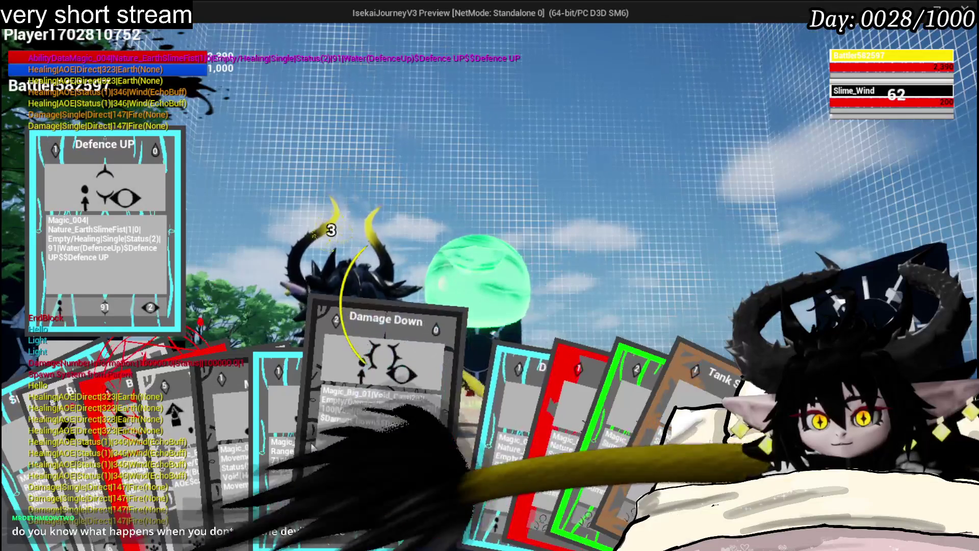
click(408, 444)
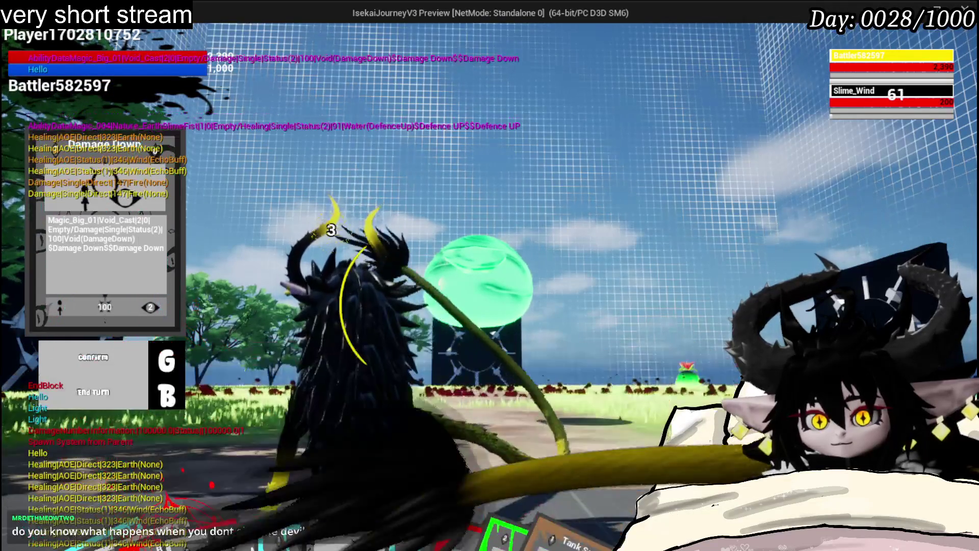
click(260, 487)
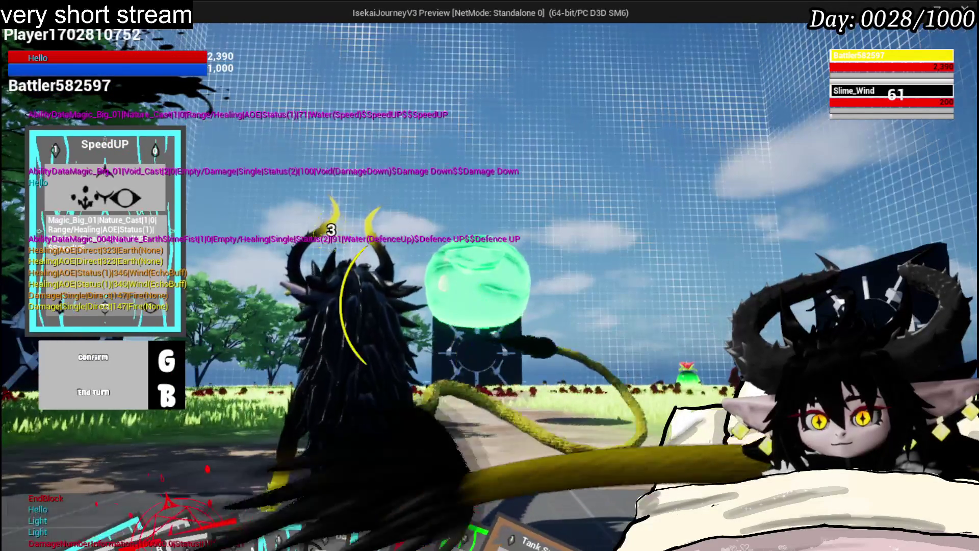
click(431, 459)
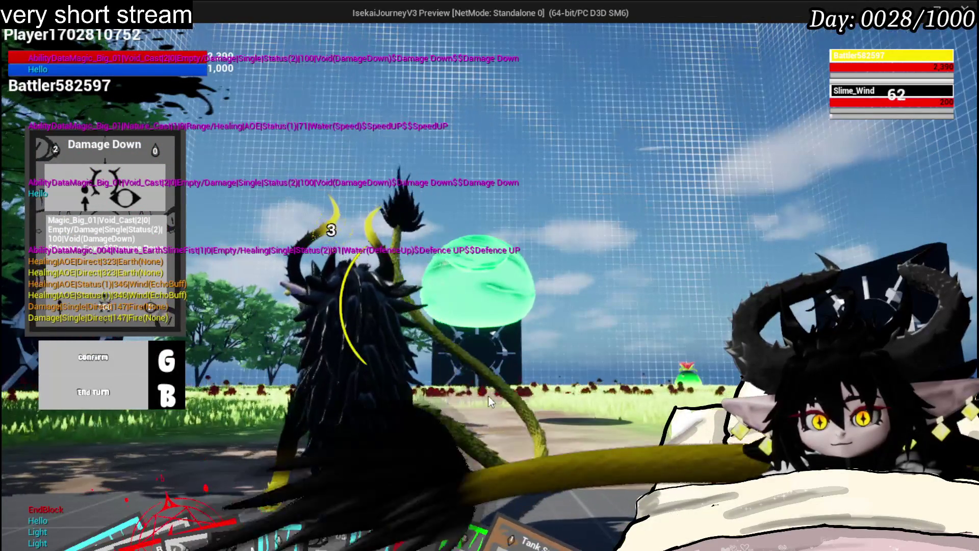
click(452, 448)
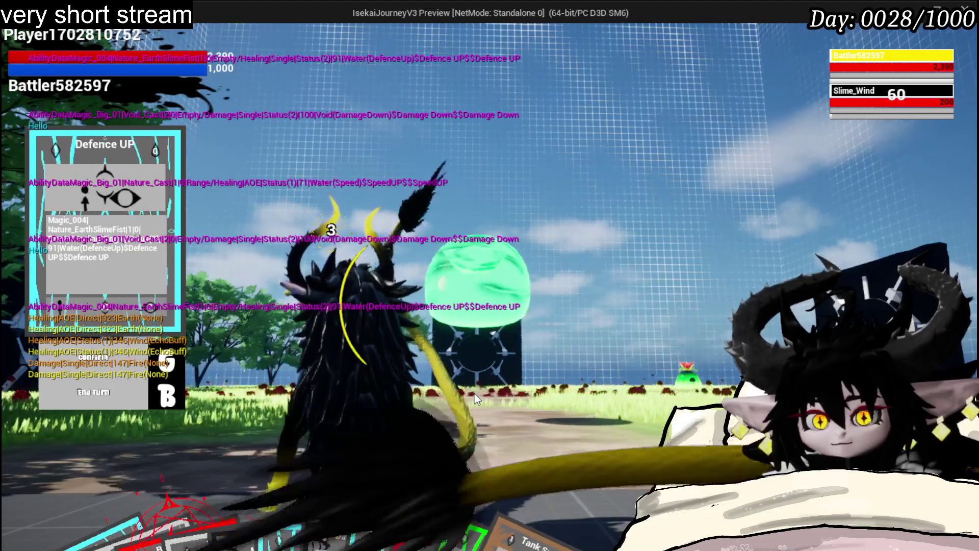
key(Escape)
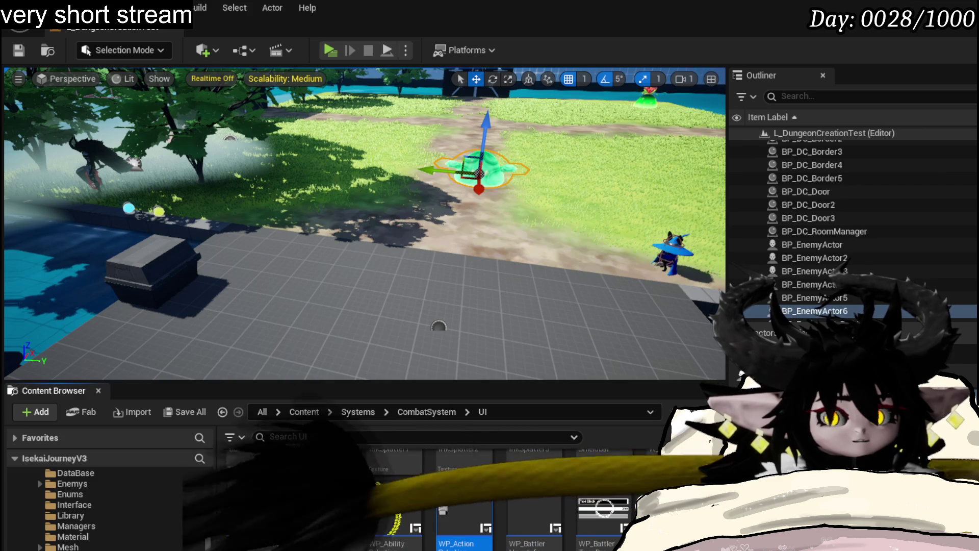
Step: Save the level and changed assets, play-test running into the slime, then stop with Esc
click(20, 50)
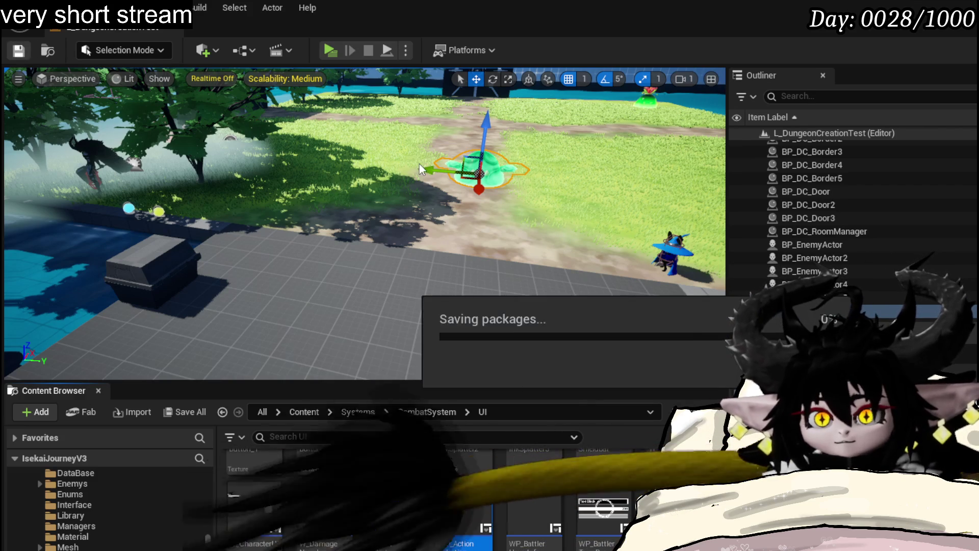
click(329, 50)
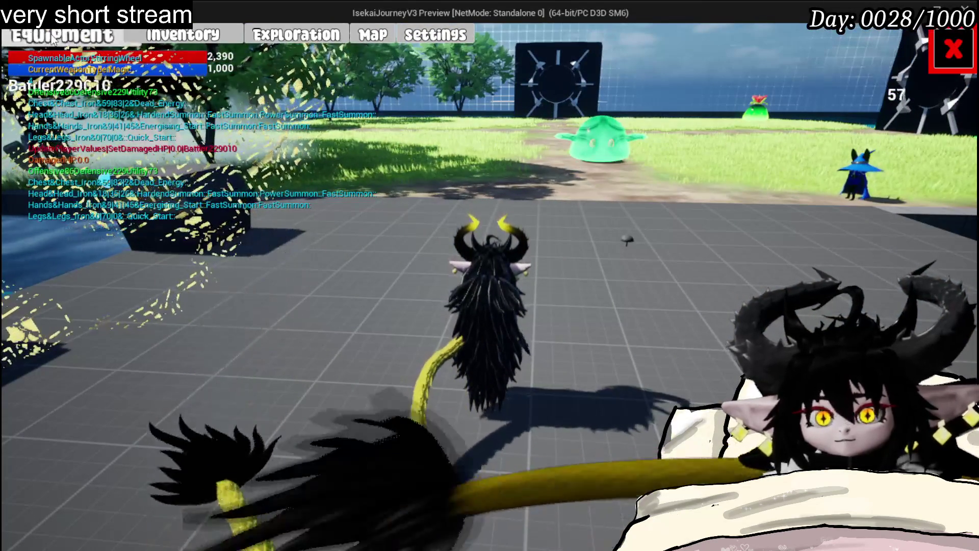
key(w)
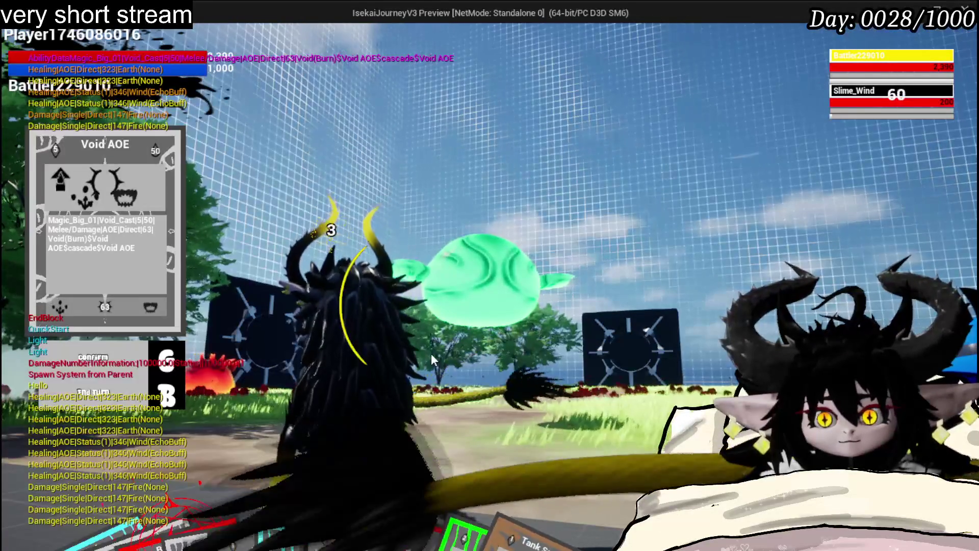
key(Escape)
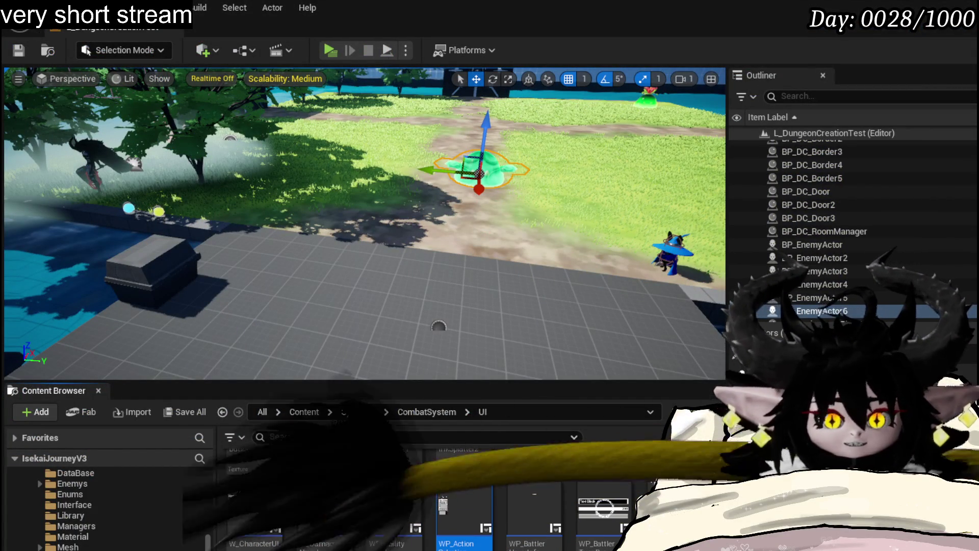
Step: Compile and save WP_ActionSelection, then return to the level editor
key(alt+Tab)
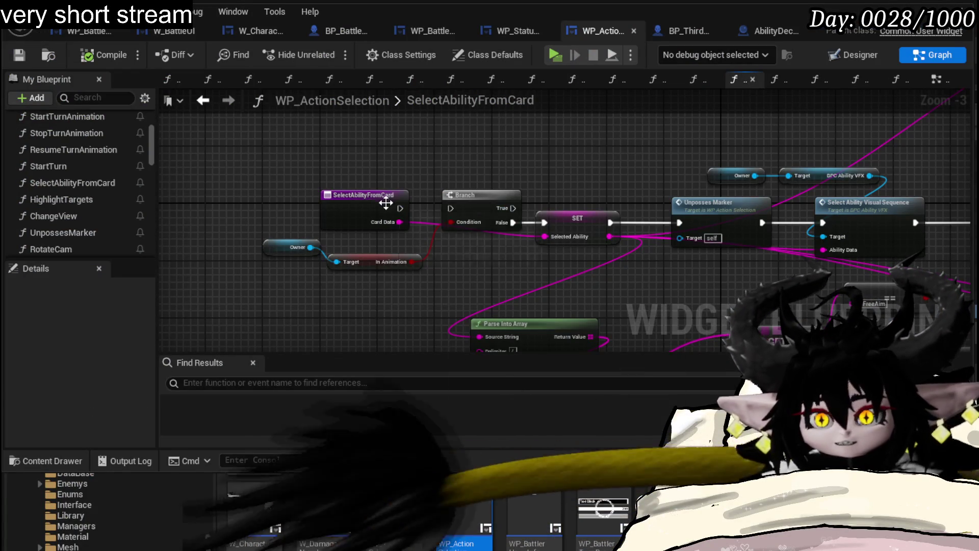
drag(517, 241, 271, 250)
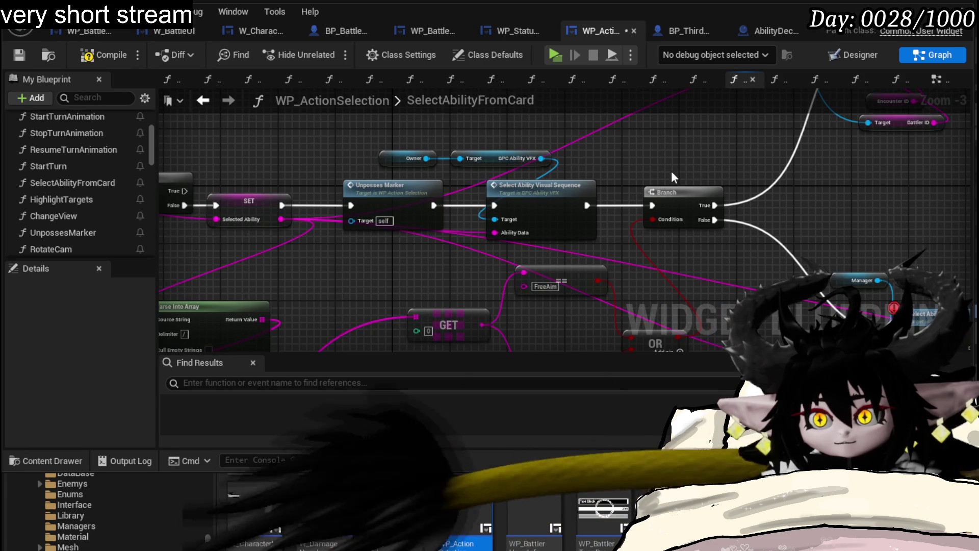
click(103, 53)
click(21, 53)
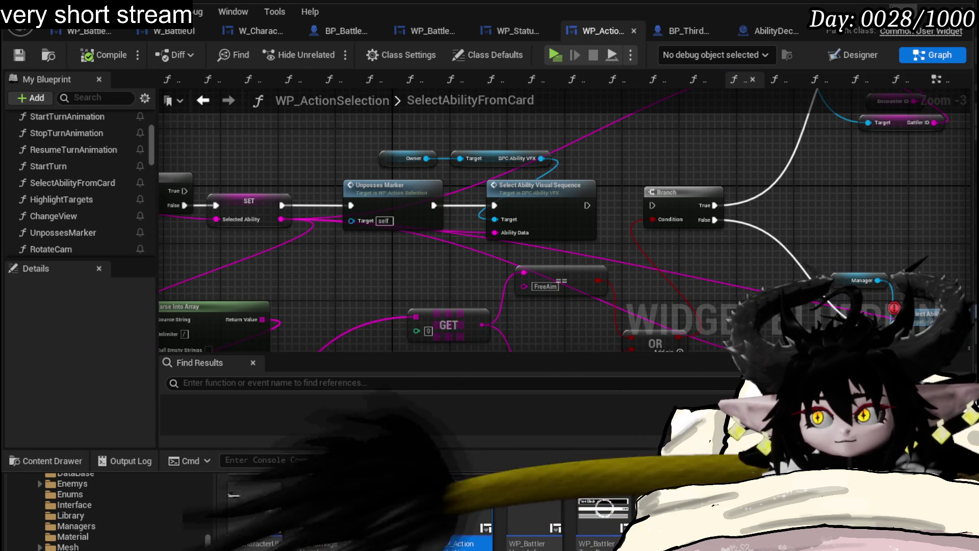
key(alt+Tab)
Step: Play-test a battle using the Defence UP and Damage Down cards, then stop the session
click(330, 50)
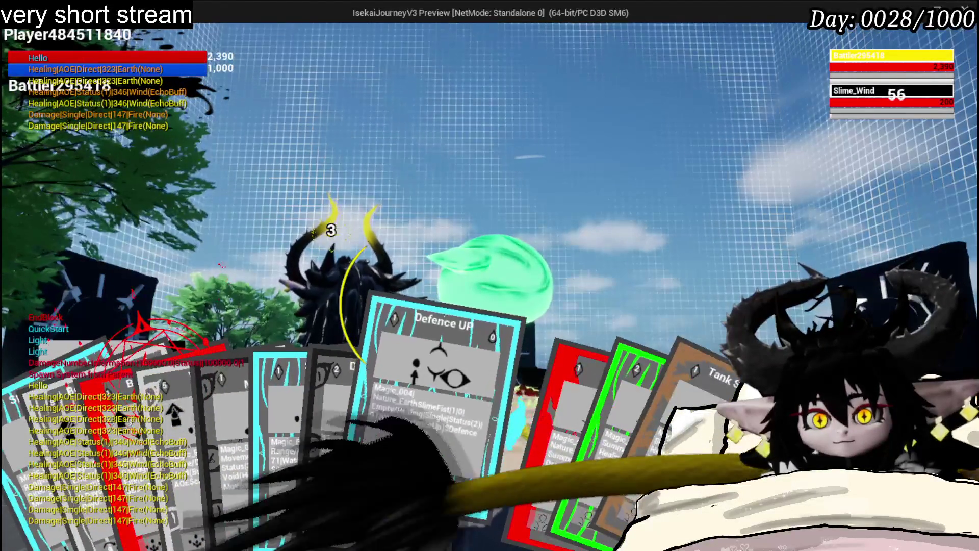
click(396, 433)
click(403, 443)
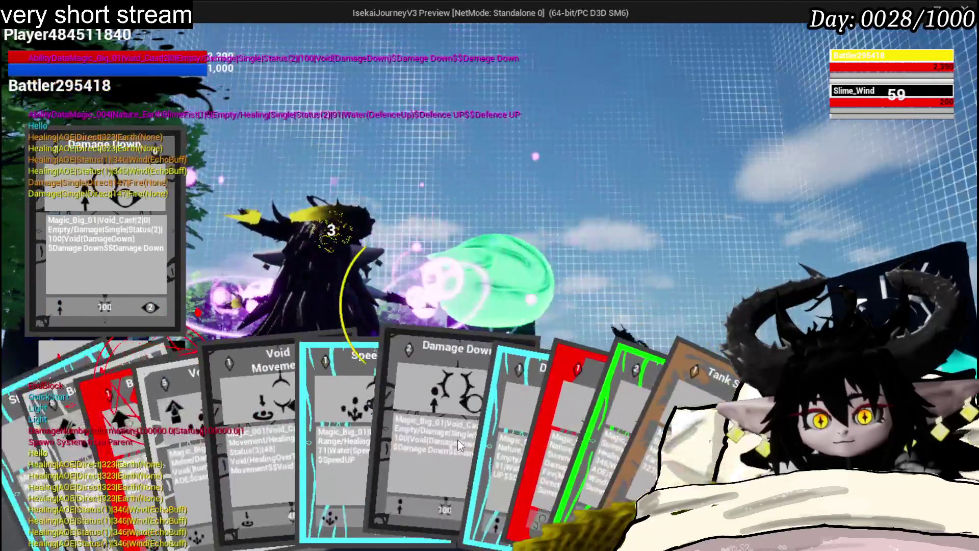
click(457, 439)
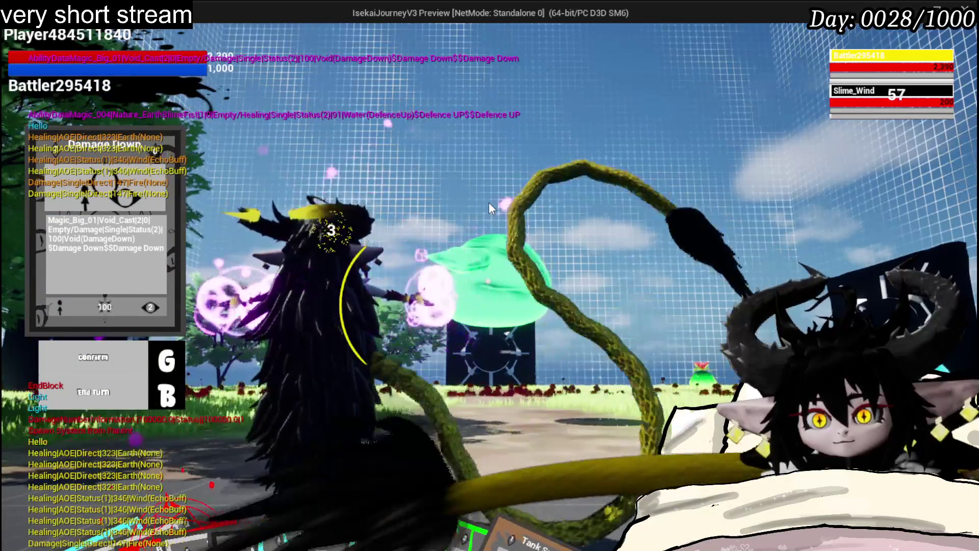
key(Escape)
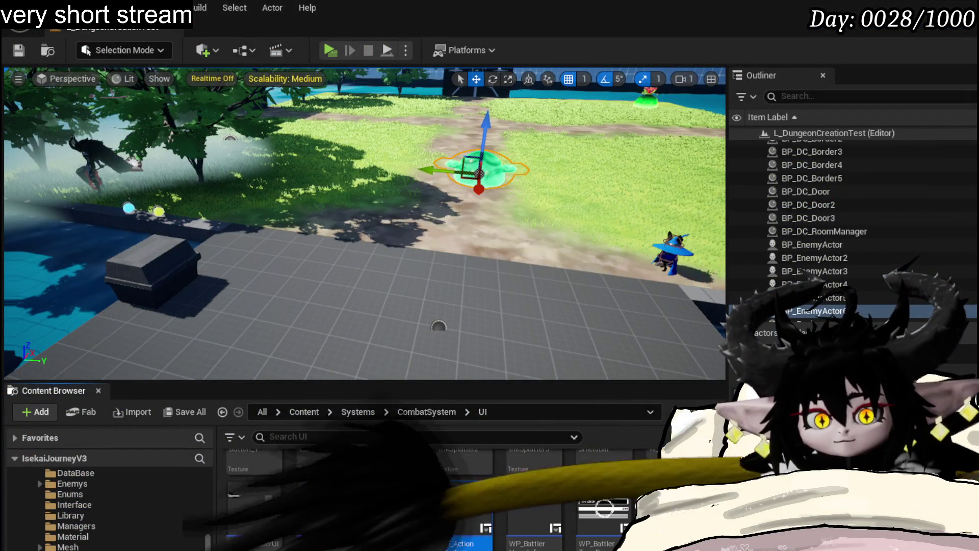
Step: Wire Select Ability Visual Sequence into the Branch in WP_ActionSelection, save all, and return to the level
double_click(464, 508)
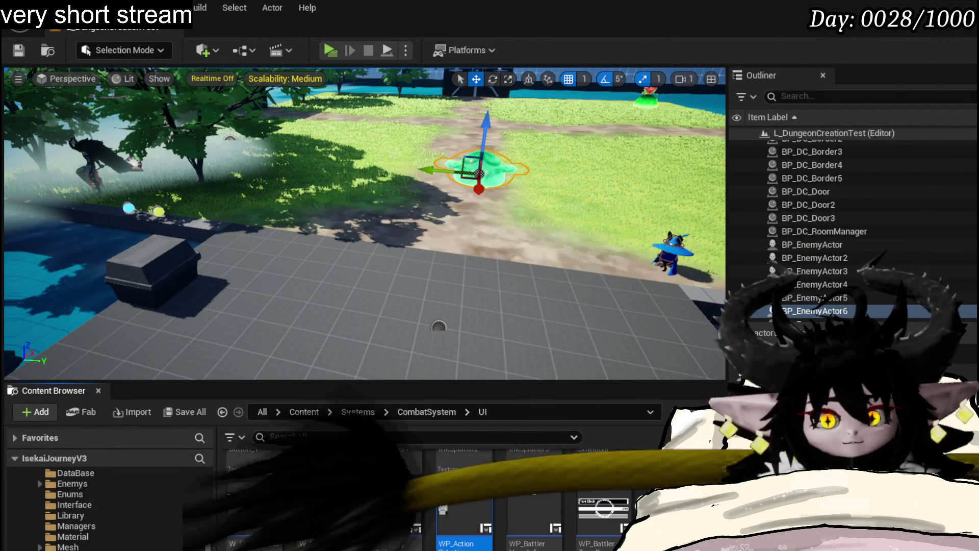
drag(585, 205, 654, 205)
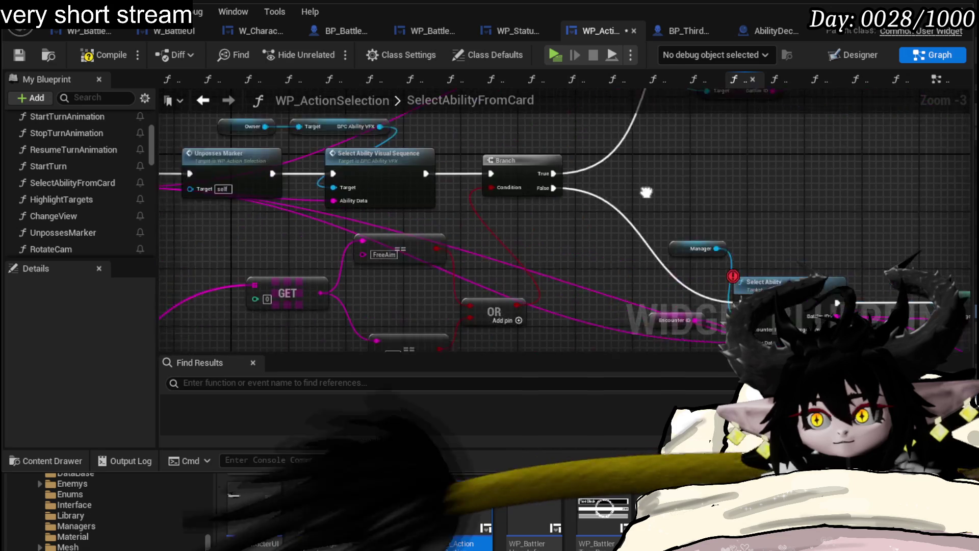
mouse_move(881, 180)
mouse_down()
mouse_move(520, 197)
mouse_move(488, 292)
mouse_move(777, 193)
mouse_move(703, 129)
mouse_move(562, 216)
mouse_up()
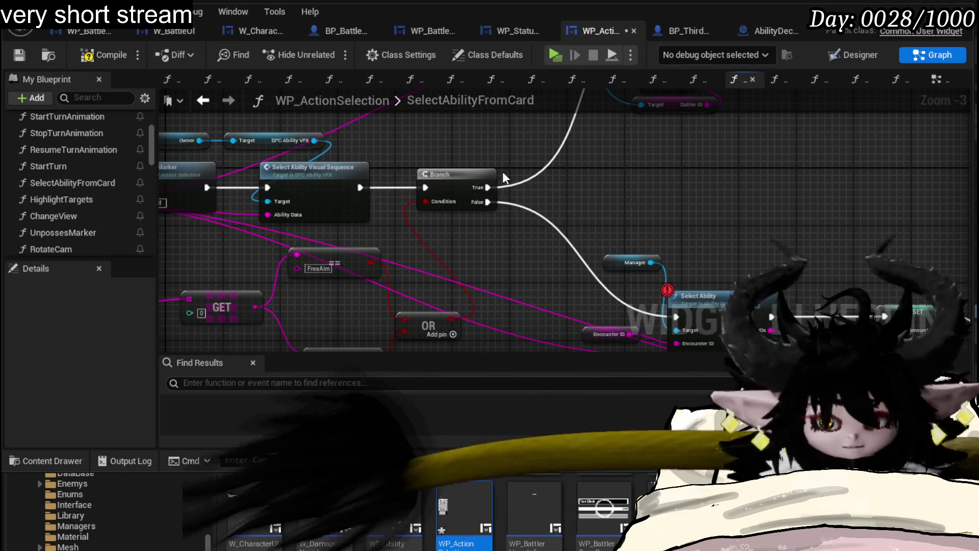
click(82, 37)
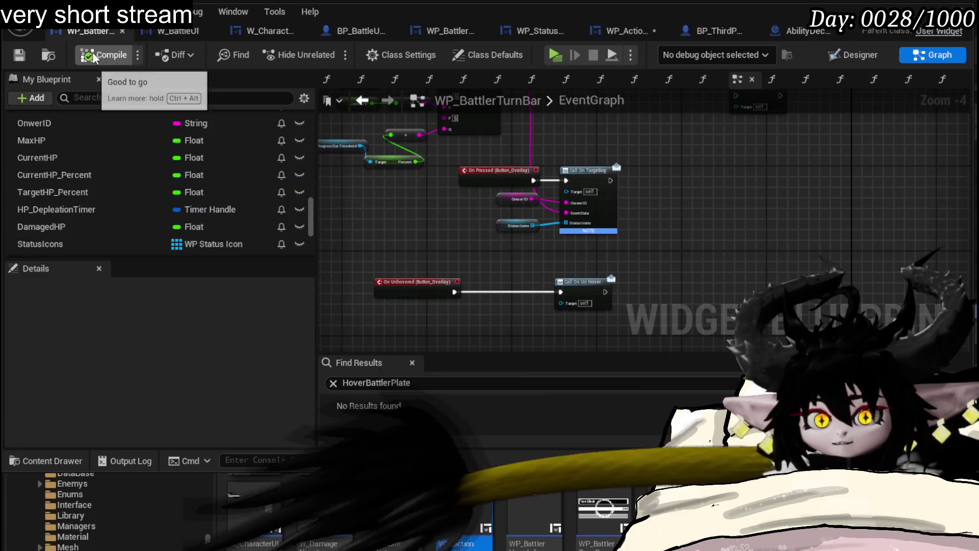
click(631, 33)
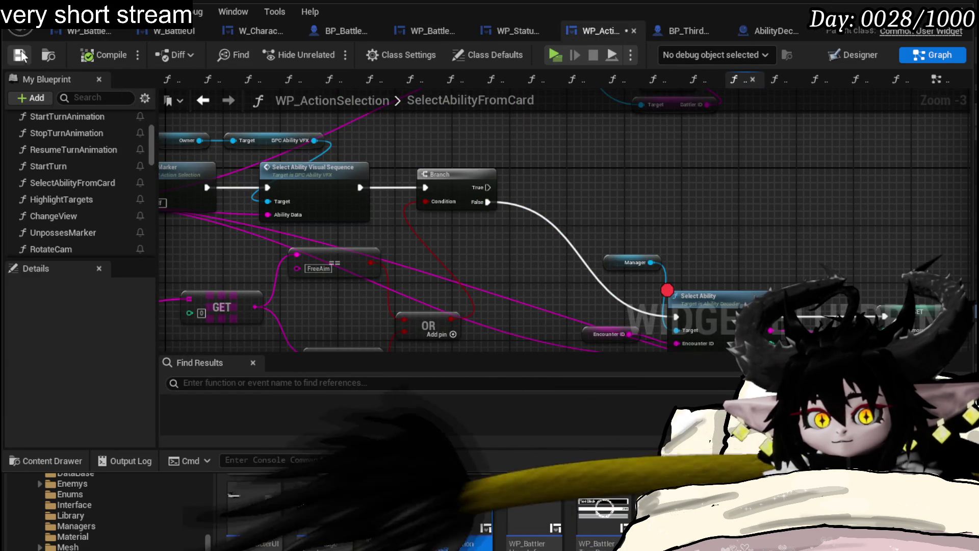
click(20, 55)
click(102, 27)
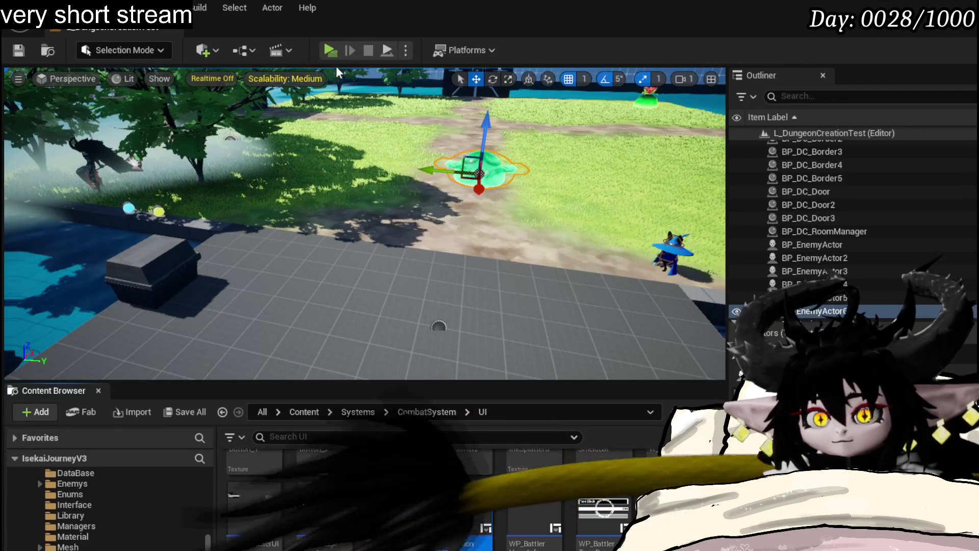
Step: Play-test the level, cast Damage Down on the slime, and resume after the breakpoint
click(330, 50)
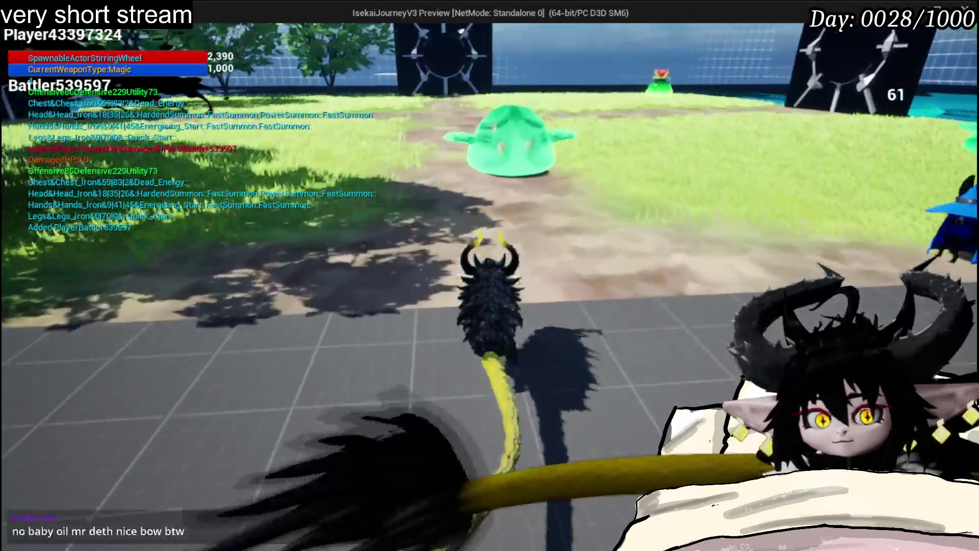
key(w)
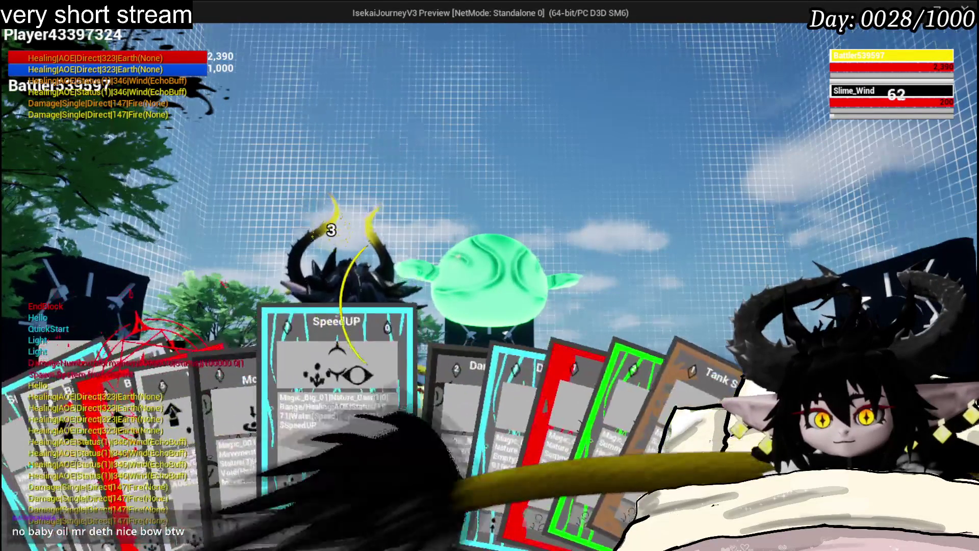
click(427, 438)
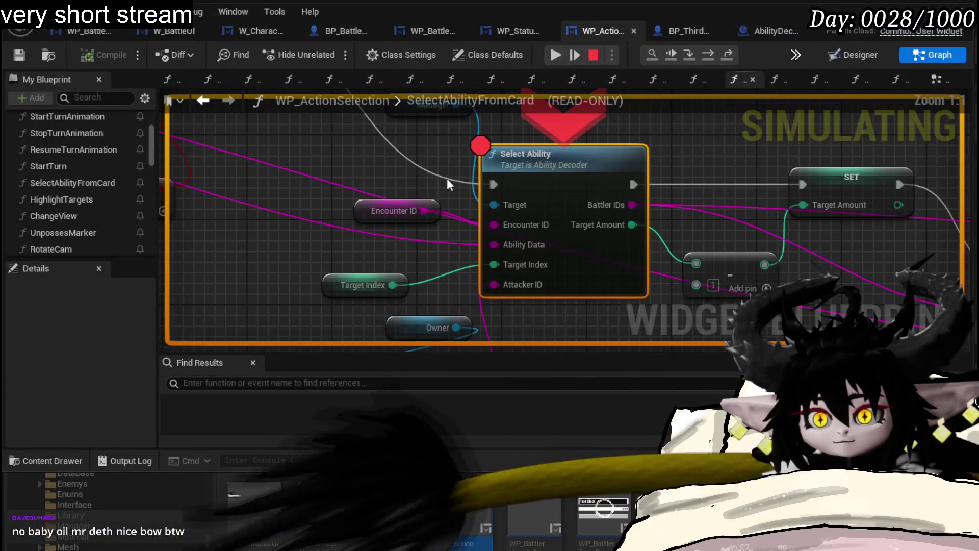
click(551, 57)
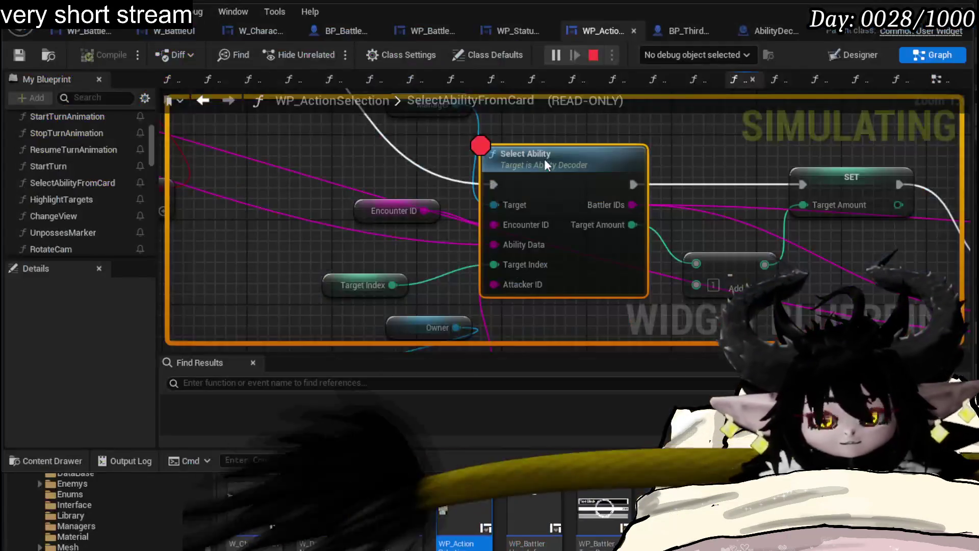
Step: Disable the breakpoint on the Select Ability node
drag(511, 115, 549, 346)
mouse_move(503, 115)
mouse_down()
mouse_move(505, 153)
mouse_move(561, 232)
mouse_up()
mouse_move(691, 316)
mouse_down()
mouse_move(683, 357)
mouse_move(571, 271)
mouse_move(379, 189)
mouse_up()
right_click(378, 184)
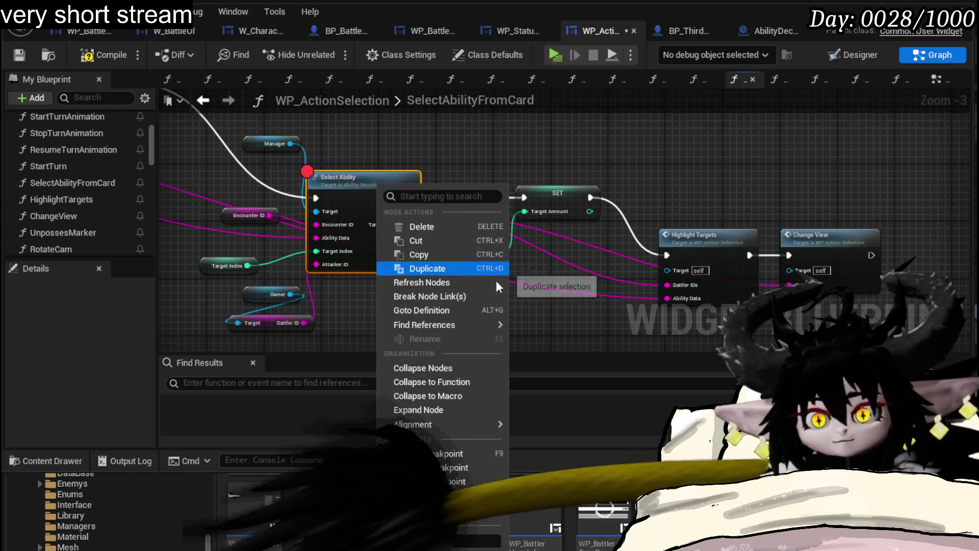
click(441, 482)
Step: Cut Select Ability's execution link to SET and save WP_ActionSelection
right_click(360, 196)
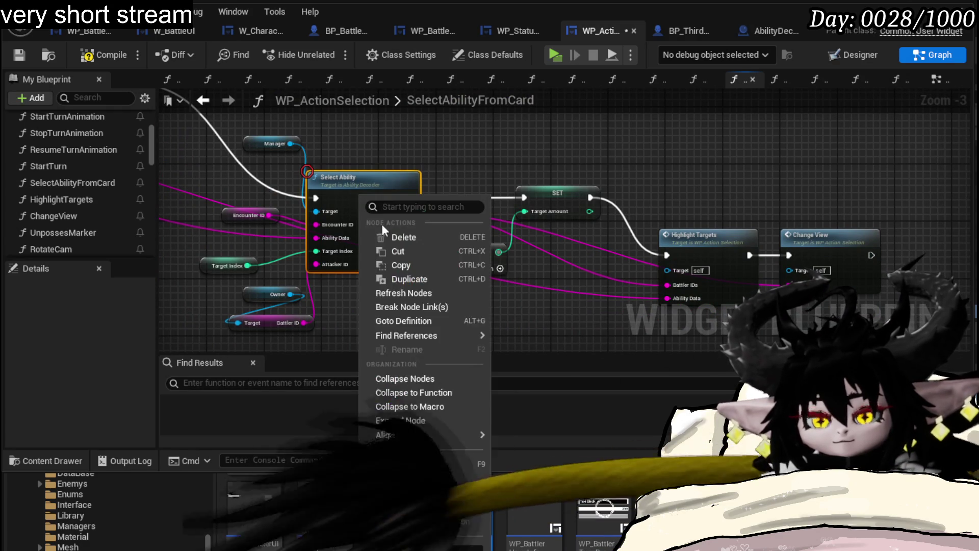
drag(535, 143, 444, 199)
alt+click(388, 215)
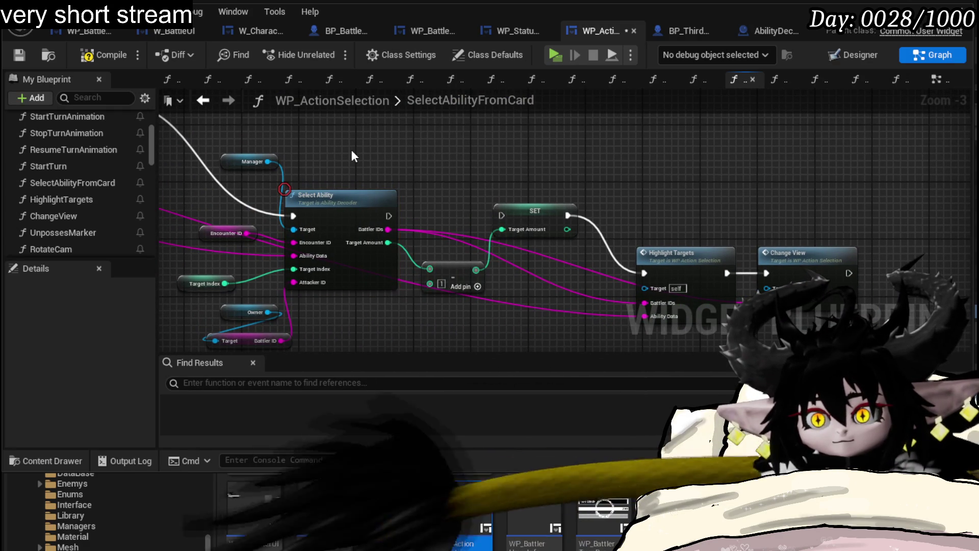
click(20, 55)
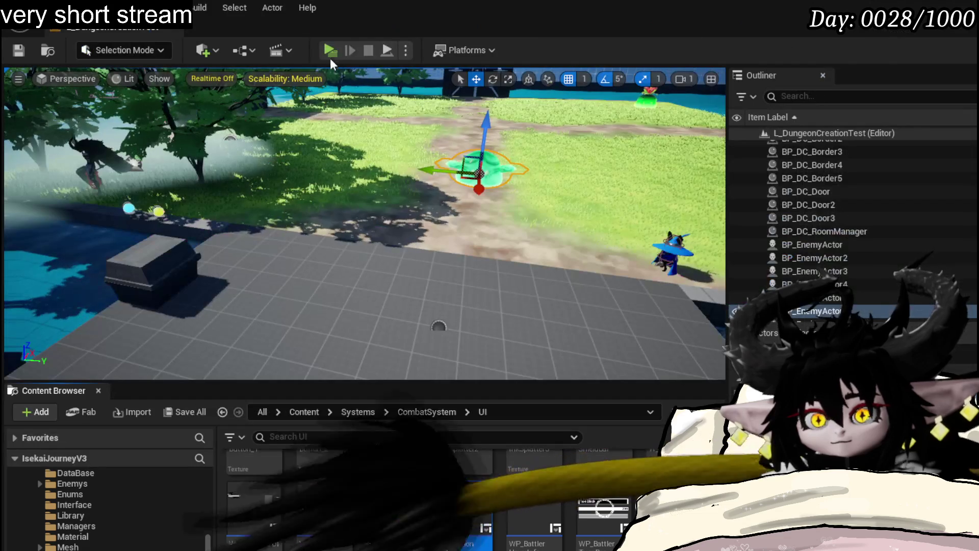
Step: Play-test a slime battle, trying the Damage Down and Defence UP cards
click(332, 49)
key(w)
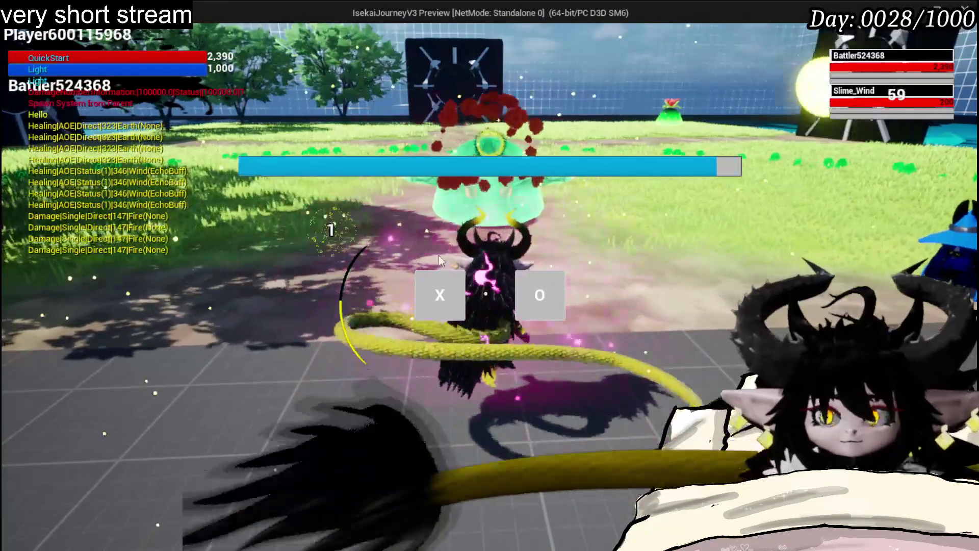
click(437, 299)
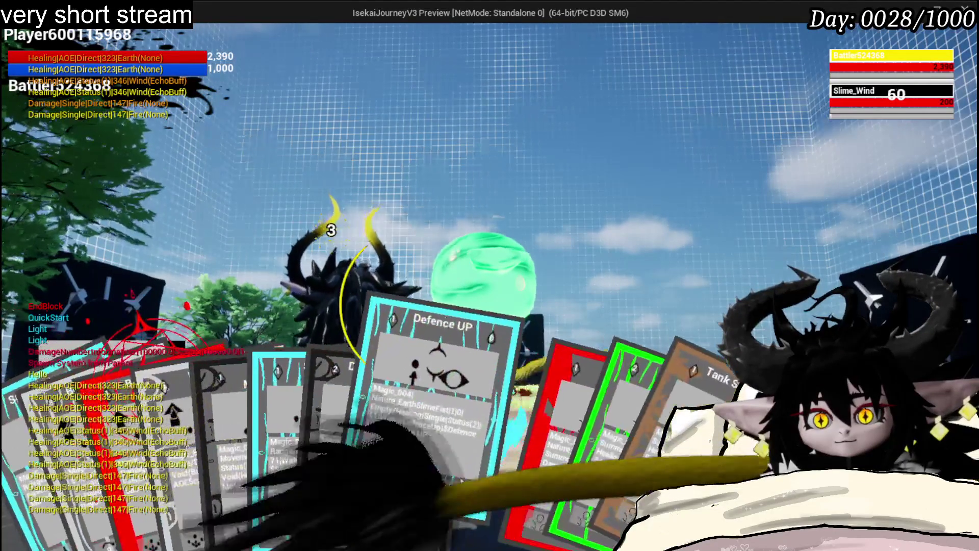
click(321, 440)
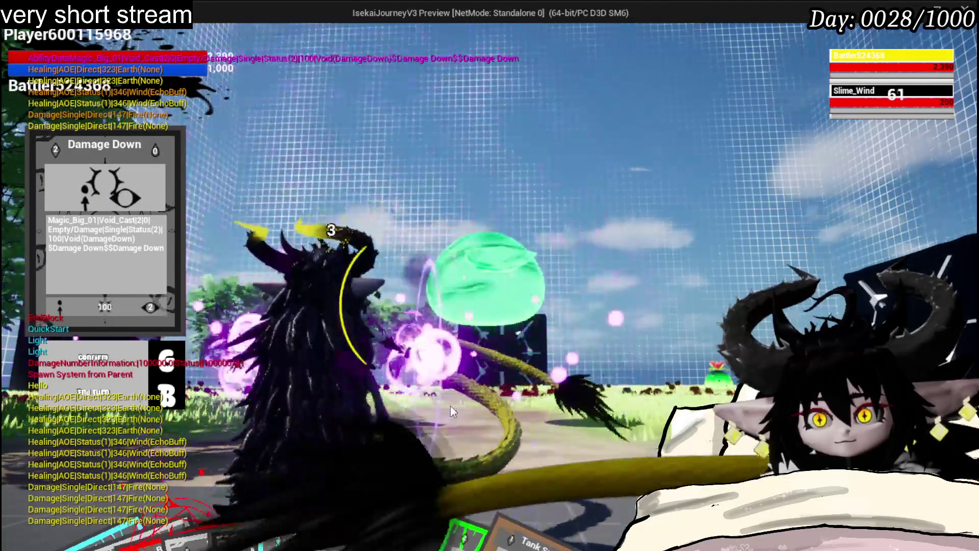
click(478, 443)
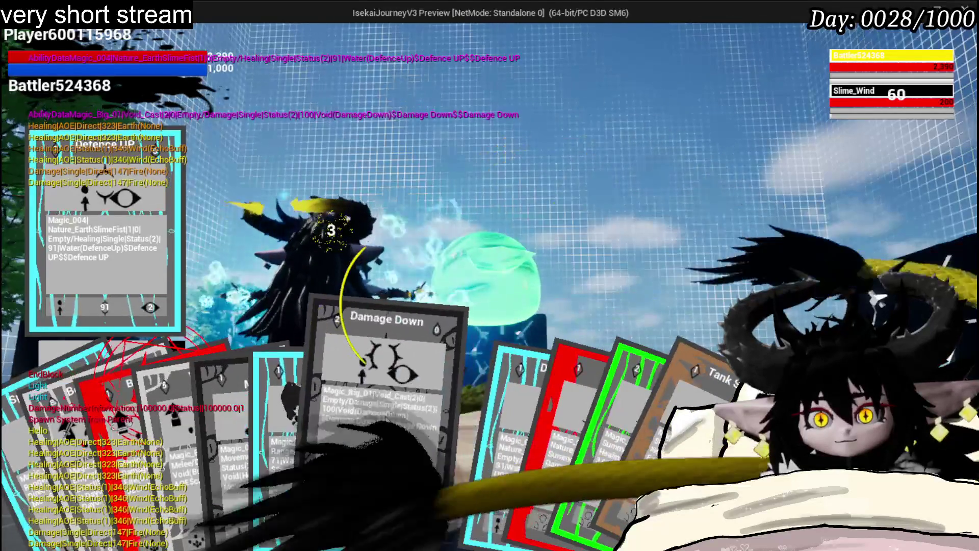
click(386, 417)
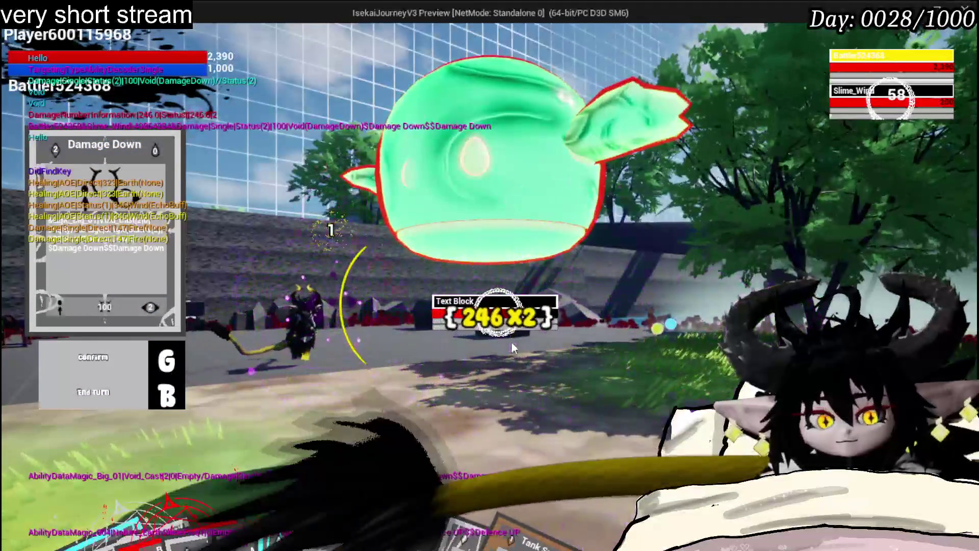
key(Escape)
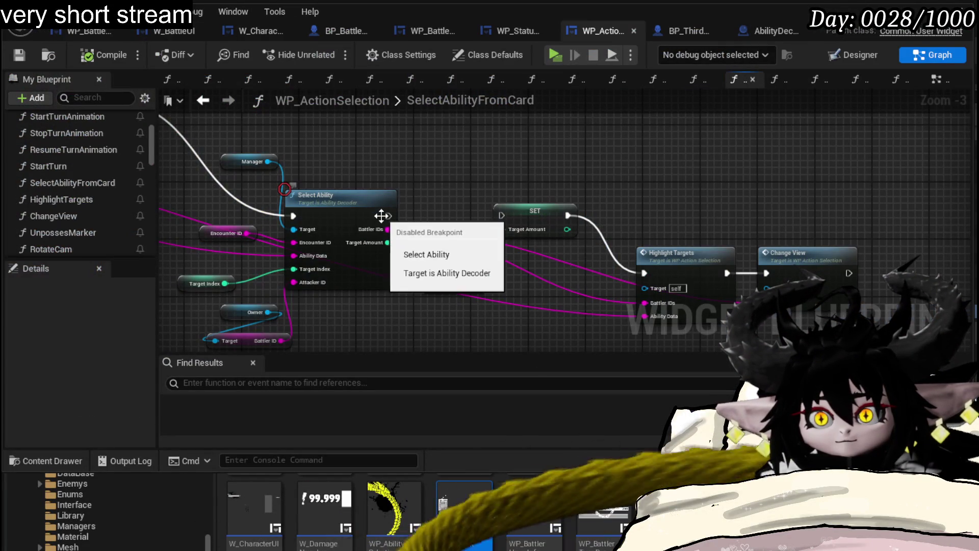
Step: Wire Select Ability into SET, cut Highlight Targets' link to Change View, and compile
drag(389, 216, 506, 218)
alt+click(733, 267)
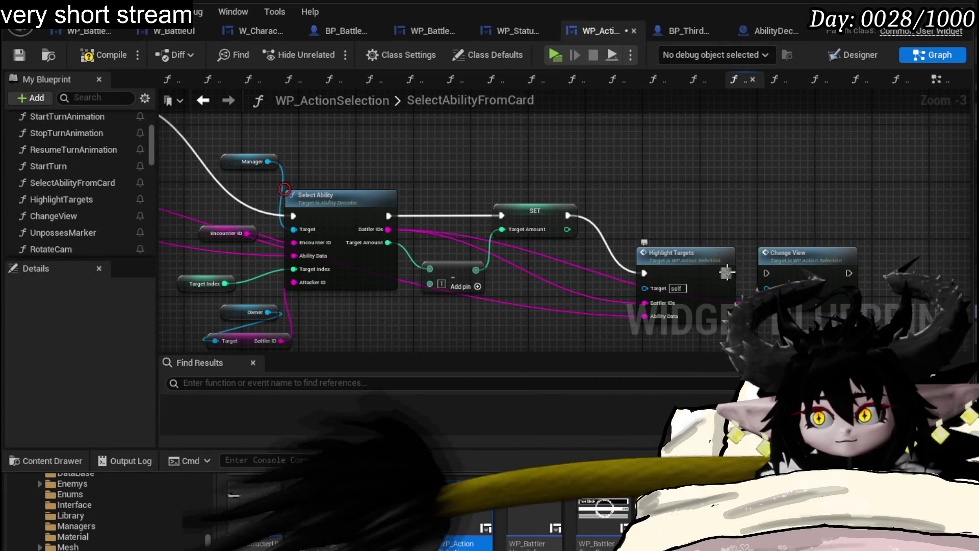
click(20, 55)
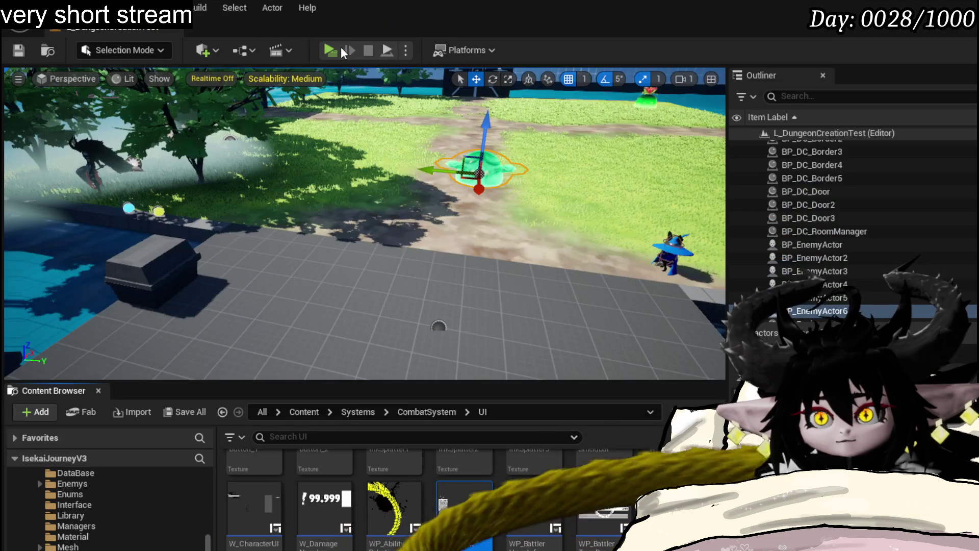
Step: Retest targeting the slime with Damage Down, then reopen WP_ActionSelection
click(340, 47)
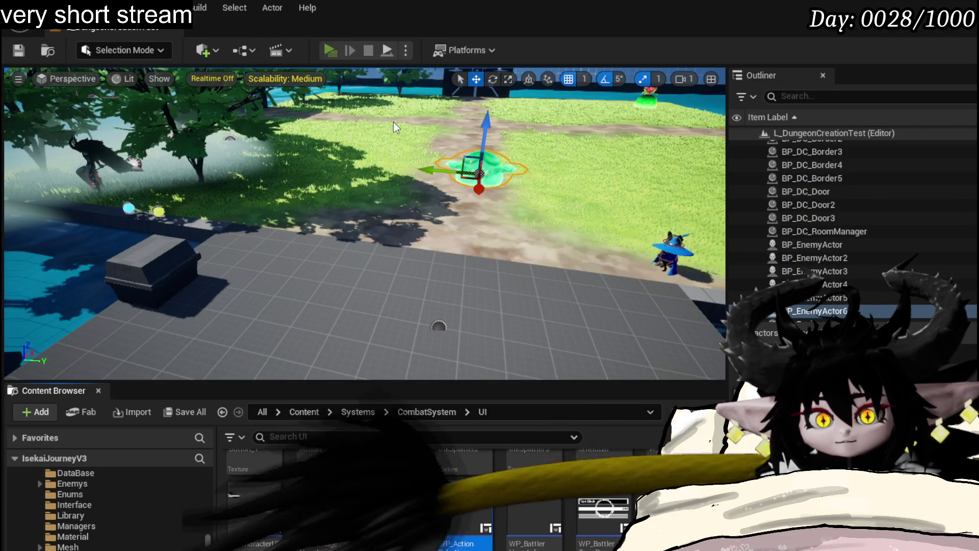
key(w)
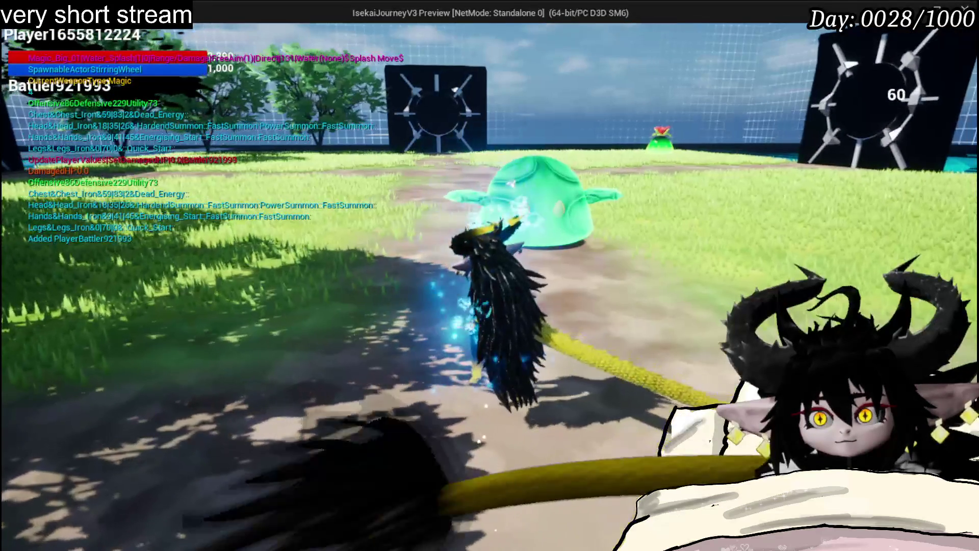
key(w)
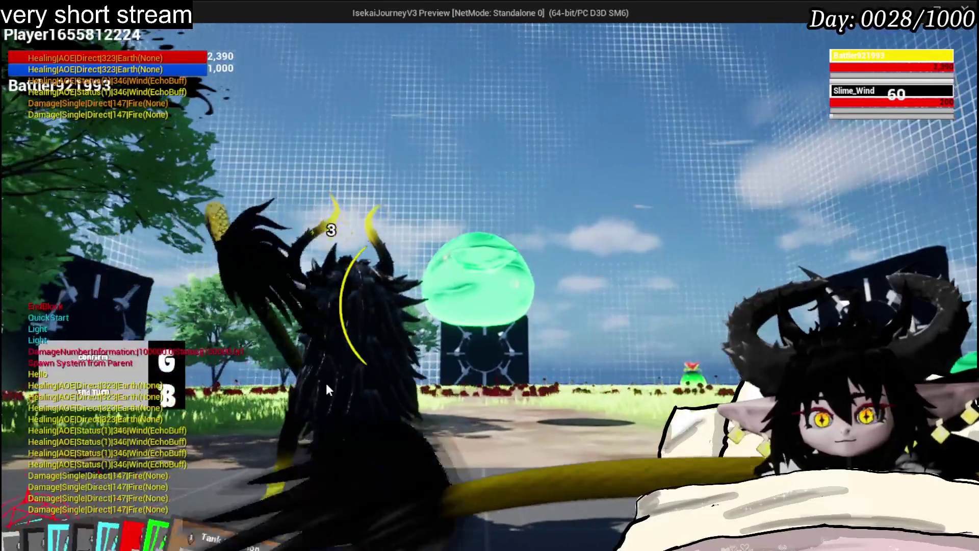
click(356, 421)
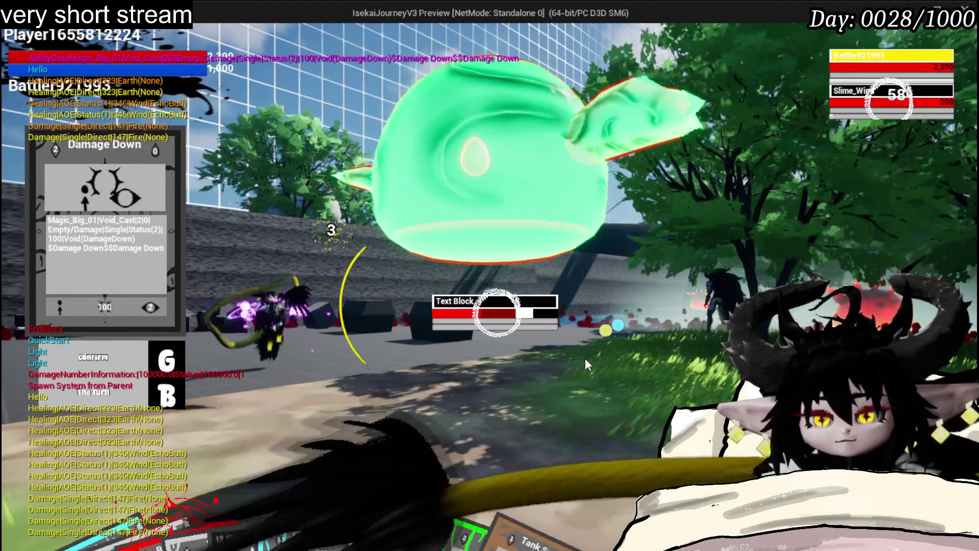
key(Escape)
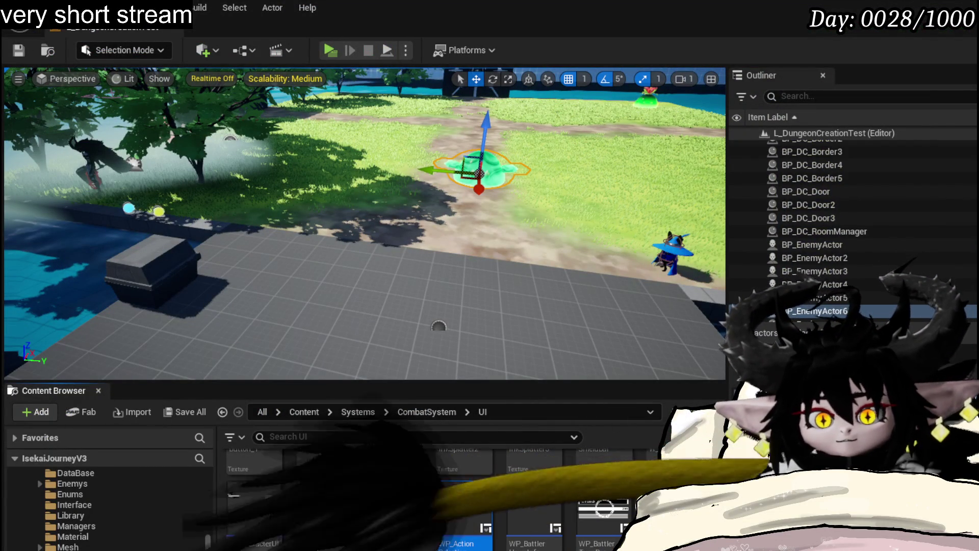
double_click(464, 510)
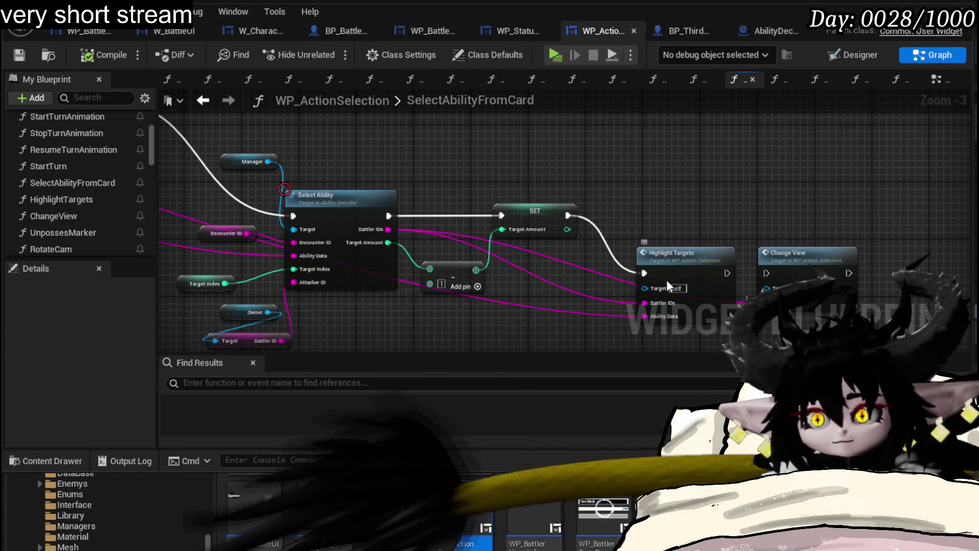
Step: Select the Owner and Remove Target Visual nodes and nudge them upward
drag(684, 272, 605, 294)
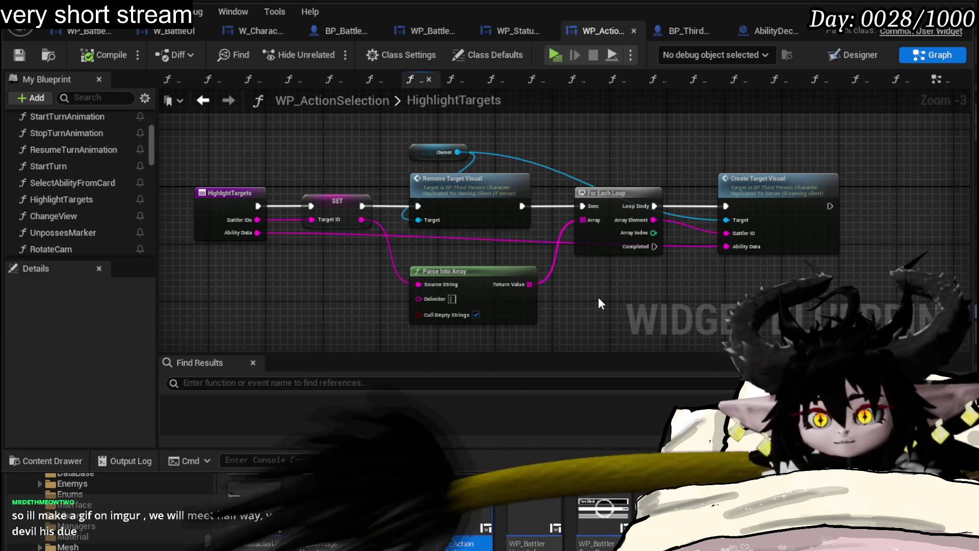
scroll(393, 216, up, 2)
drag(361, 219, 529, 128)
drag(610, 161, 528, 145)
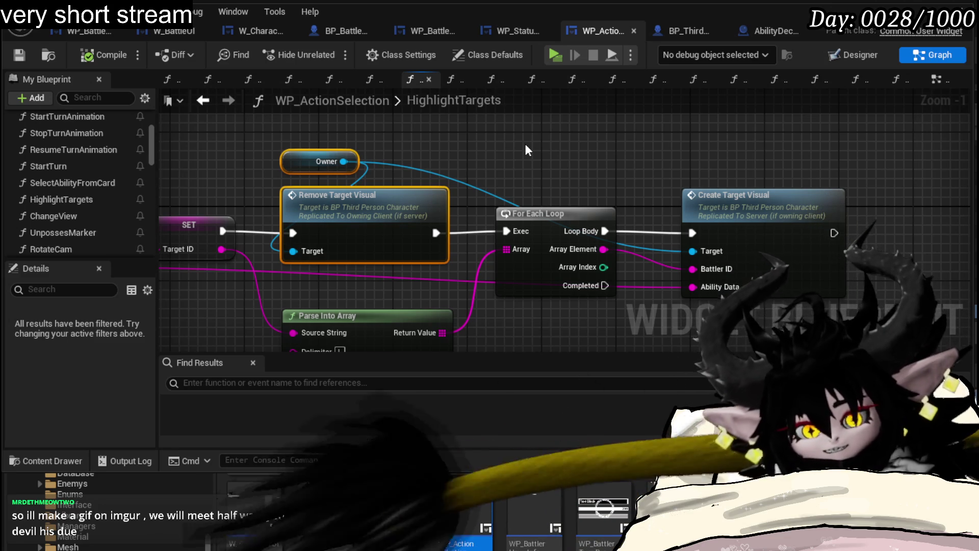
drag(268, 126, 460, 277)
click(461, 277)
mouse_move(459, 327)
mouse_down()
mouse_move(256, 134)
mouse_move(298, 172)
mouse_up()
drag(457, 264, 457, 264)
drag(415, 227, 414, 217)
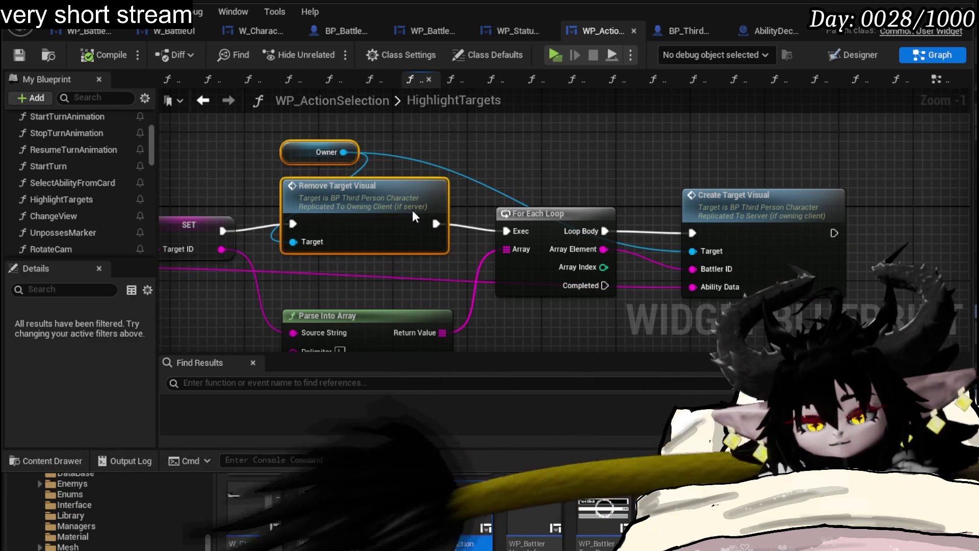
Step: Shift Owner and Remove Target Visual slightly lower beside SET
drag(737, 183, 548, 167)
drag(687, 304, 687, 304)
mouse_move(172, 255)
mouse_down()
mouse_move(405, 266)
mouse_move(467, 125)
mouse_up()
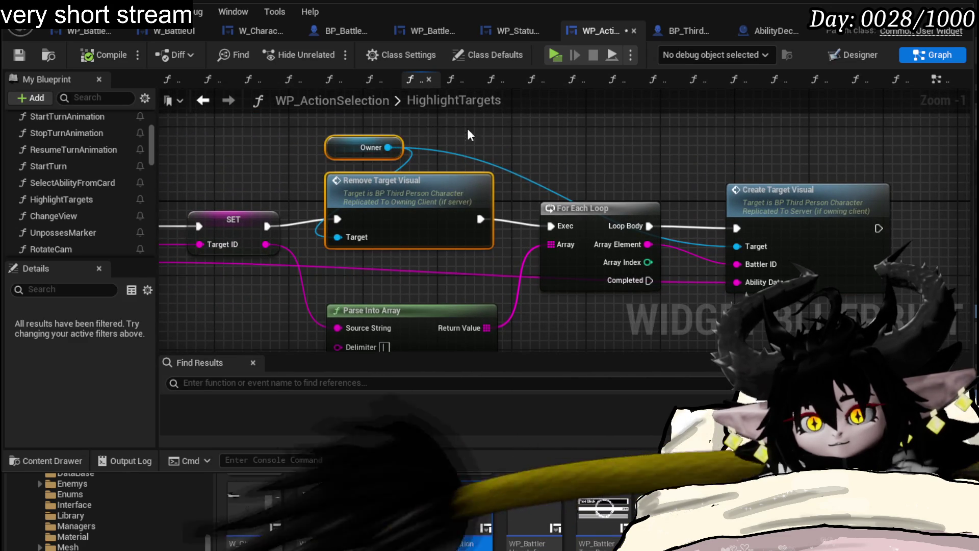
drag(425, 190, 425, 200)
mouse_move(521, 153)
mouse_down()
mouse_move(636, 163)
mouse_move(323, 164)
mouse_move(456, 166)
mouse_move(332, 146)
mouse_up()
click(332, 146)
mouse_move(534, 264)
mouse_down()
mouse_move(469, 245)
mouse_move(495, 139)
mouse_up()
click(534, 255)
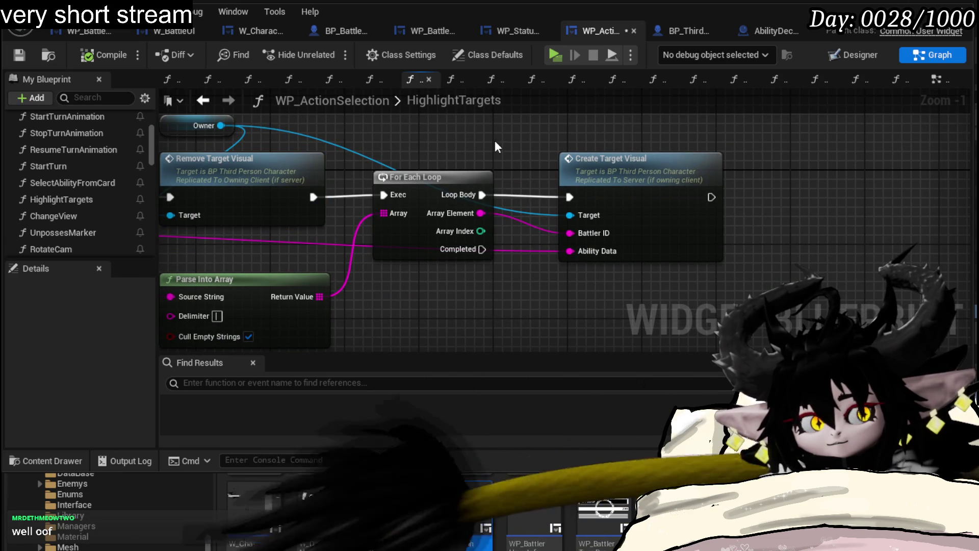
drag(495, 142, 664, 179)
drag(309, 141, 460, 269)
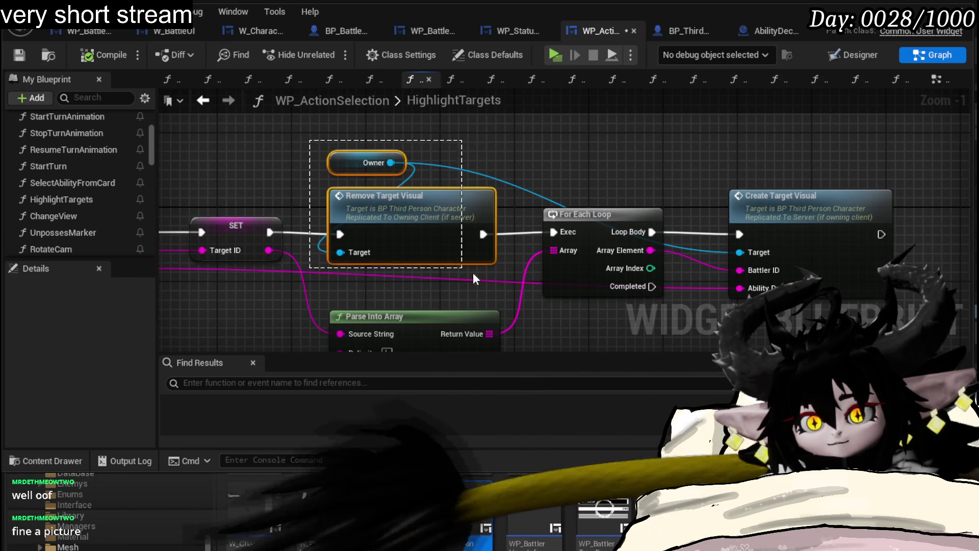
click(515, 273)
Step: Review HighlightTargets back to its entry node, save WP_ActionSelection, and return to the level
mouse_move(634, 183)
mouse_down()
mouse_move(478, 169)
mouse_move(700, 185)
mouse_up()
click(622, 187)
mouse_move(623, 186)
mouse_down()
mouse_move(451, 151)
mouse_move(589, 164)
mouse_move(180, 232)
mouse_up()
mouse_move(580, 295)
mouse_down()
mouse_move(558, 277)
mouse_move(533, 303)
mouse_up()
mouse_move(307, 264)
mouse_down()
mouse_move(291, 264)
mouse_move(391, 254)
mouse_up()
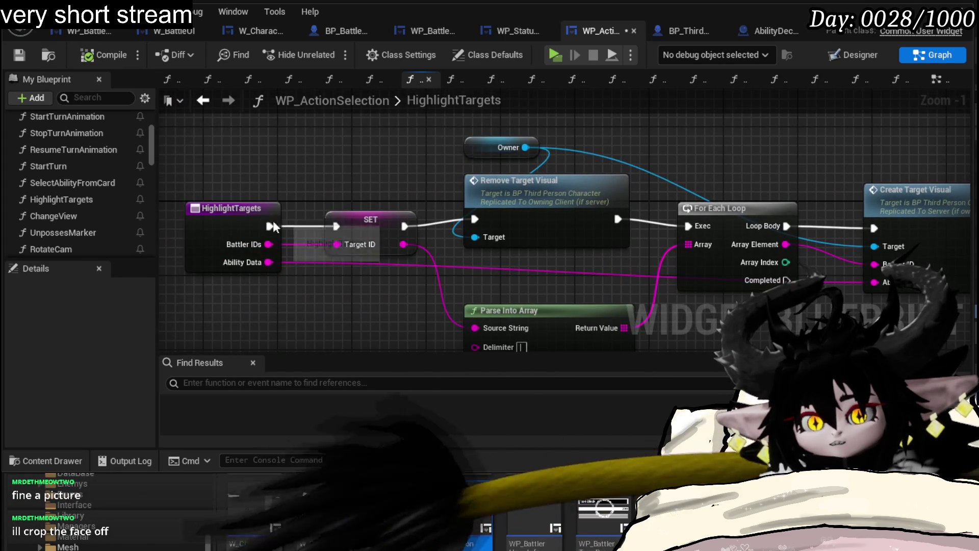
click(19, 54)
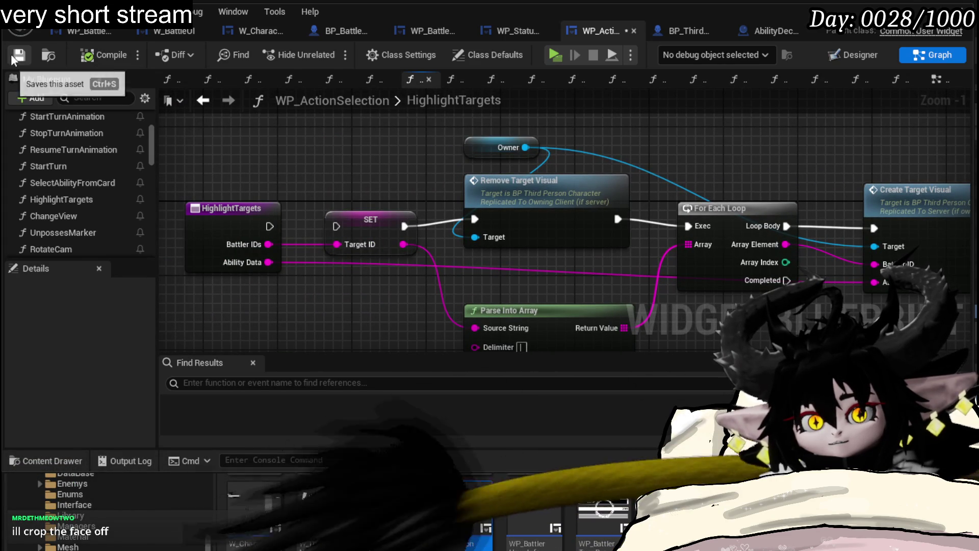
key(alt+Tab)
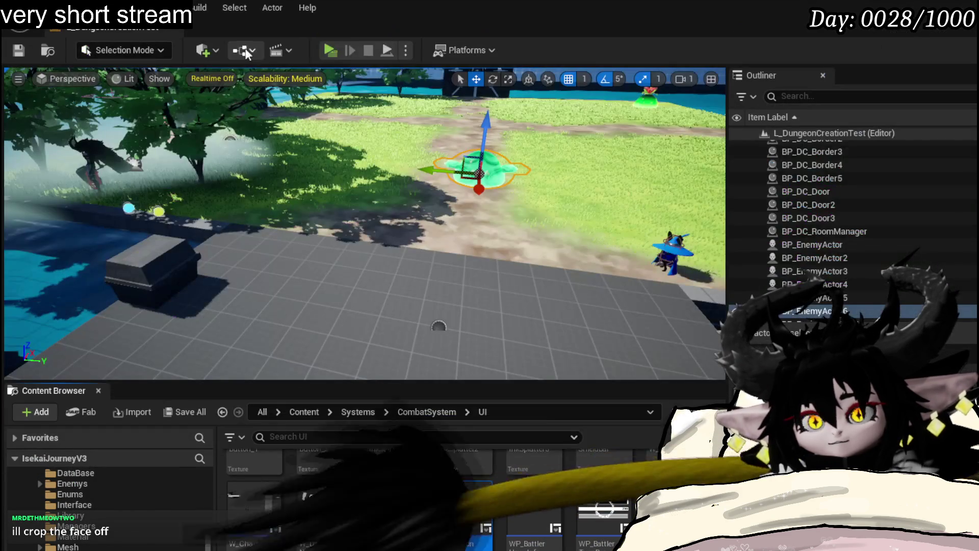
key(alt+p)
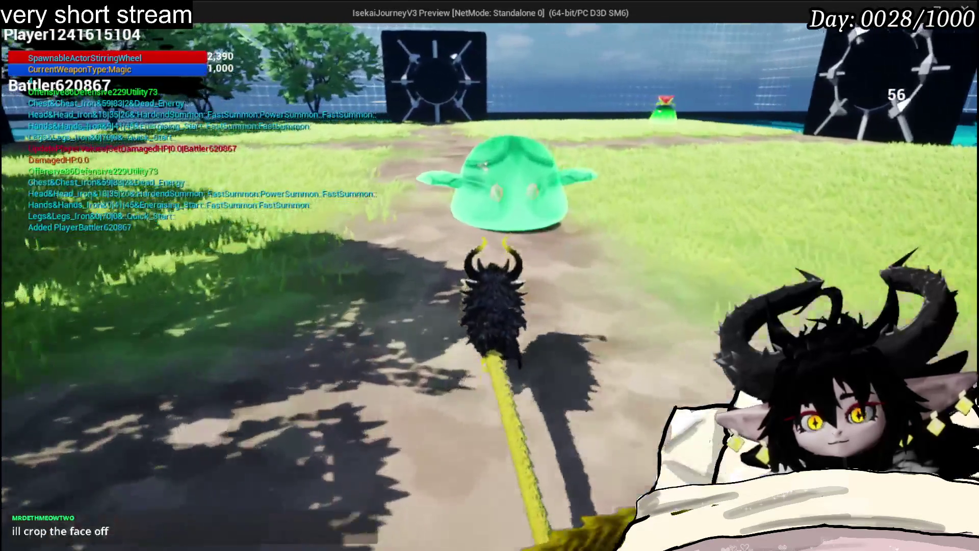
click(490, 276)
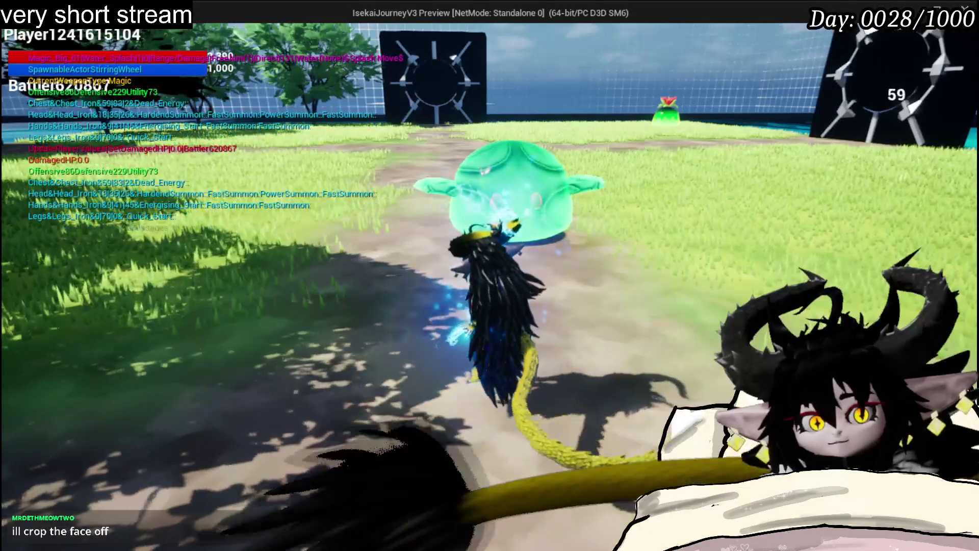
key(w)
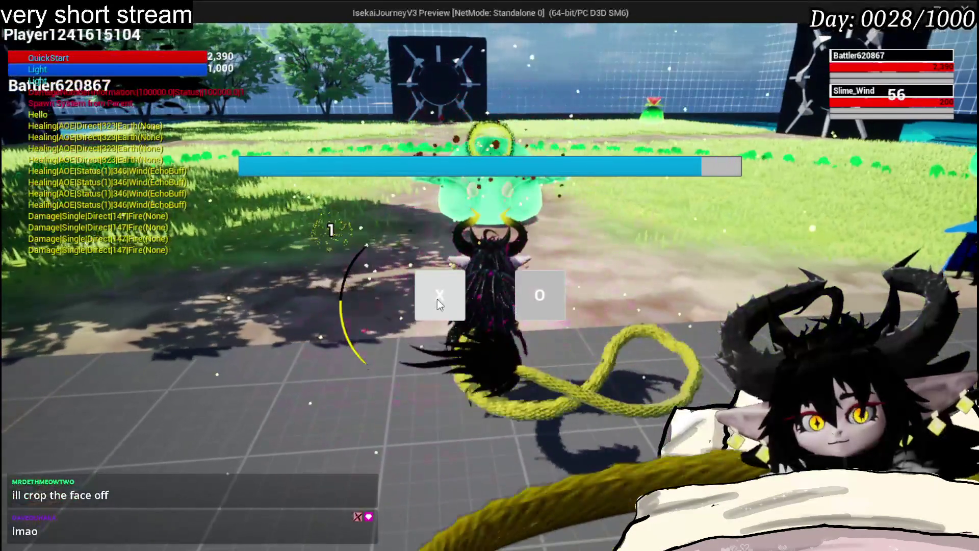
click(438, 300)
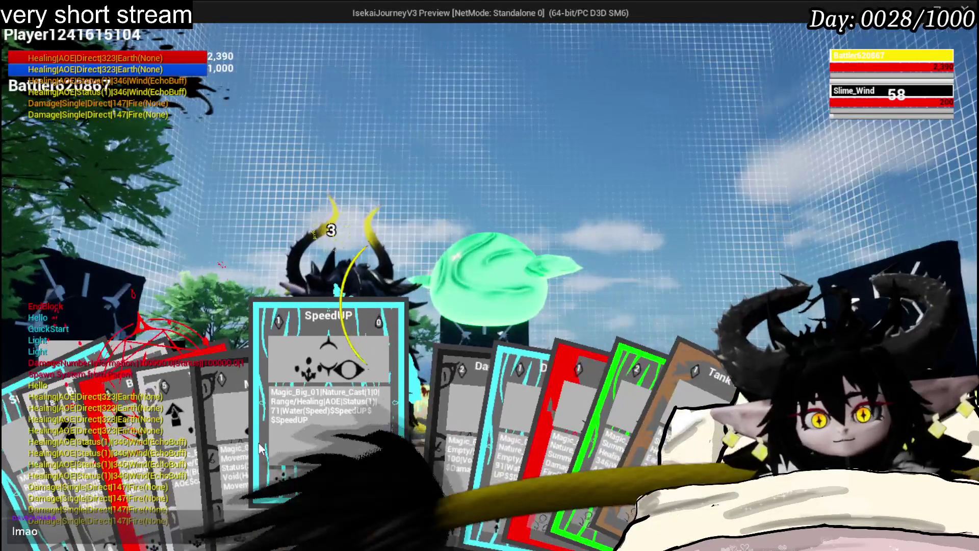
click(421, 448)
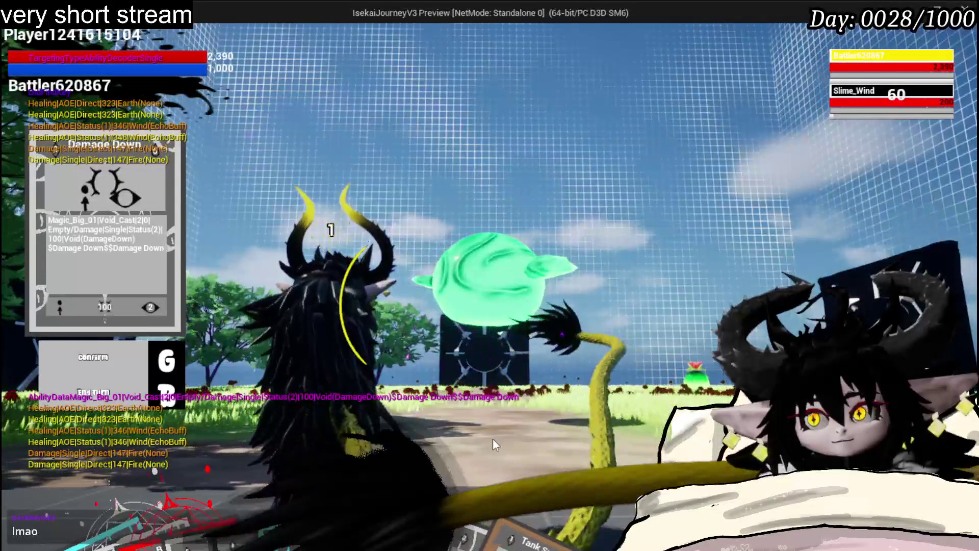
key(Escape)
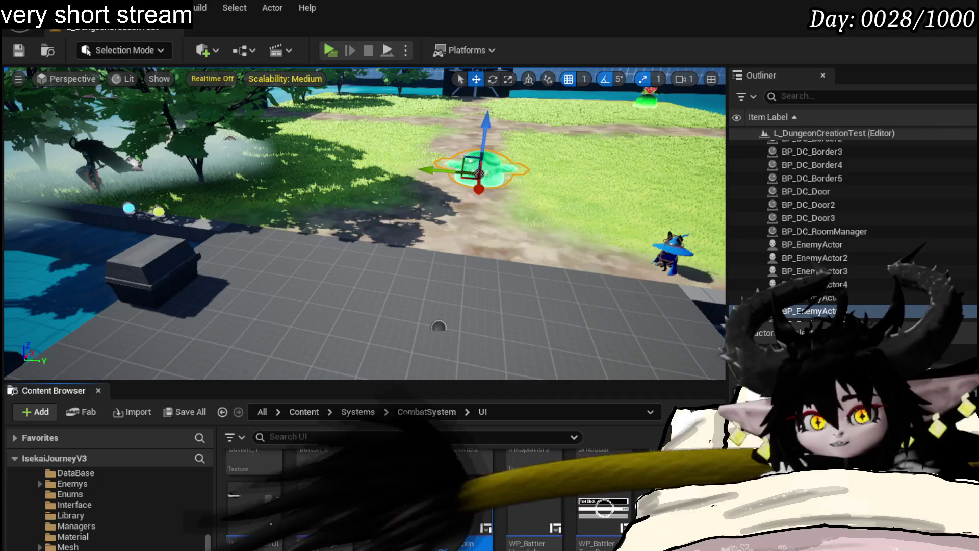
Step: Save all assets and open WP_ActionSelection's HighlightTargets graph at Create Target Visual
key(ctrl+s)
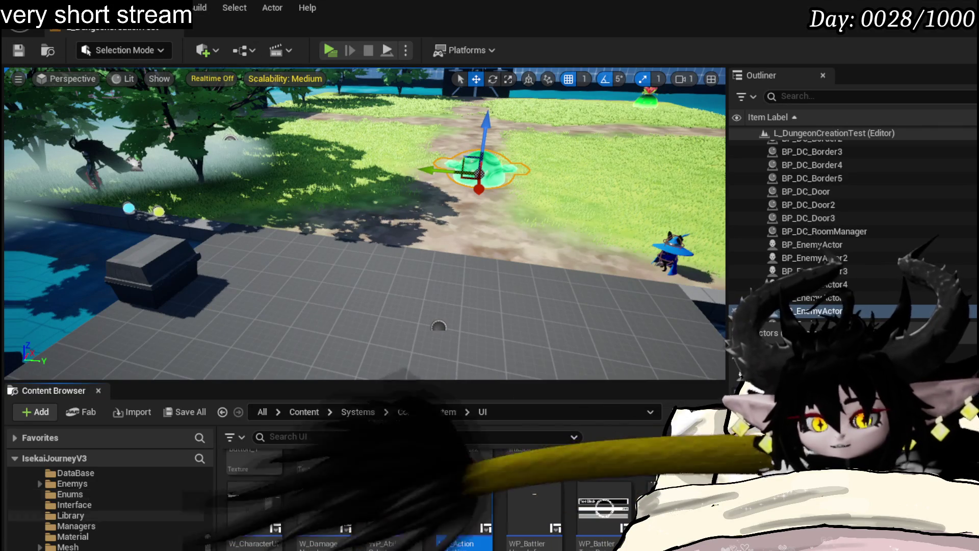
double_click(464, 505)
mouse_move(517, 272)
mouse_down()
mouse_move(482, 239)
mouse_move(410, 232)
mouse_move(423, 264)
mouse_up()
mouse_move(804, 166)
mouse_down()
mouse_move(750, 129)
mouse_move(699, 153)
mouse_move(569, 148)
mouse_move(675, 153)
mouse_up()
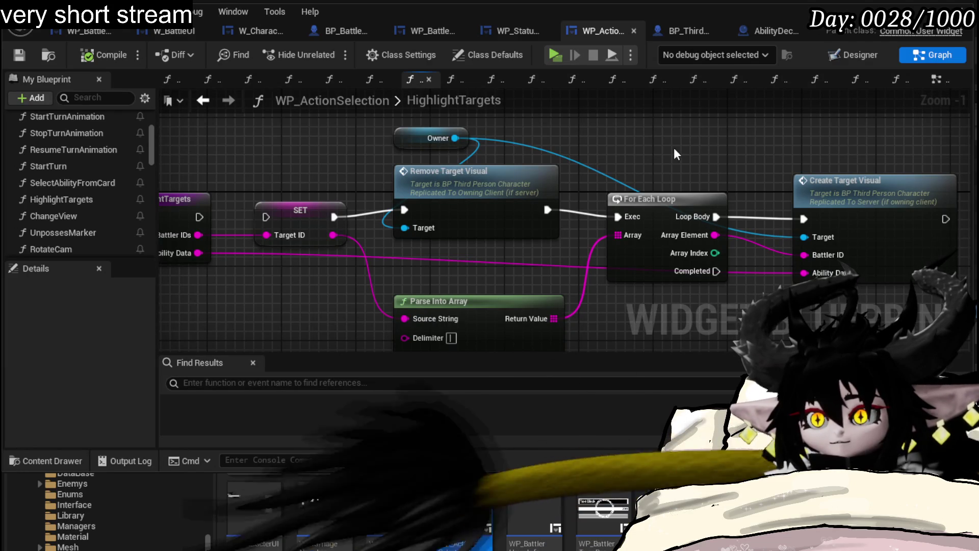
Step: Move Remove Target Visual aside and wire SET straight into For Each Loop
drag(502, 196, 512, 122)
drag(199, 217, 253, 215)
drag(334, 217, 614, 219)
click(787, 188)
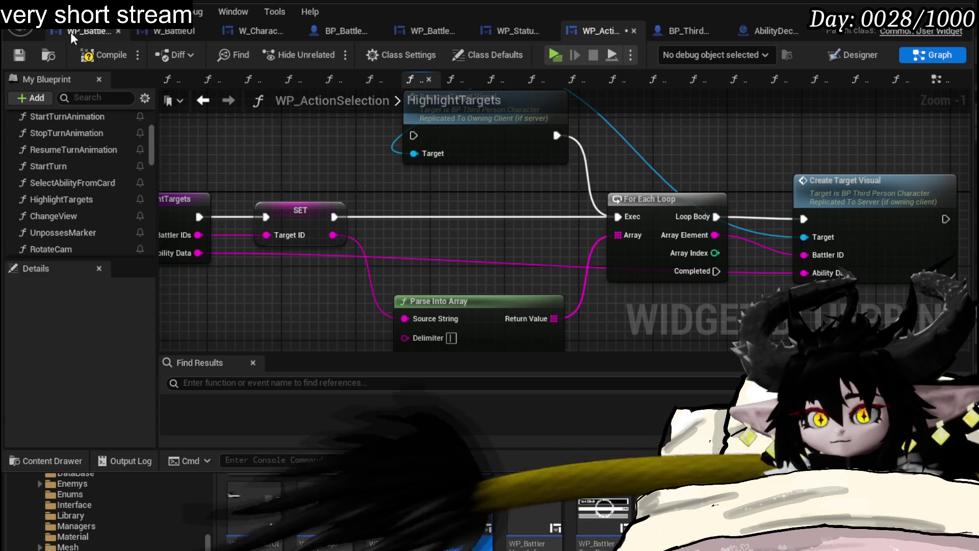
Step: Play-test the slime battle from the level, bring up Damage Down, then stop
key(alt+Tab)
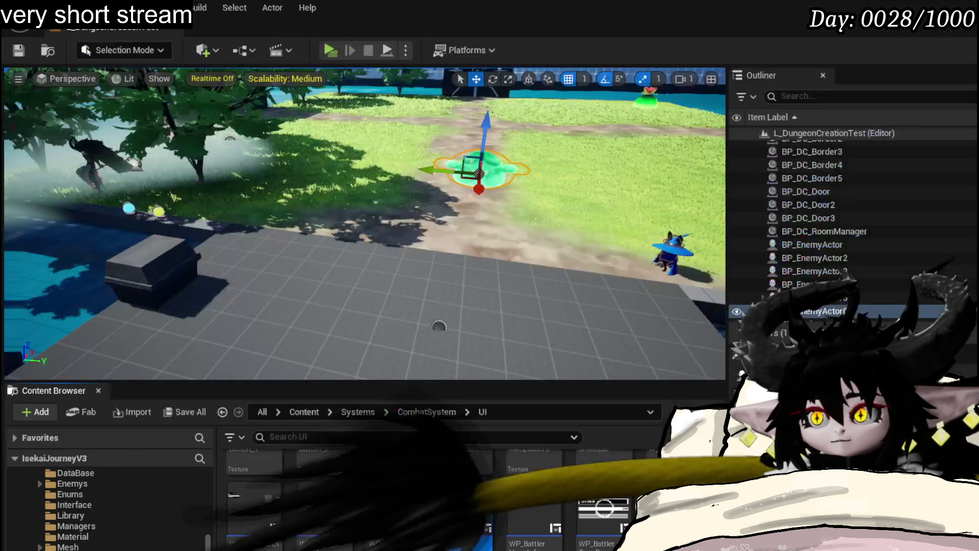
click(330, 50)
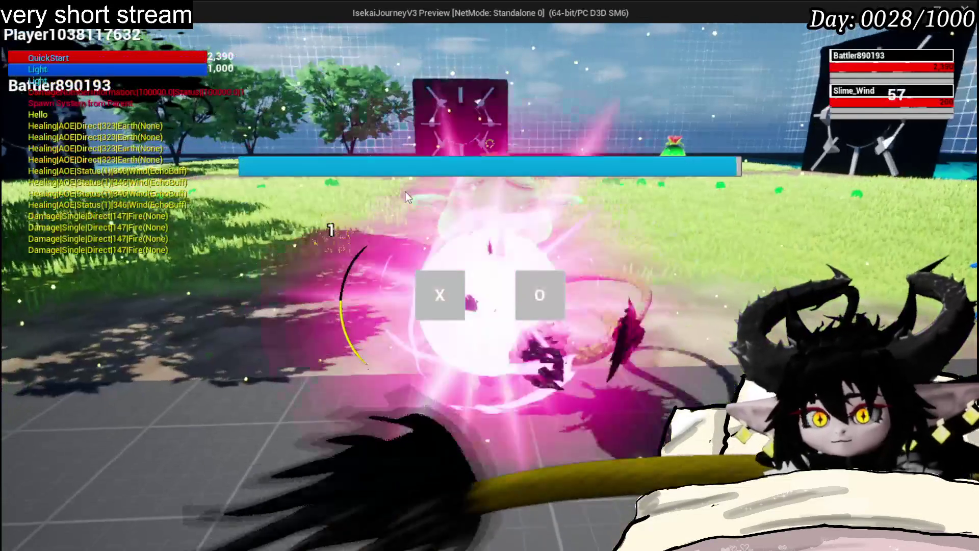
click(439, 293)
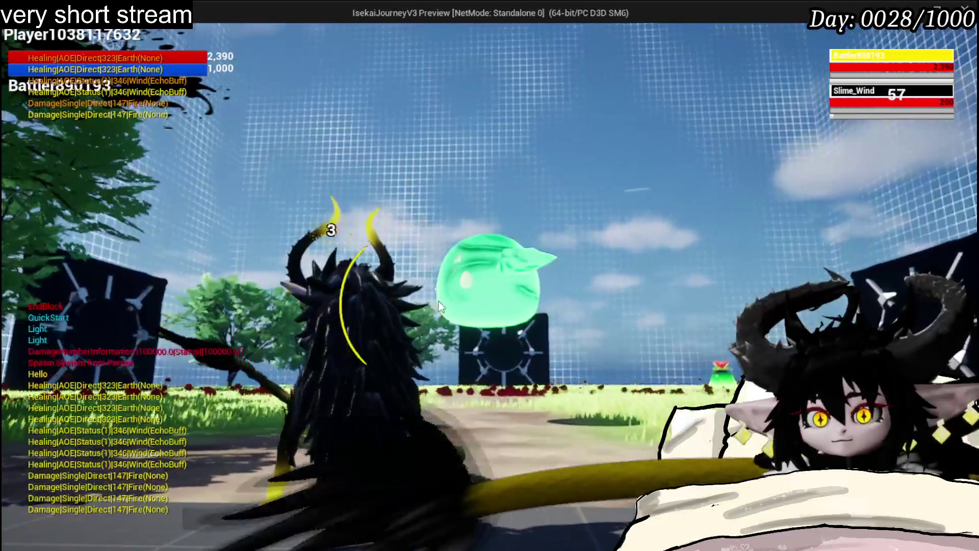
click(409, 443)
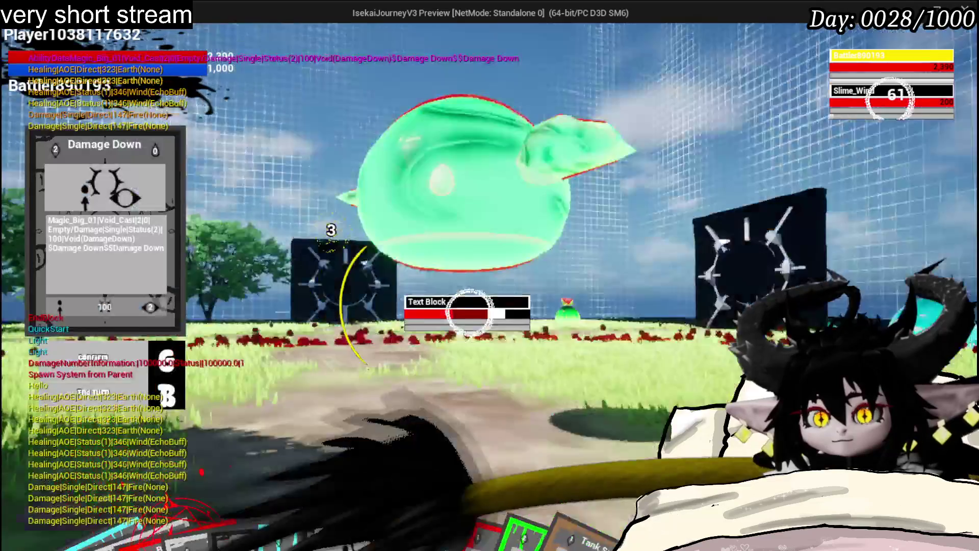
key(Escape)
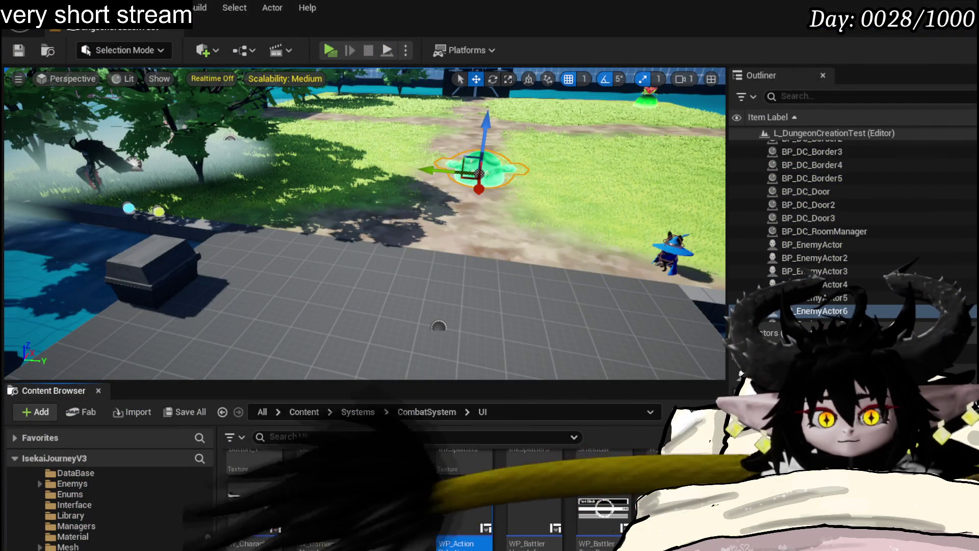
Step: Reopen HighlightTargets, lower Remove Target Visual, and jump to Create Target Visual's definition
double_click(464, 507)
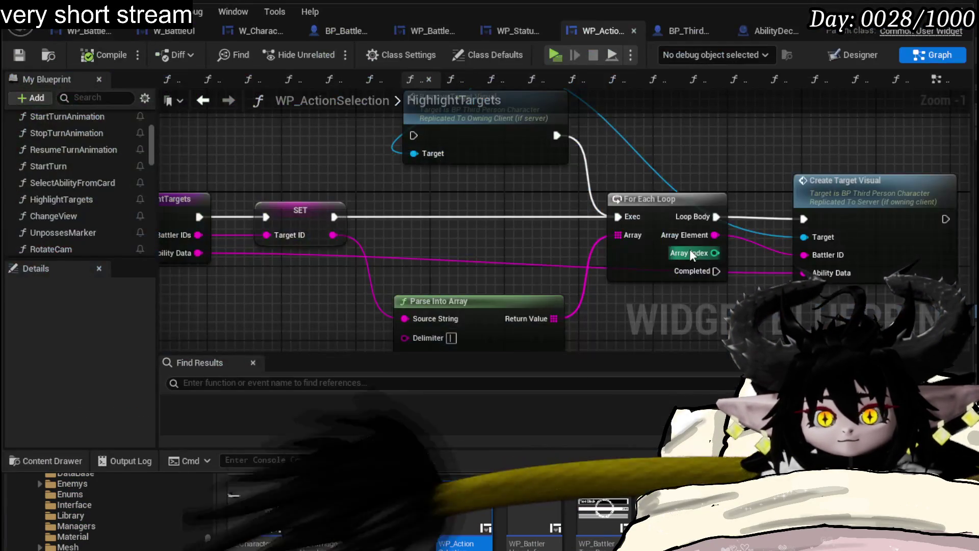
drag(467, 225, 467, 243)
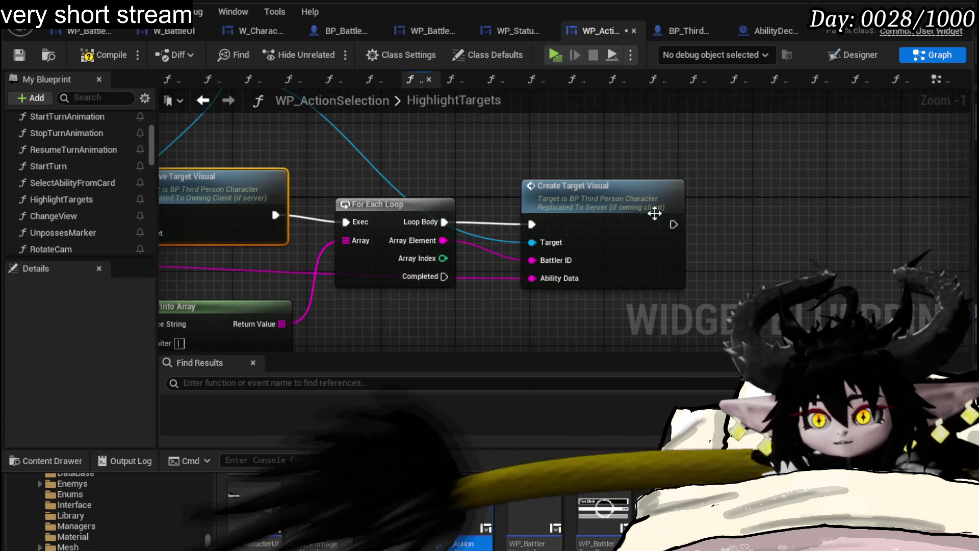
click(656, 212)
key(alt+g)
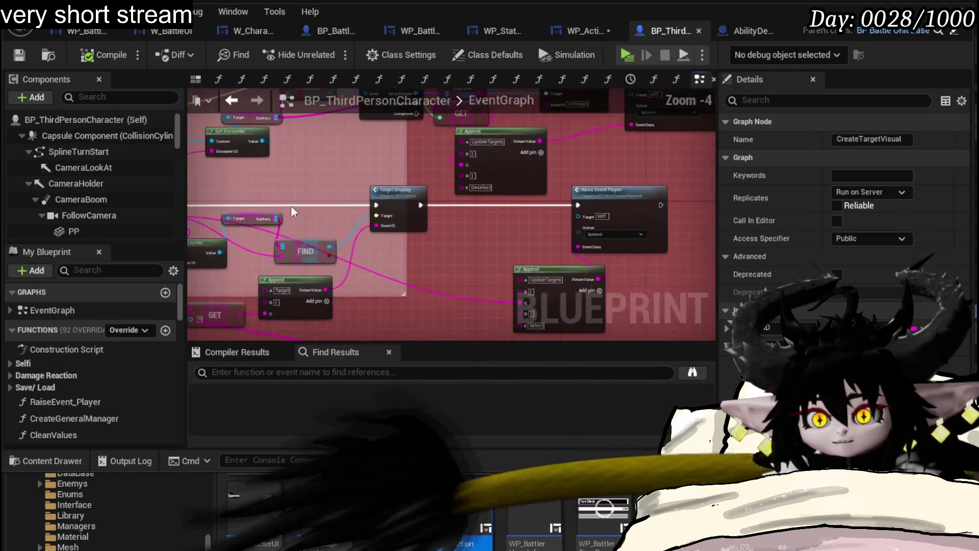
Step: Disconnect Target Display from Raise Event Player, save BP_ThirdPersonCharacter, and return to the level
mouse_move(375, 257)
mouse_down()
mouse_move(421, 152)
mouse_move(482, 225)
mouse_up()
mouse_move(422, 223)
mouse_down()
mouse_move(576, 186)
mouse_move(425, 213)
mouse_move(646, 194)
mouse_move(631, 212)
mouse_up()
scroll(425, 212, down, 2)
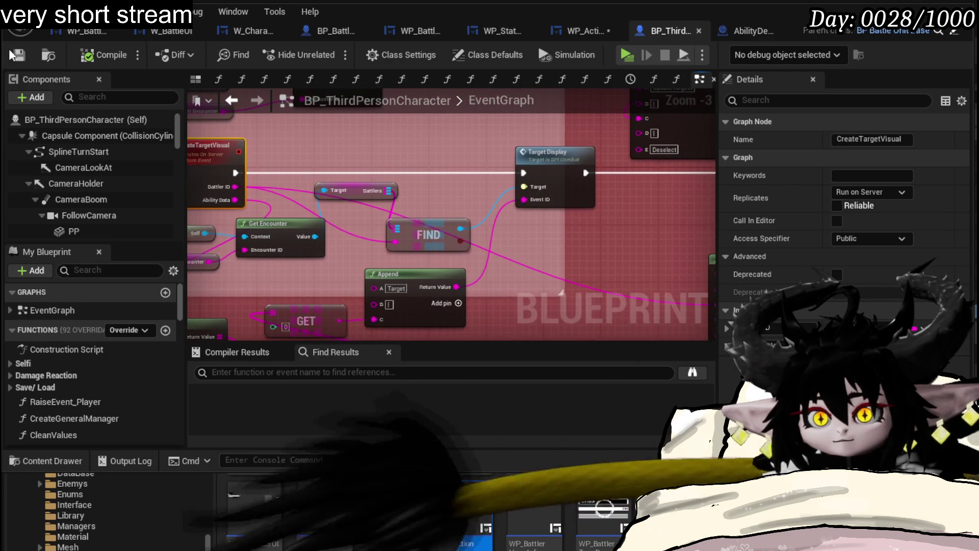
mouse_move(561, 204)
mouse_down()
mouse_move(329, 209)
mouse_move(454, 145)
mouse_move(466, 201)
mouse_move(454, 206)
mouse_move(507, 201)
mouse_up()
alt+click(352, 178)
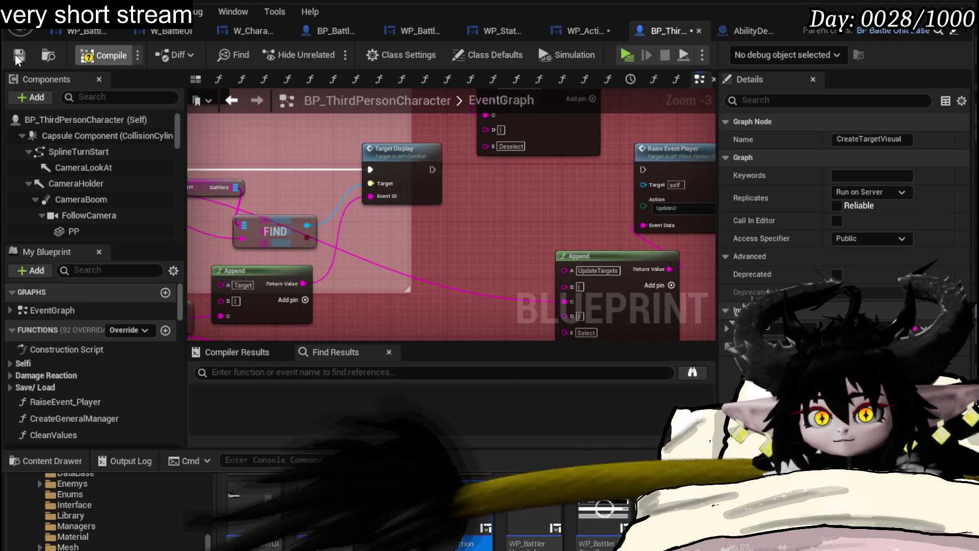
click(18, 57)
key(alt+Tab)
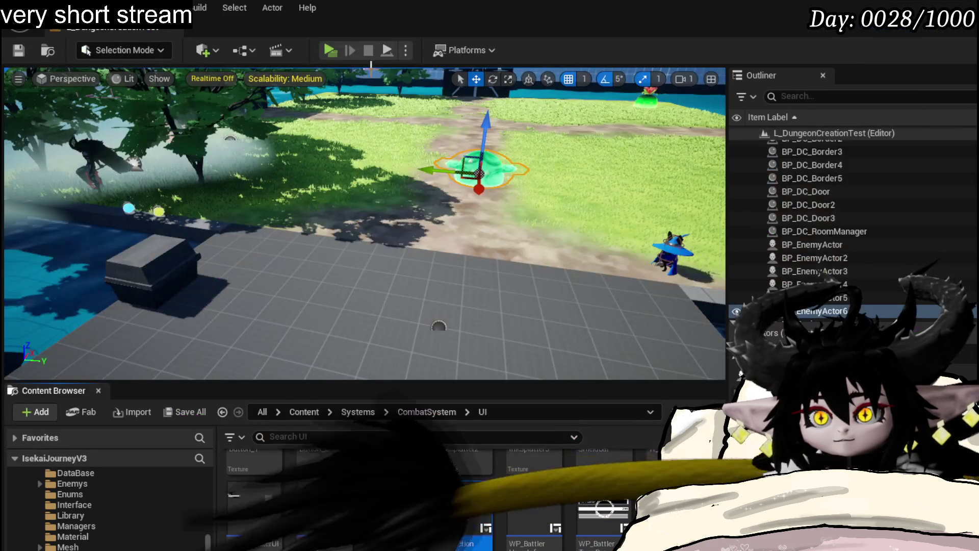
key(alt+p)
key(w)
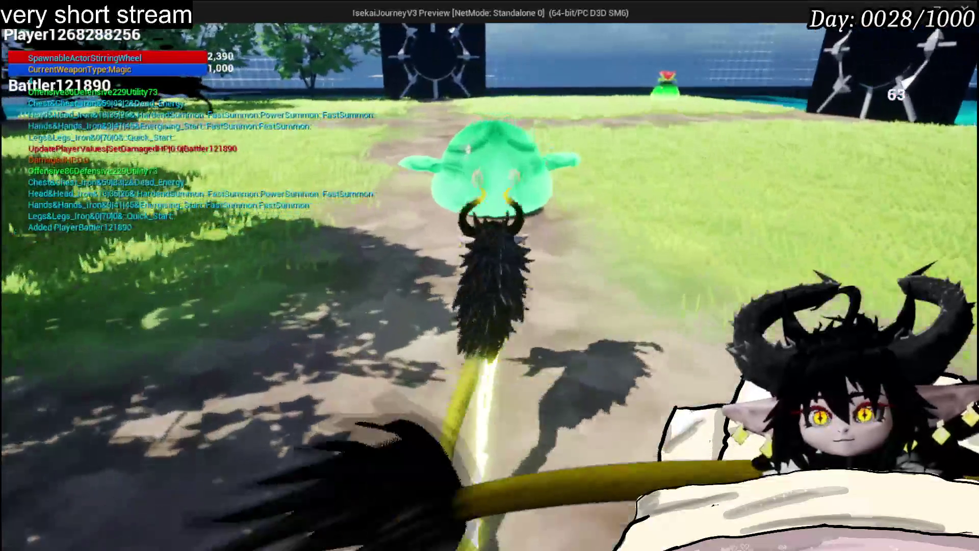
key(e)
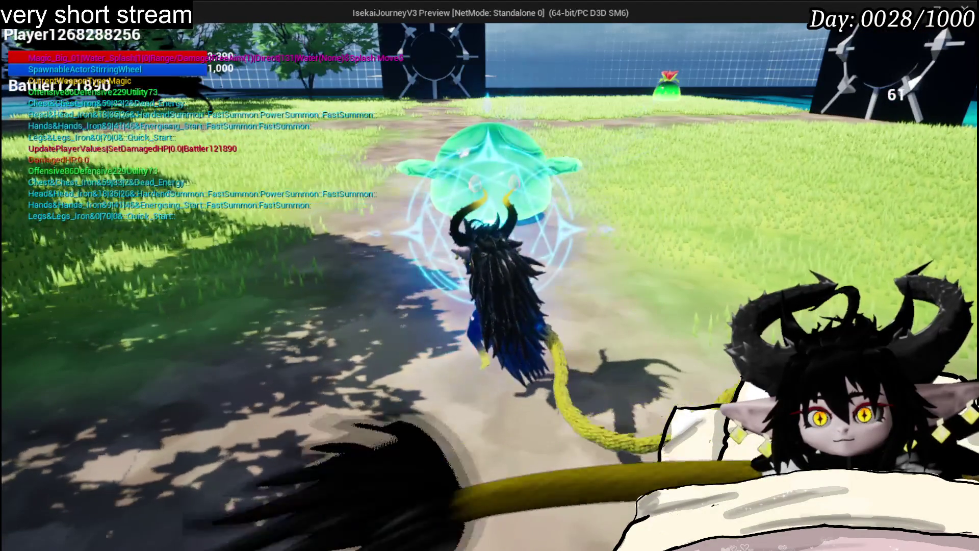
key(w)
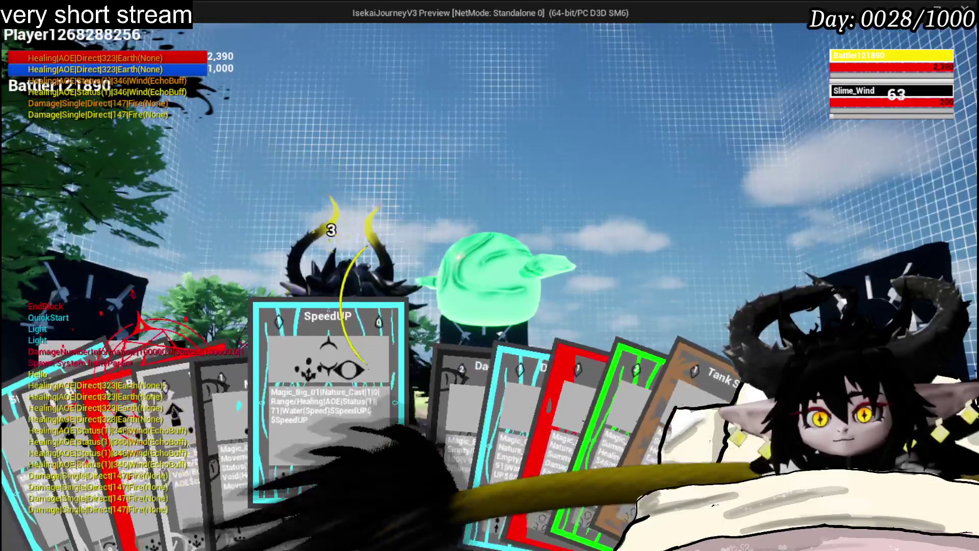
click(426, 442)
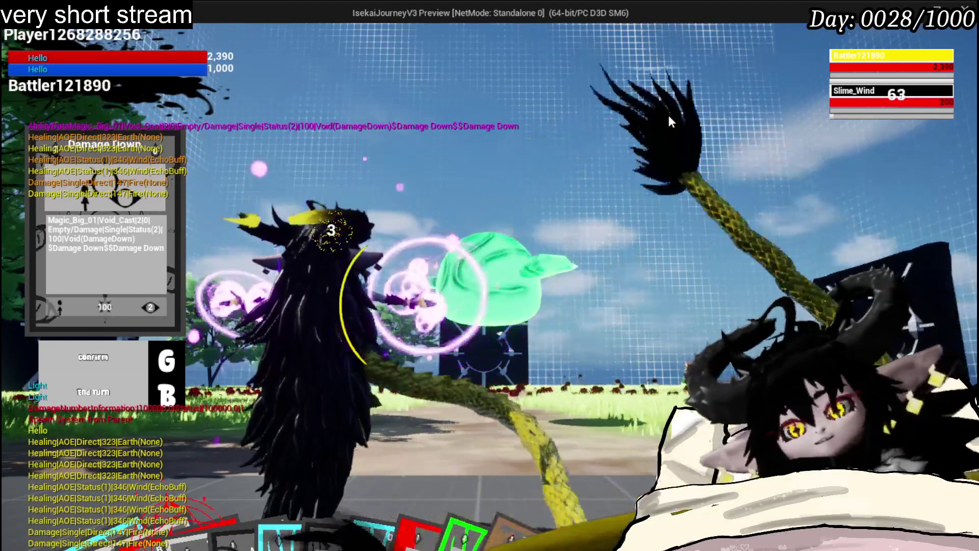
key(Escape)
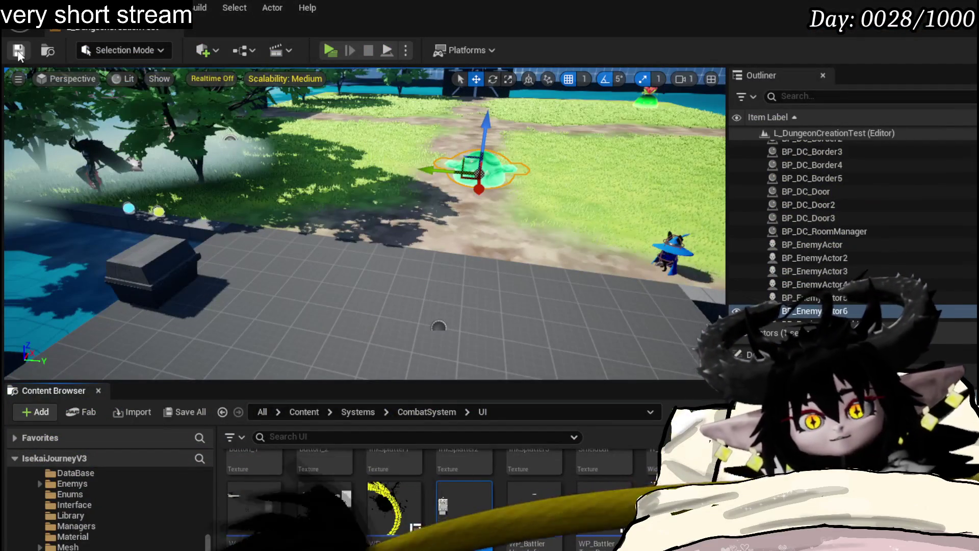
Step: Save all, review BP_ThirdPersonCharacter's event graph, then save WP_ActionSelection from its HighlightTargets tab
key(ctrl+s)
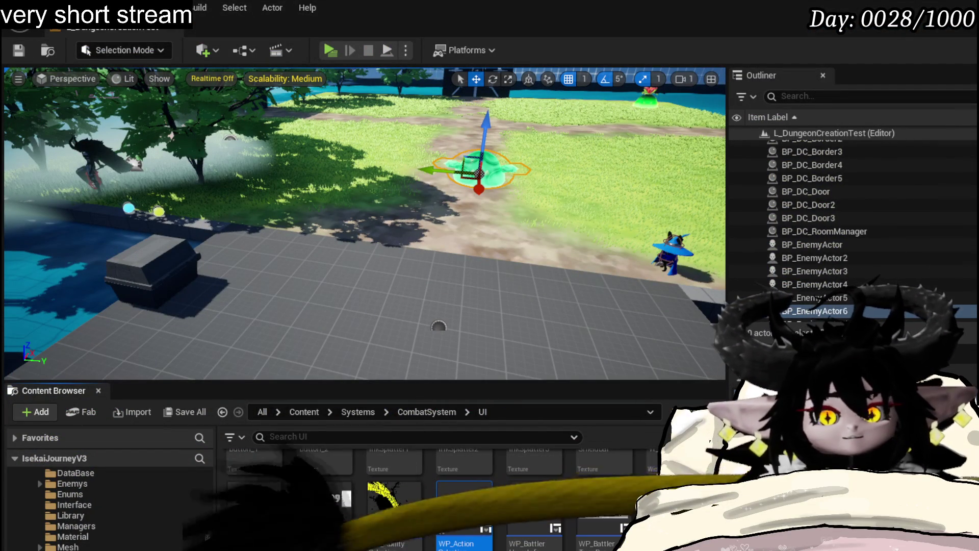
key(alt+Tab)
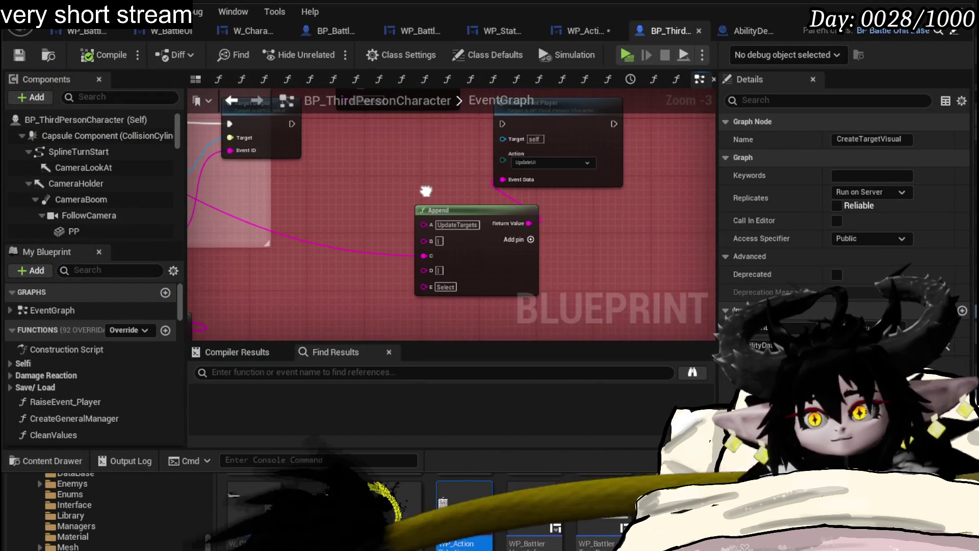
drag(426, 192, 444, 230)
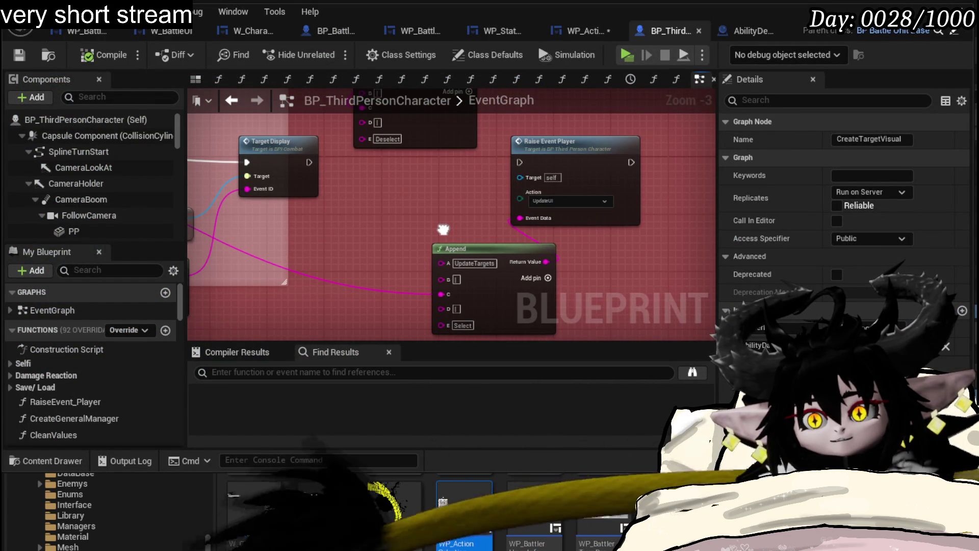
mouse_move(443, 230)
mouse_down()
mouse_move(445, 245)
mouse_move(608, 243)
mouse_move(707, 257)
mouse_up()
mouse_move(617, 256)
mouse_down()
mouse_move(380, 255)
mouse_move(497, 260)
mouse_up()
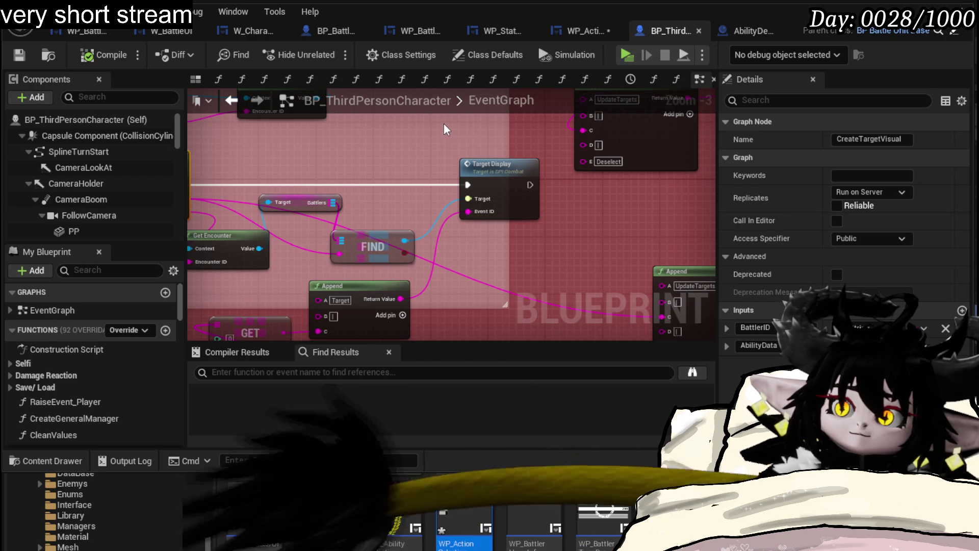
click(560, 34)
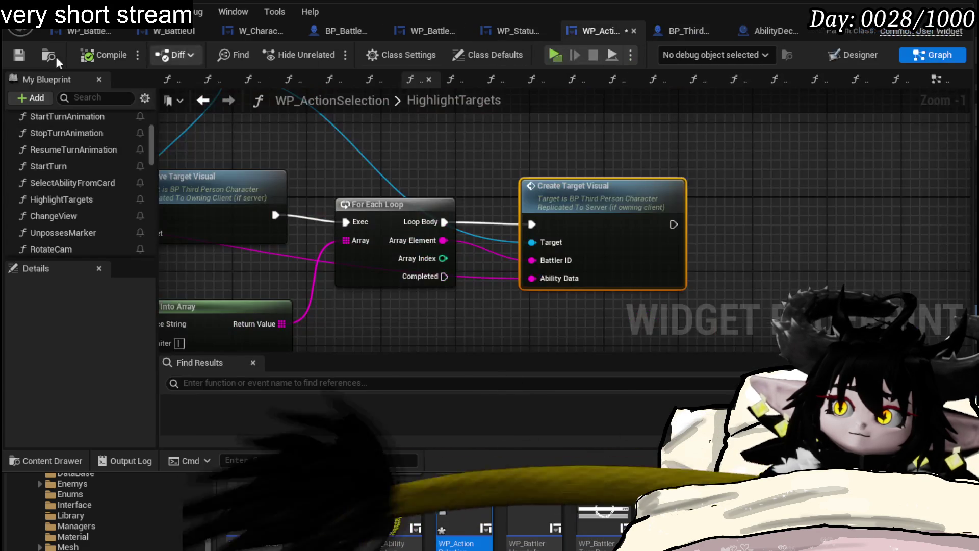
key(ctrl+s)
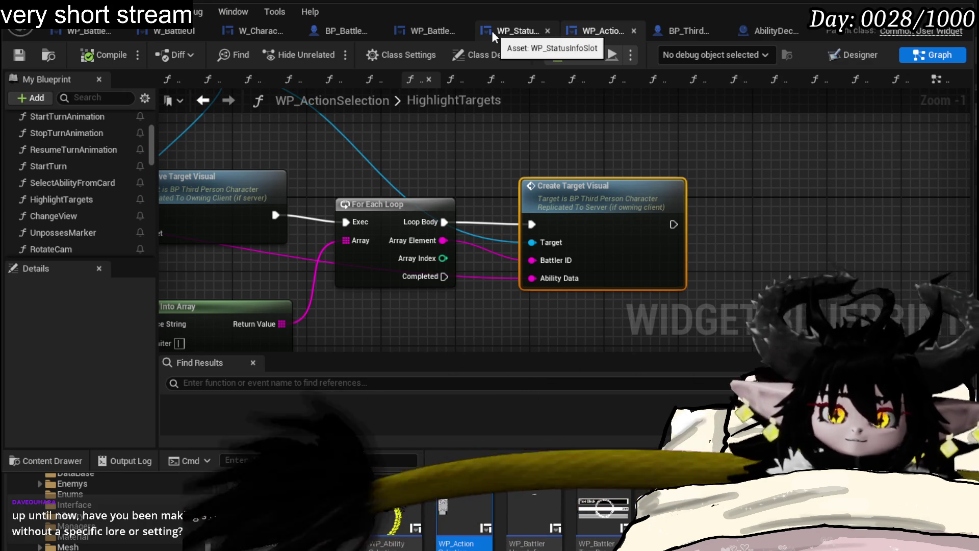
Step: Browse the WP_StatusInfoSlot, WP_BattlerHoverInfo, W_CharacterUI, W_BattleUI and WP_ActionSelection tabs
click(500, 32)
click(438, 29)
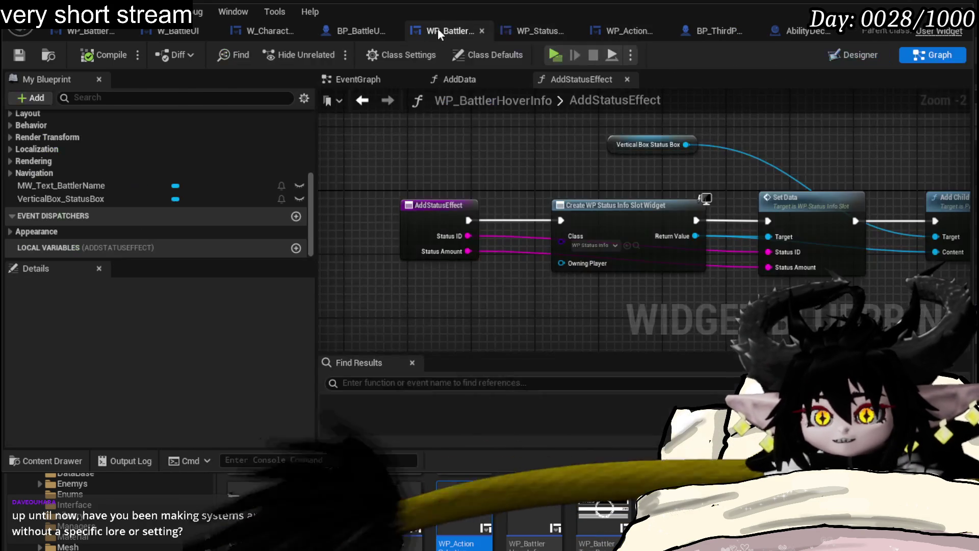
click(360, 28)
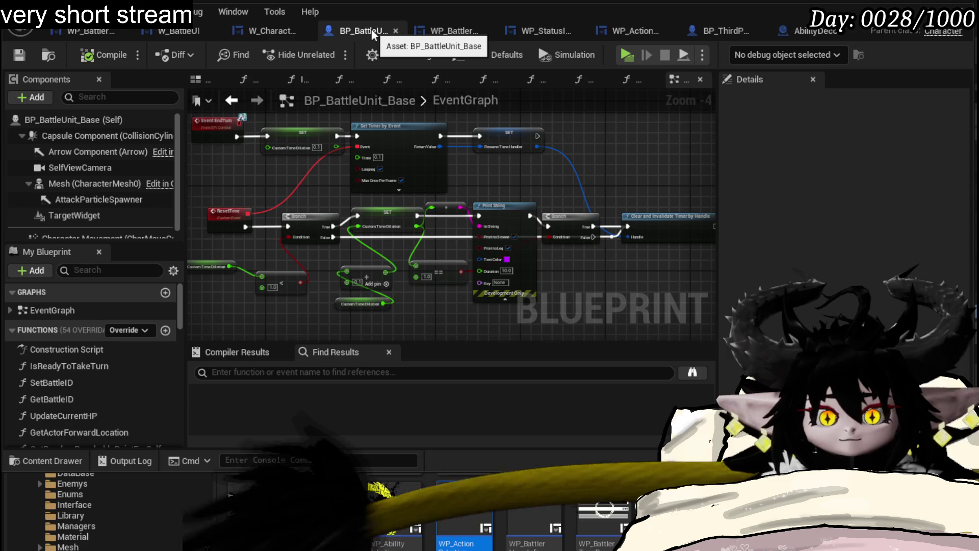
click(259, 32)
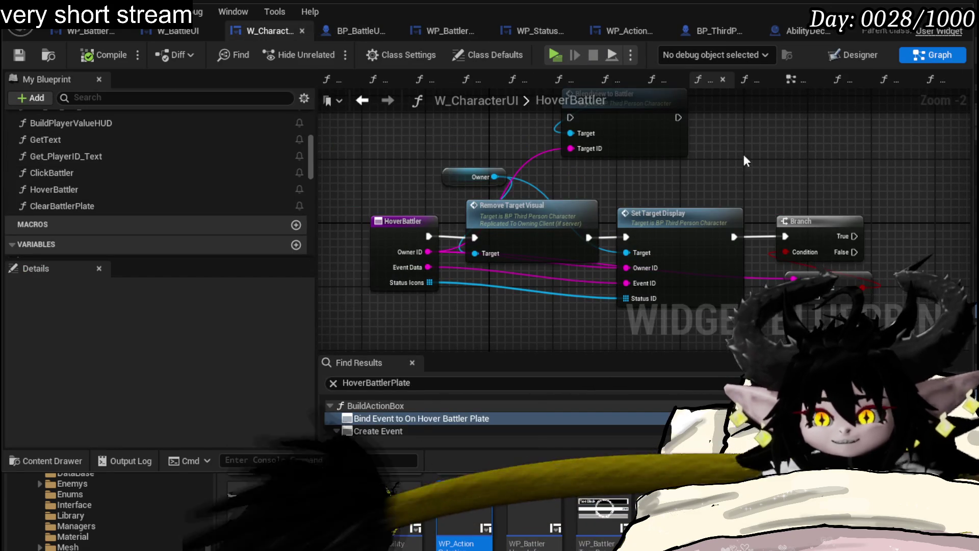
click(178, 30)
click(254, 28)
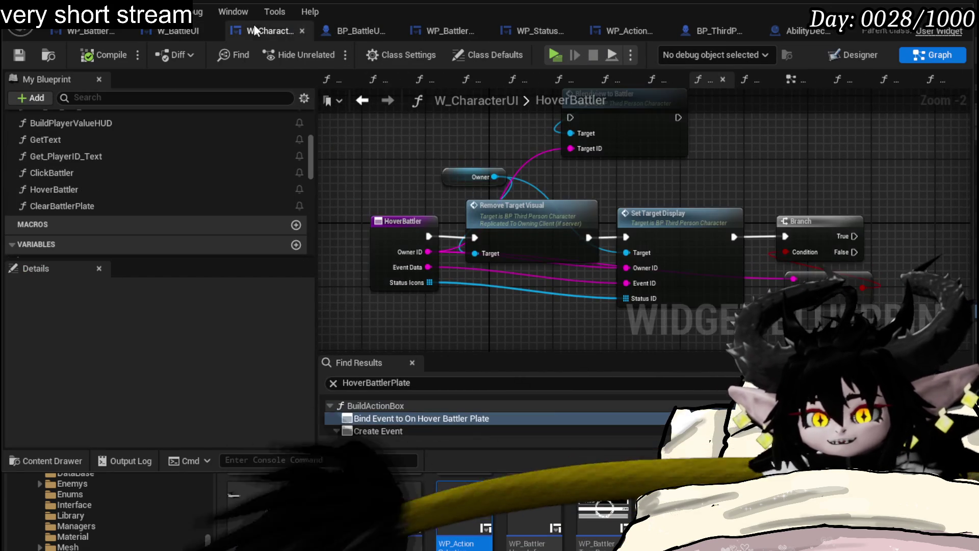
click(339, 31)
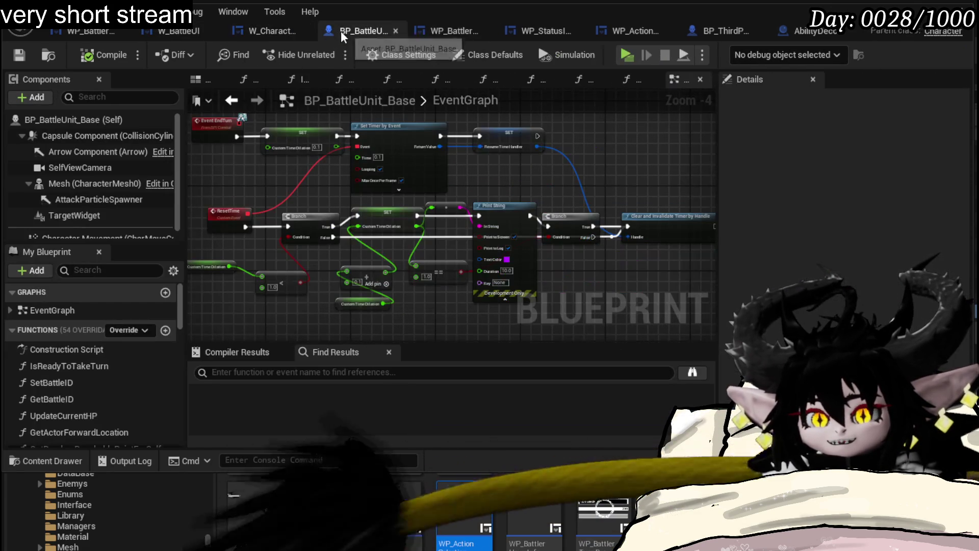
click(447, 30)
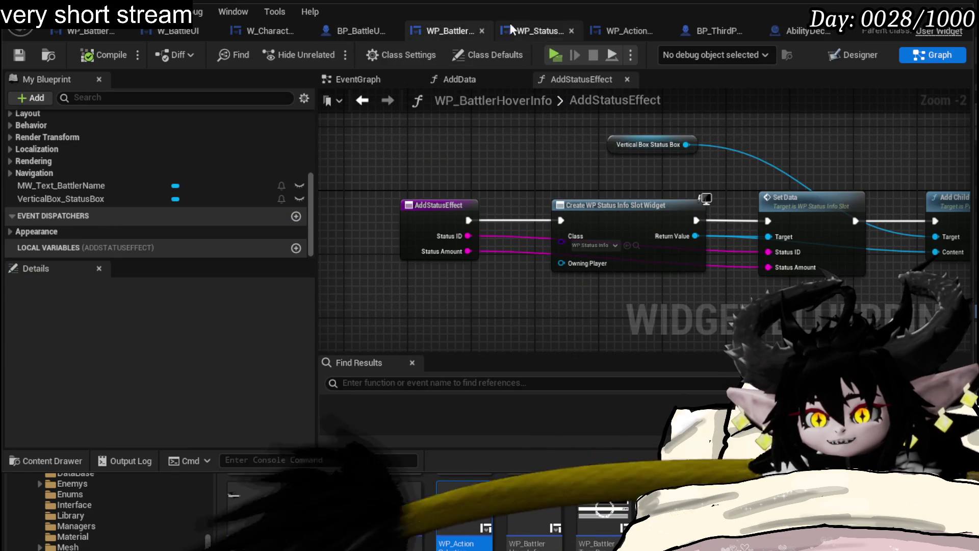
click(528, 31)
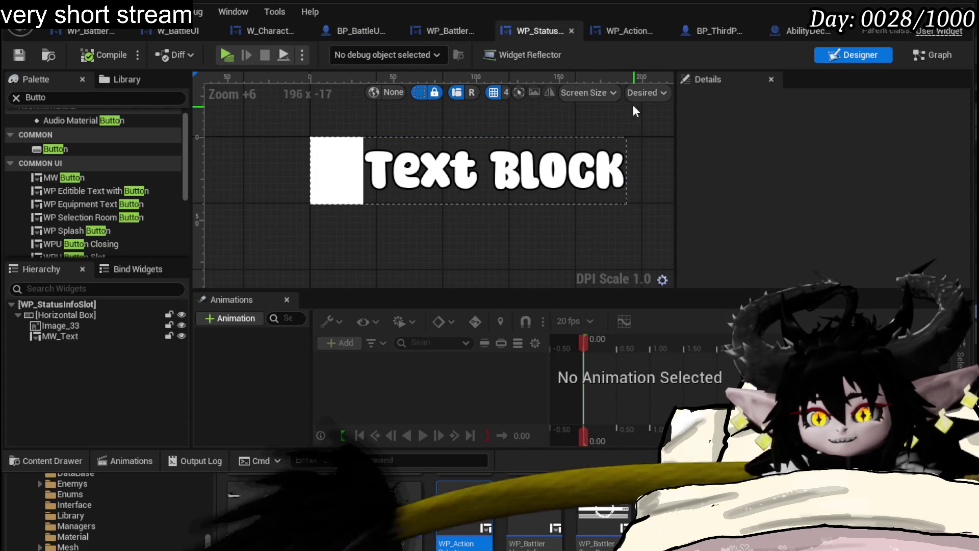
click(624, 32)
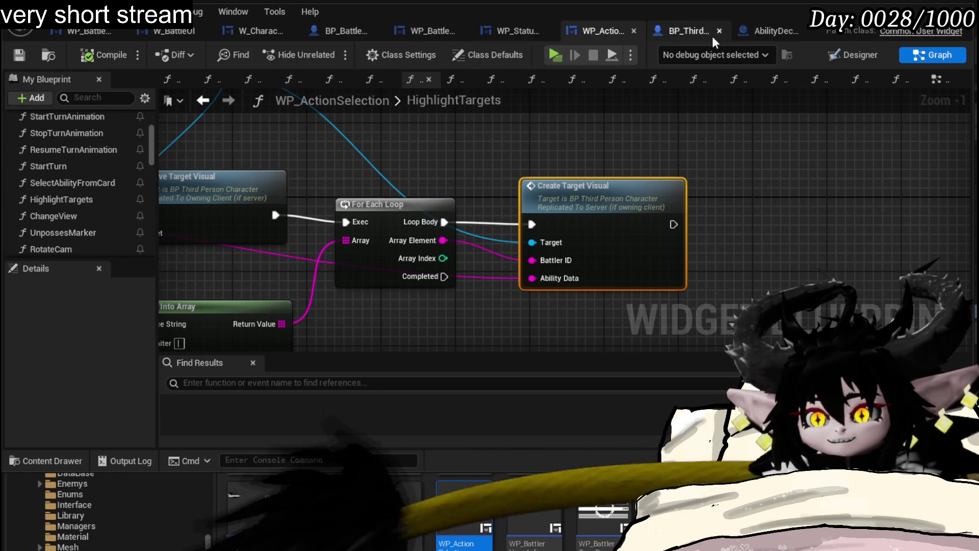
click(330, 32)
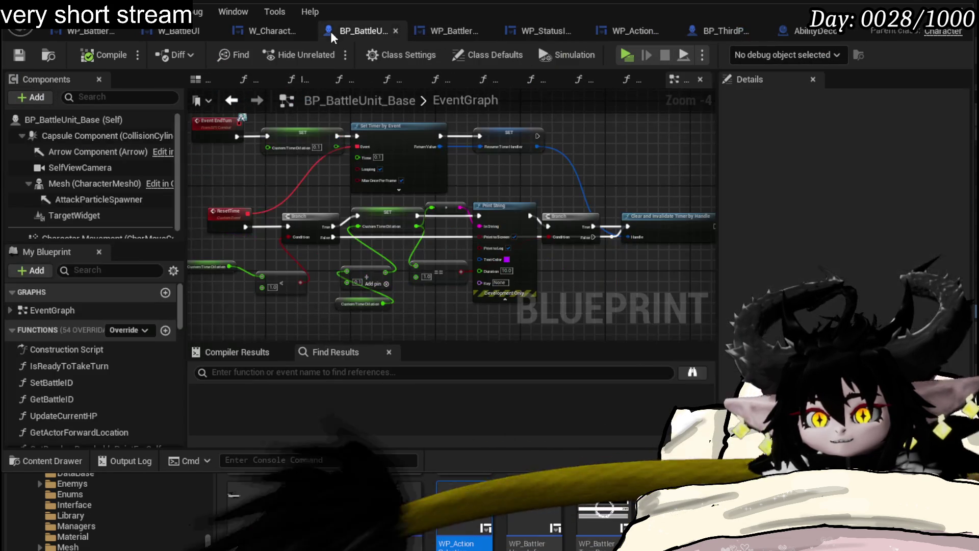
Step: Check BP_BattleUnit_Base's and BP_ThirdPersonCharacter's graphs, then search BP_BattleUnit_Base for 'TargetDisplay'
scroll(293, 244, up, 3)
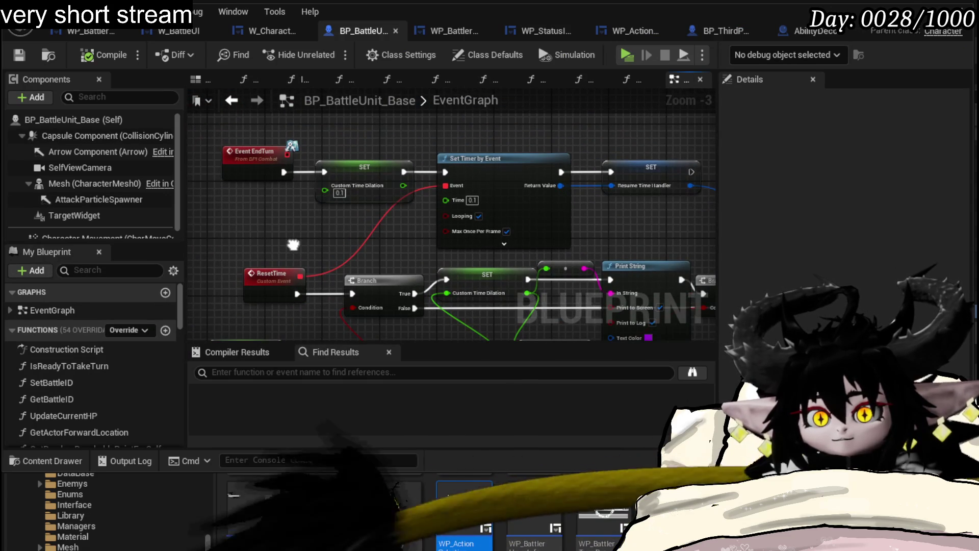
drag(293, 245, 292, 226)
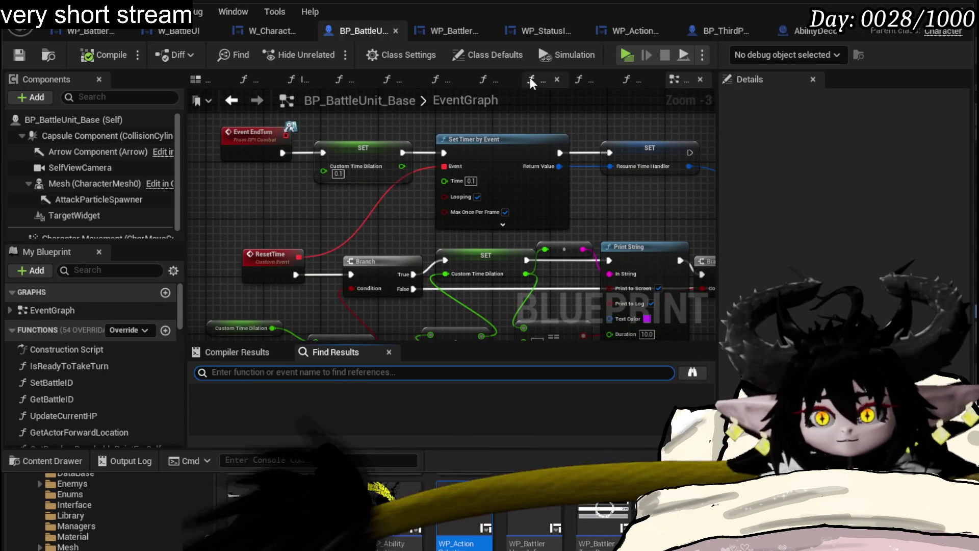
click(704, 32)
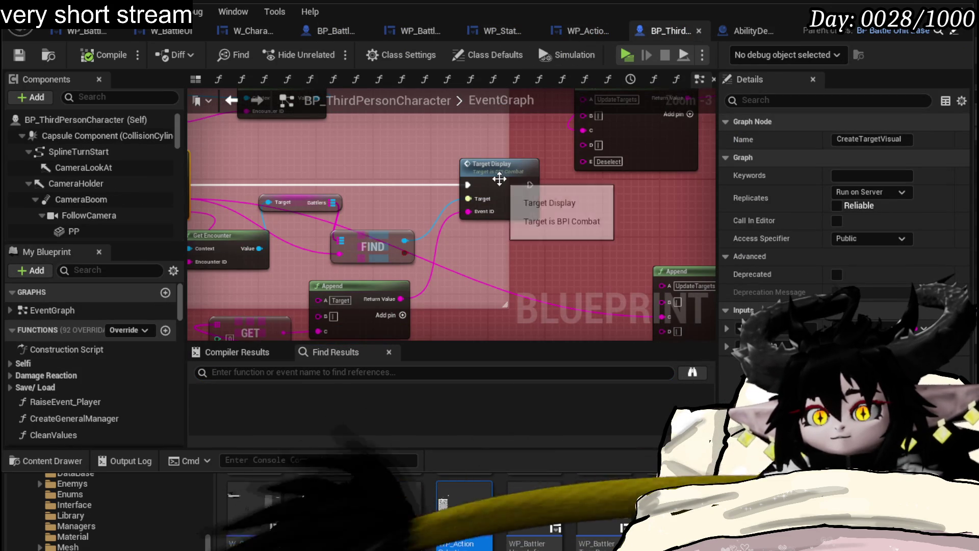
click(323, 29)
click(280, 372)
text(Target)
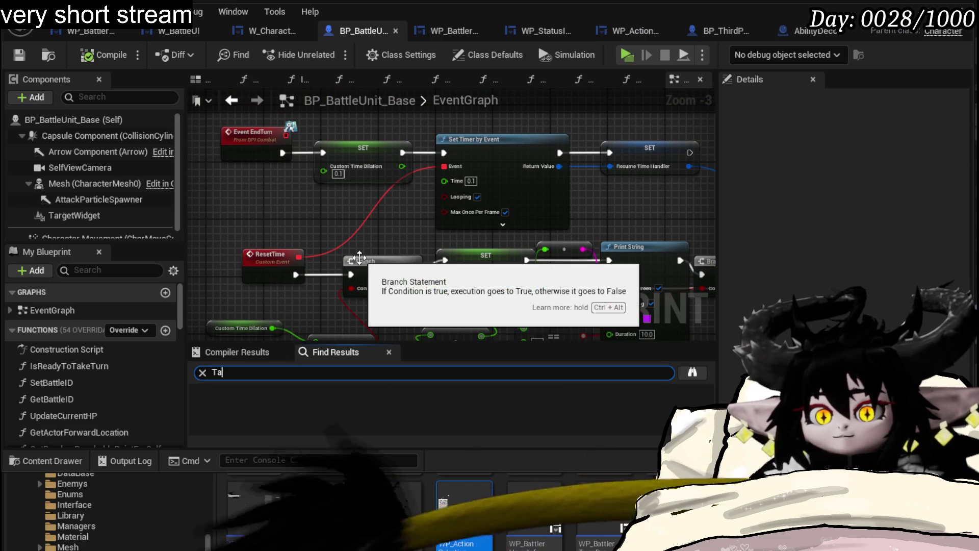
text(Display)
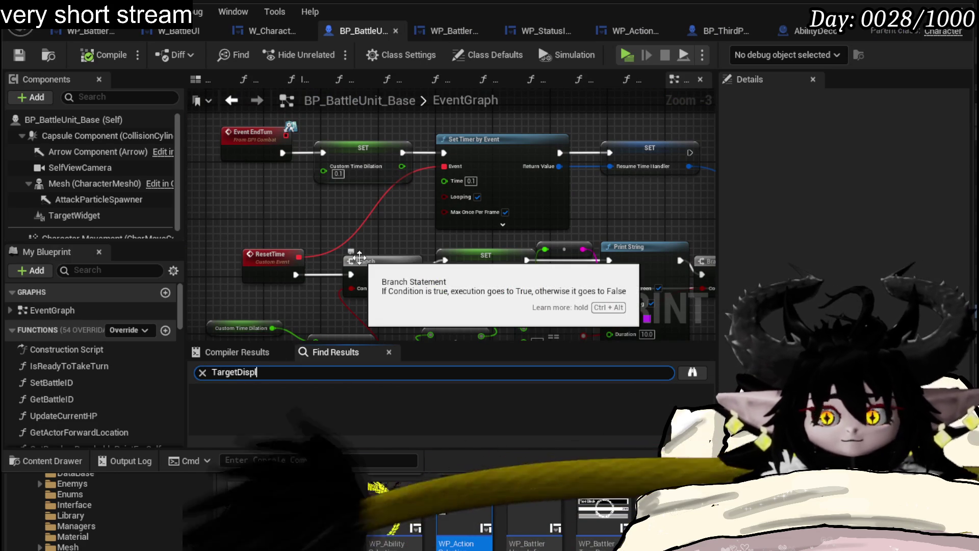
Step: Jump to Event TargetDisplay and view its Switch on String and Set Visibility nodes
key(Return)
click(286, 407)
mouse_move(455, 244)
mouse_down()
mouse_move(374, 195)
mouse_move(232, 213)
mouse_move(317, 285)
mouse_move(651, 277)
mouse_move(370, 272)
mouse_move(280, 294)
mouse_move(452, 267)
mouse_move(490, 158)
mouse_move(456, 167)
mouse_move(490, 204)
mouse_move(634, 232)
mouse_move(339, 215)
mouse_move(507, 214)
mouse_move(261, 208)
mouse_move(254, 243)
mouse_move(308, 253)
mouse_up()
scroll(255, 229, up, 1)
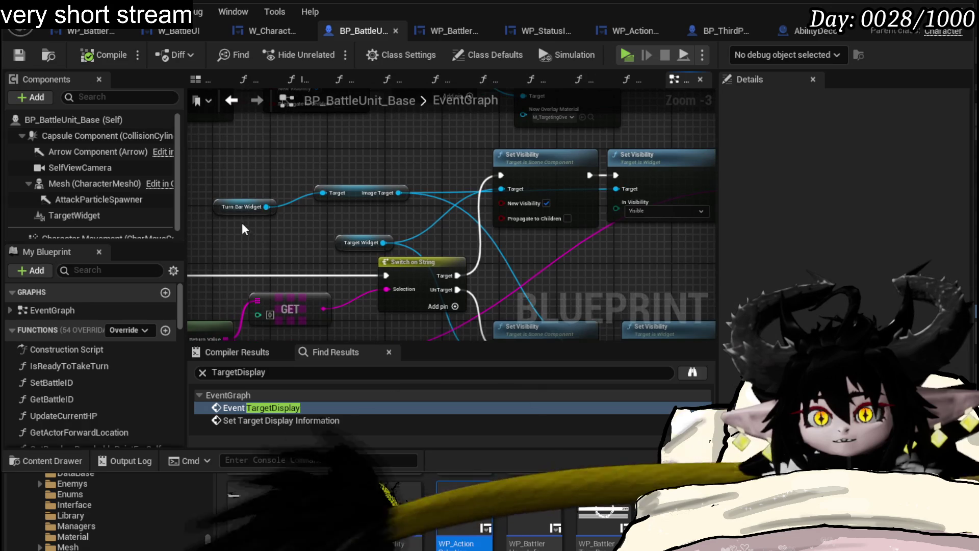
Step: Rewire Switch on String's Target branch through Set Visibility, then compile and save BP_BattleUnit_Base
click(248, 207)
mouse_move(321, 199)
mouse_down()
mouse_move(307, 219)
mouse_move(373, 270)
mouse_move(458, 274)
mouse_up()
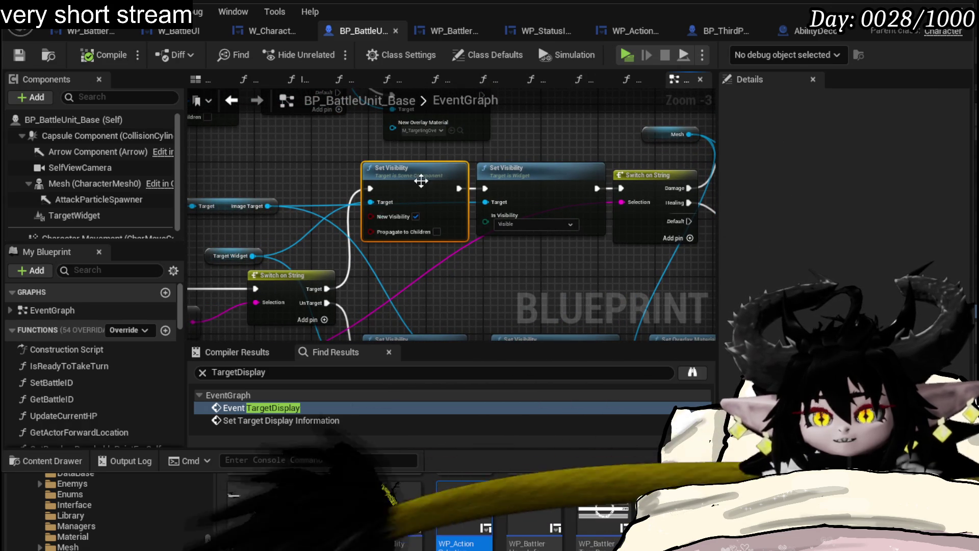
drag(327, 289, 621, 190)
mouse_move(624, 284)
mouse_down()
mouse_move(604, 181)
mouse_move(567, 181)
mouse_move(712, 240)
mouse_up()
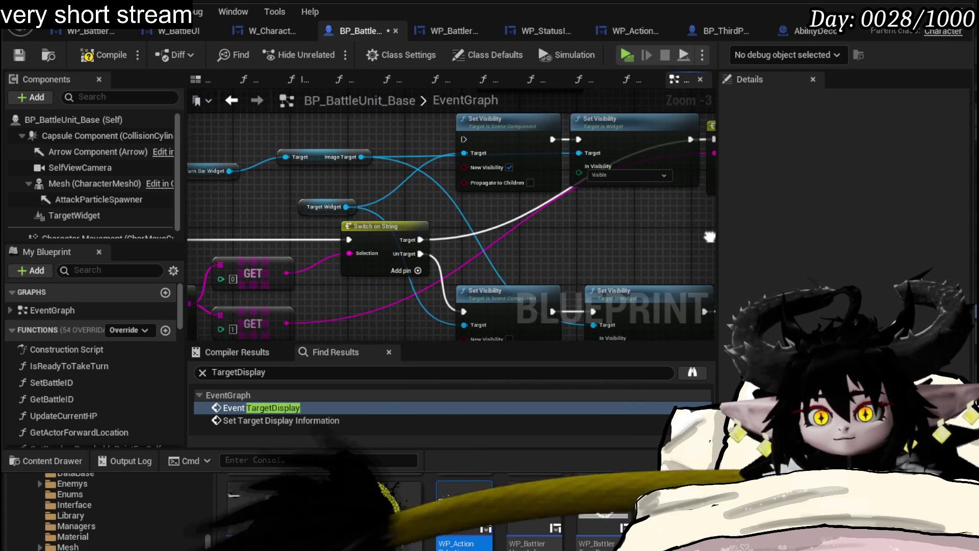
mouse_move(426, 238)
mouse_down()
mouse_move(398, 251)
mouse_move(409, 177)
mouse_move(436, 152)
mouse_move(327, 168)
mouse_up()
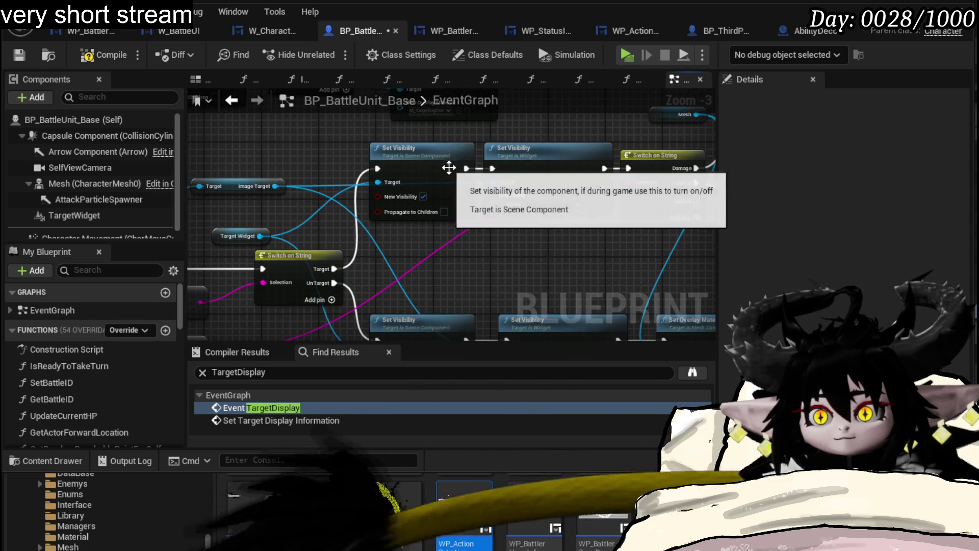
drag(465, 169, 627, 169)
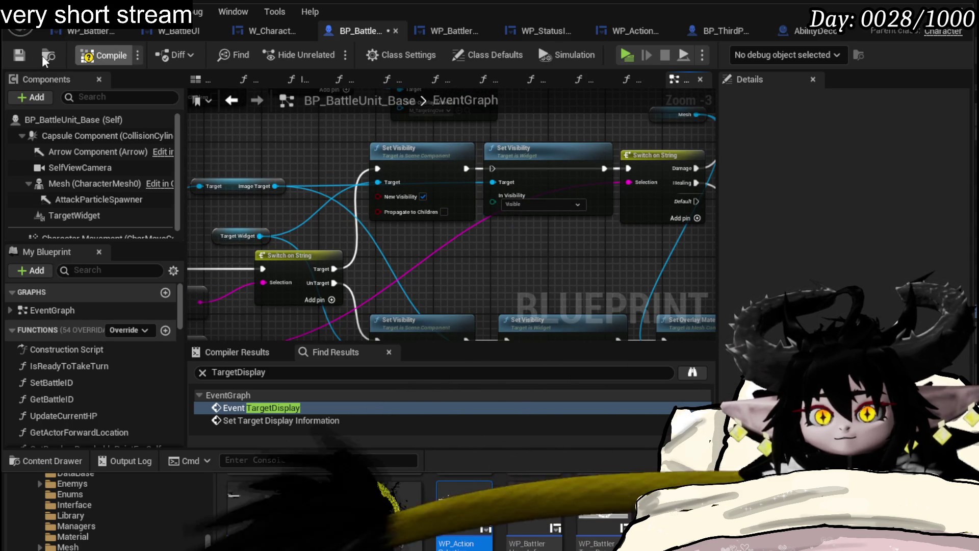
click(21, 53)
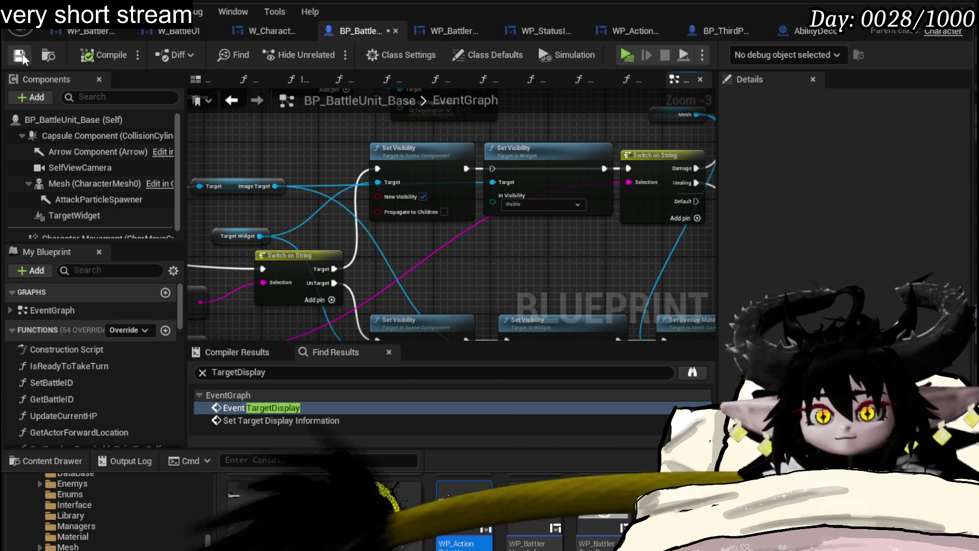
key(alt+p)
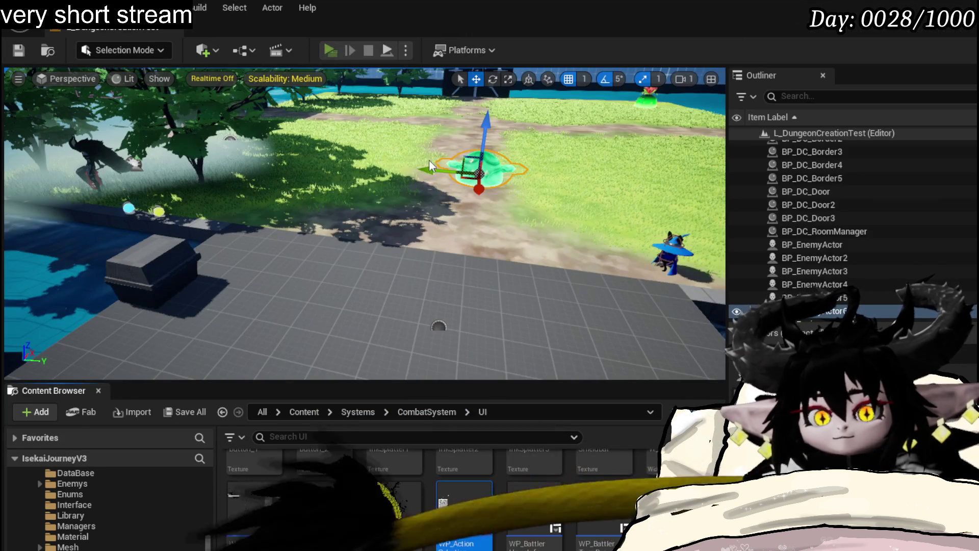
Step: Walk up to the green slime, start the battle, and play the Damage Down and Defence UP cards
key(w)
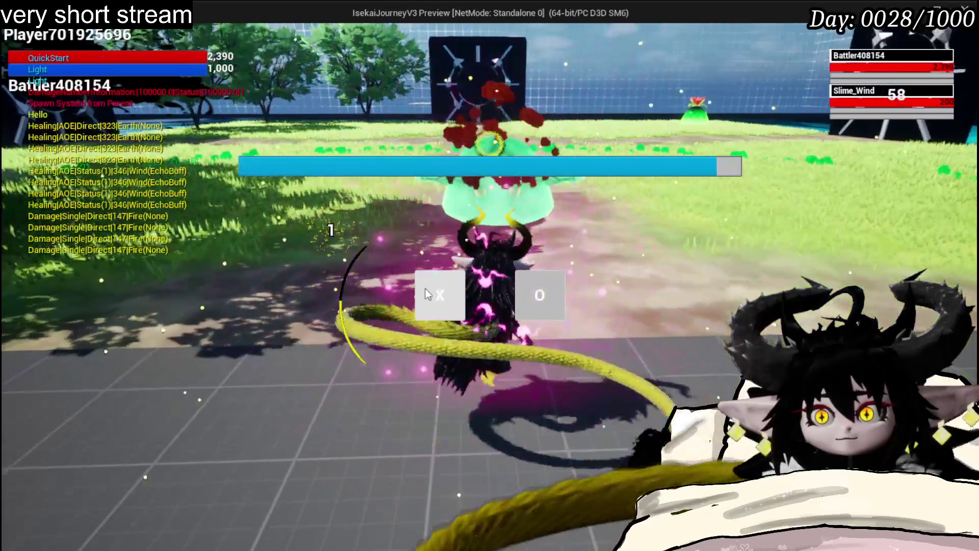
click(425, 289)
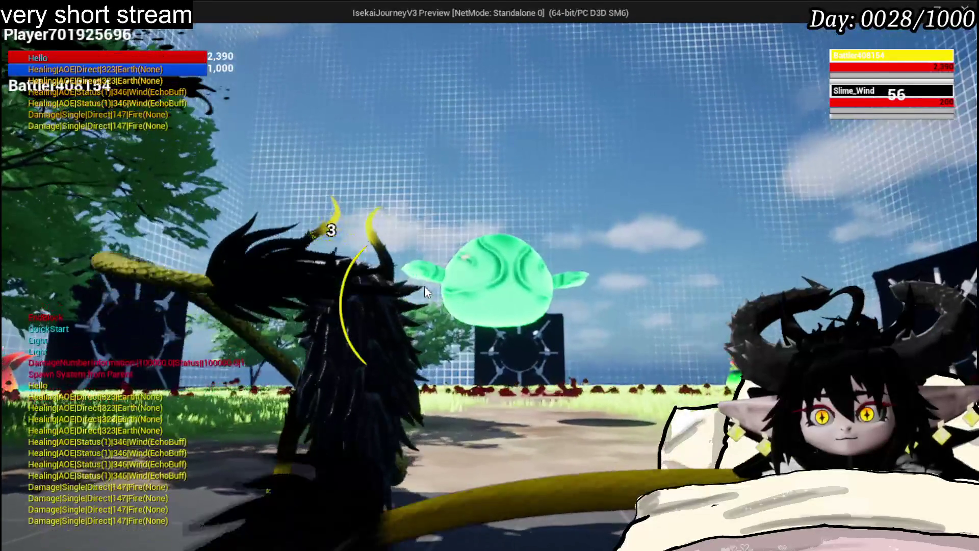
mouse_move(182, 507)
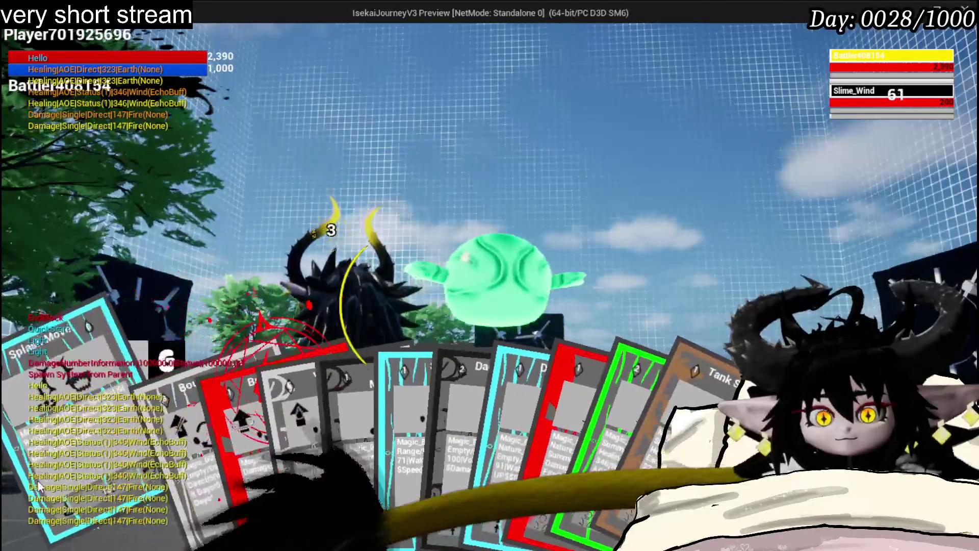
click(408, 439)
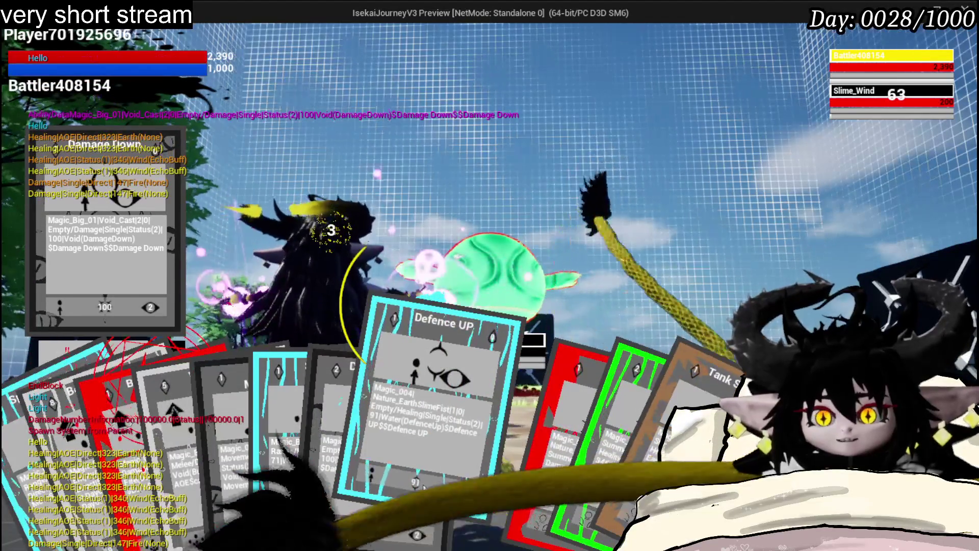
click(424, 485)
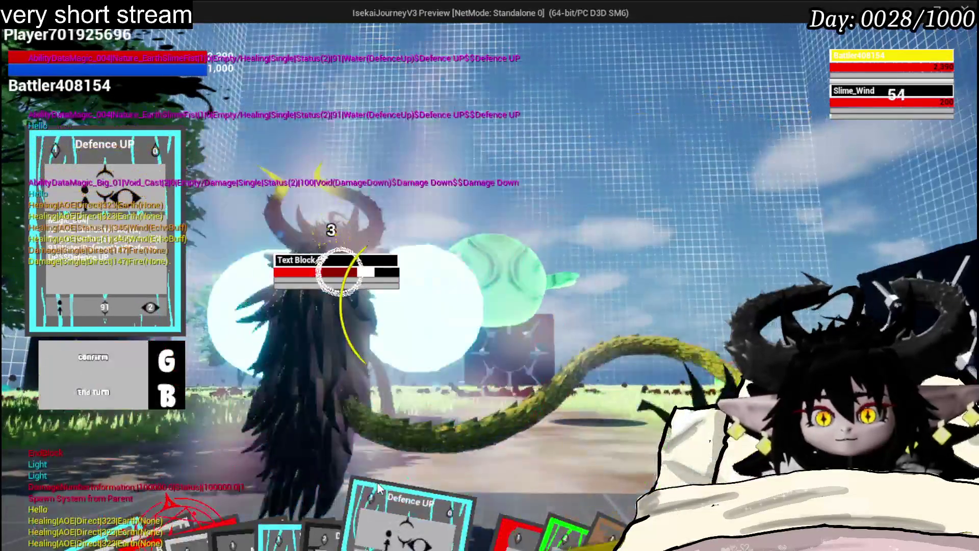
Step: Cast the BurnDebuff card on the slime, end the play test, and save the level
mouse_move(480, 498)
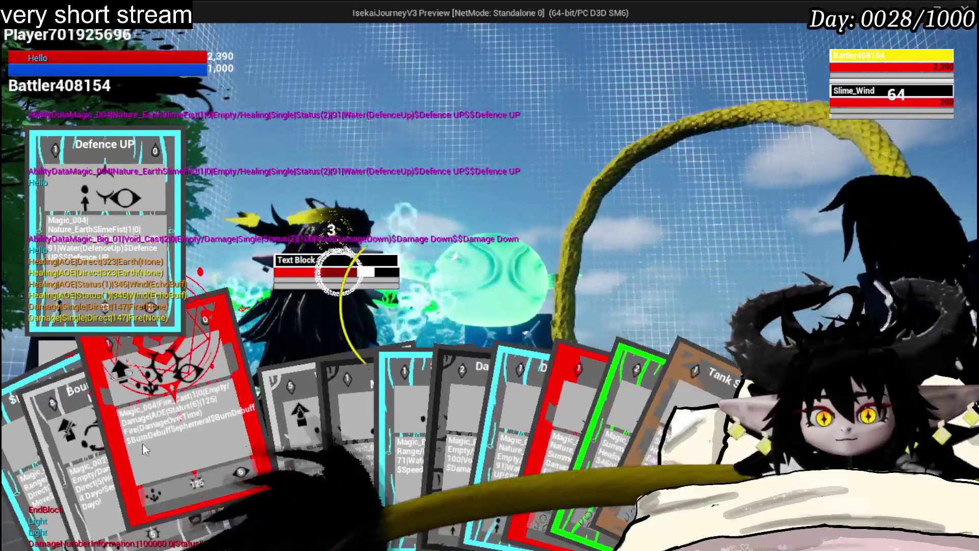
click(142, 443)
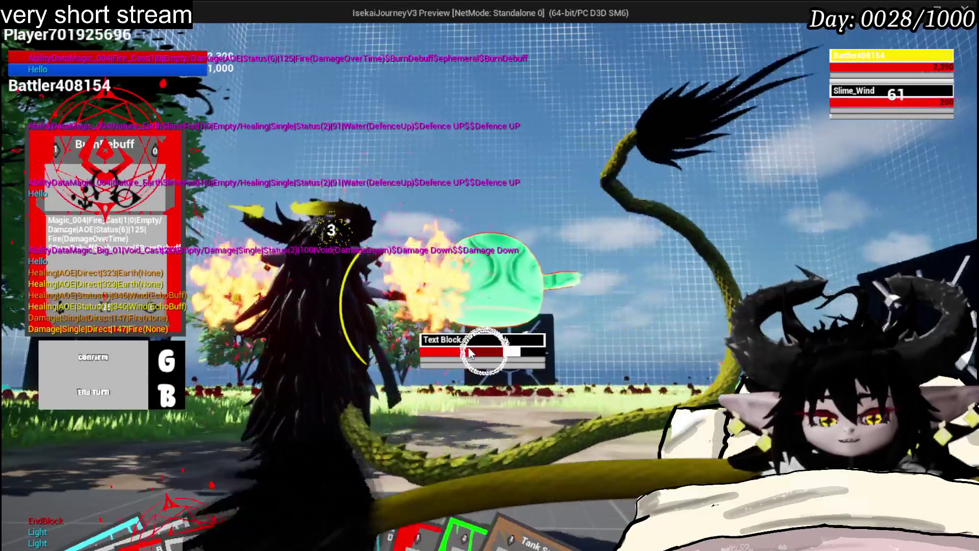
key(Escape)
click(22, 56)
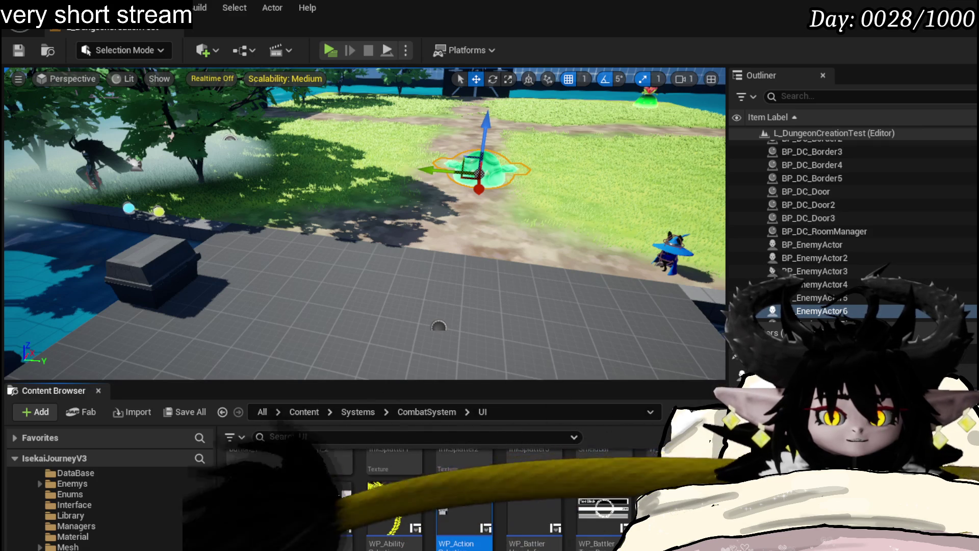
Step: Save all assets, inspect the W_BattleUI Designer layout, then switch to BP_ThirdPersonCharacter's EventGraph
key(ctrl+s)
scroll(429, 490, up, 1)
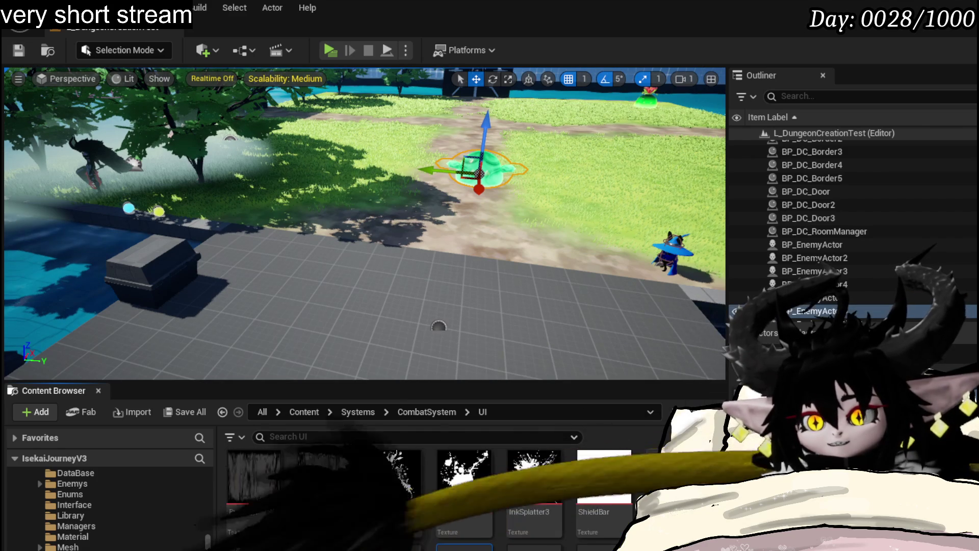
key(alt+Tab)
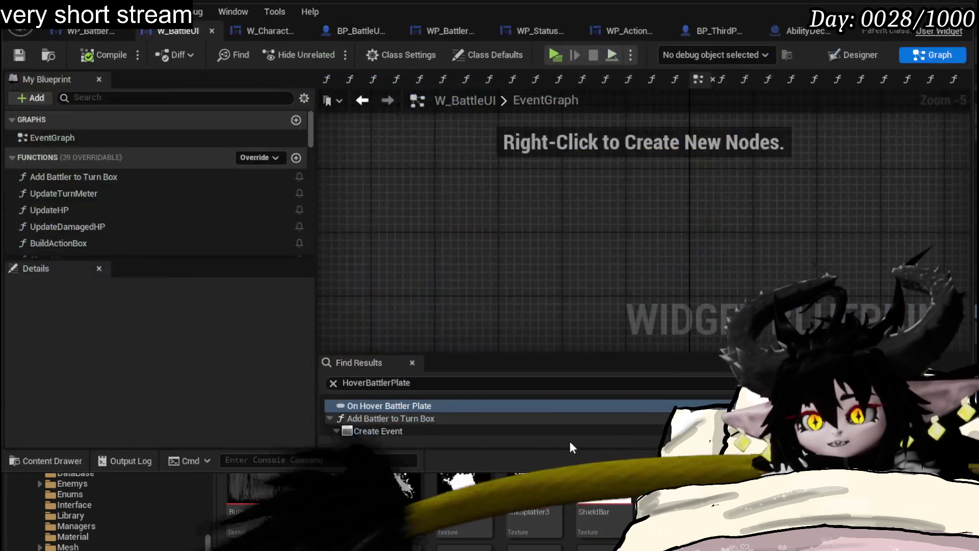
click(855, 54)
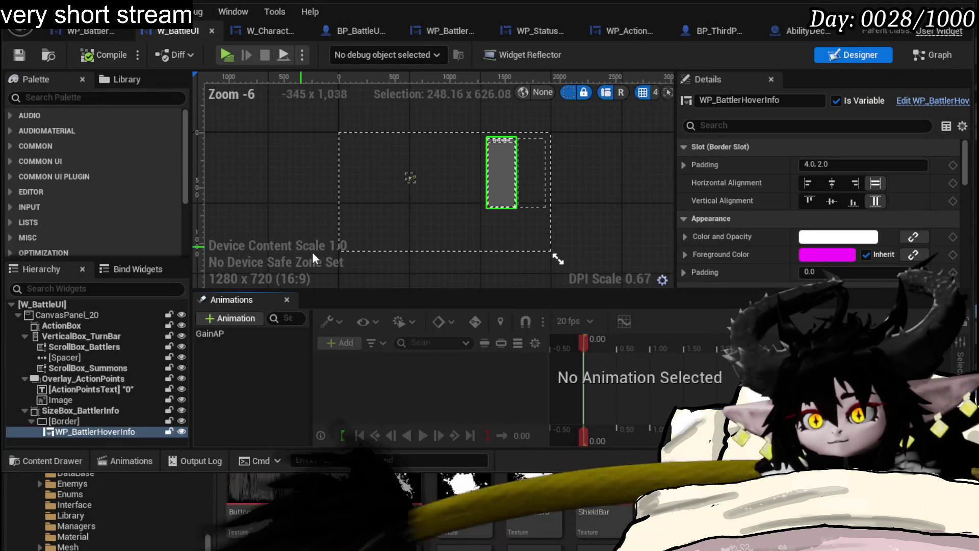
scroll(306, 193, up, 4)
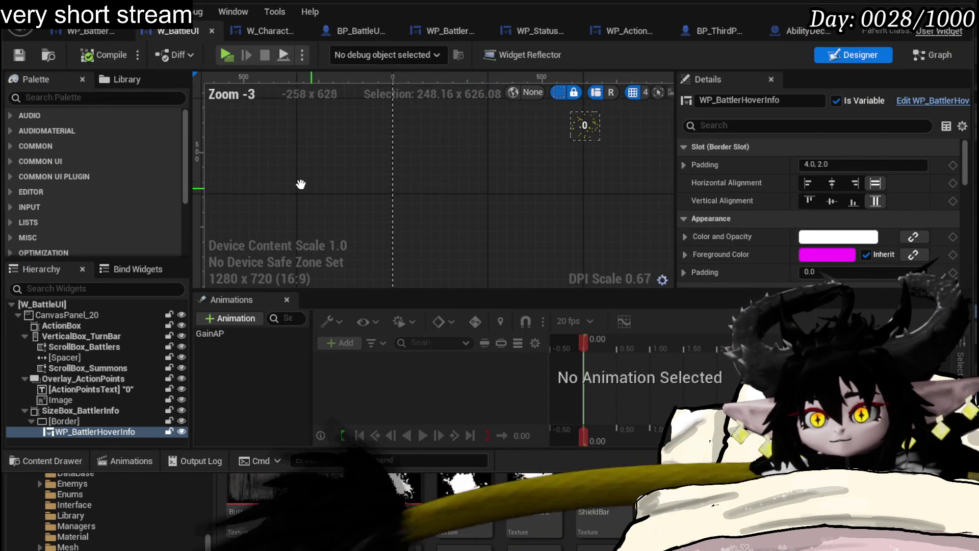
scroll(311, 164, down, 4)
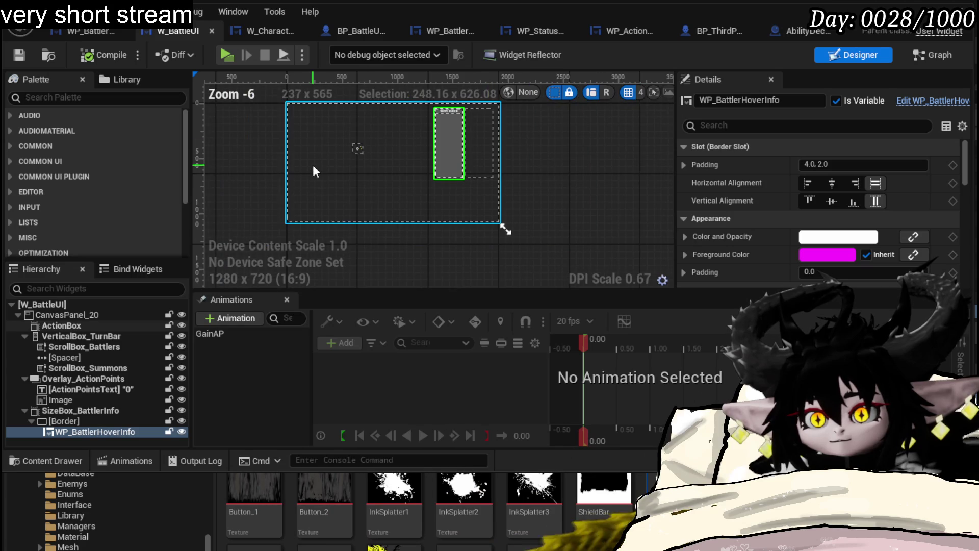
click(705, 35)
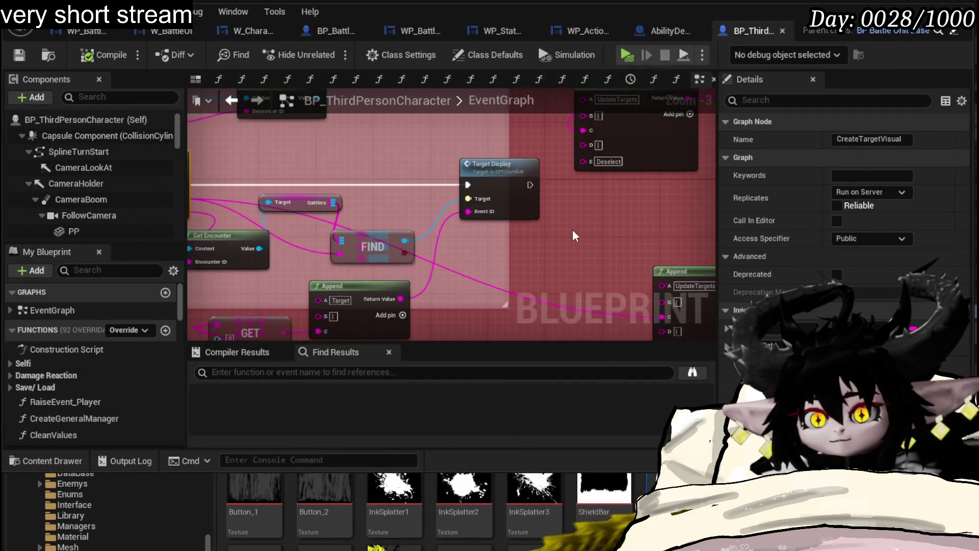
Step: Wire Target Display's exec output into Raise Event Player, then compile and save BP_ThirdPersonCharacter
mouse_move(573, 234)
mouse_down()
mouse_move(611, 181)
mouse_move(411, 220)
mouse_move(385, 248)
mouse_up()
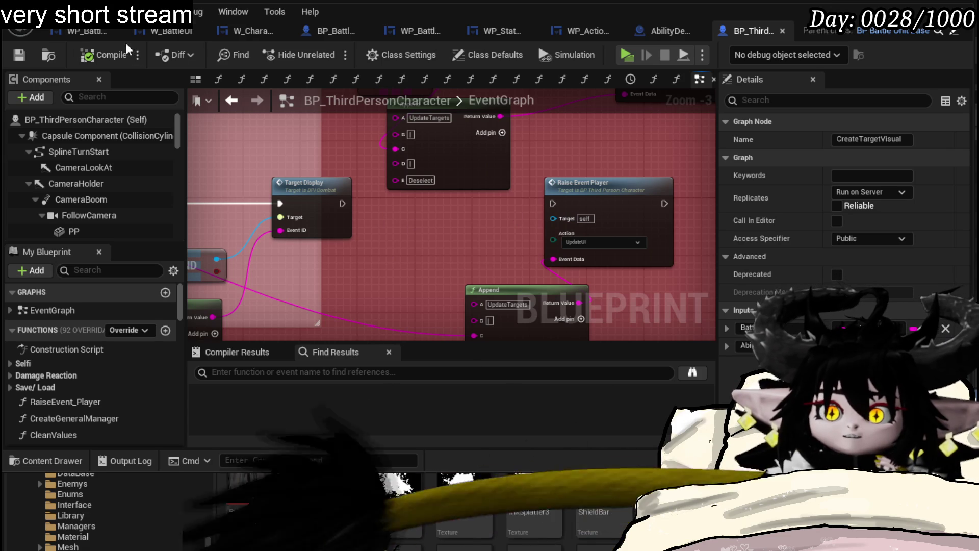
mouse_move(406, 203)
mouse_down()
mouse_move(390, 132)
mouse_move(394, 156)
mouse_up()
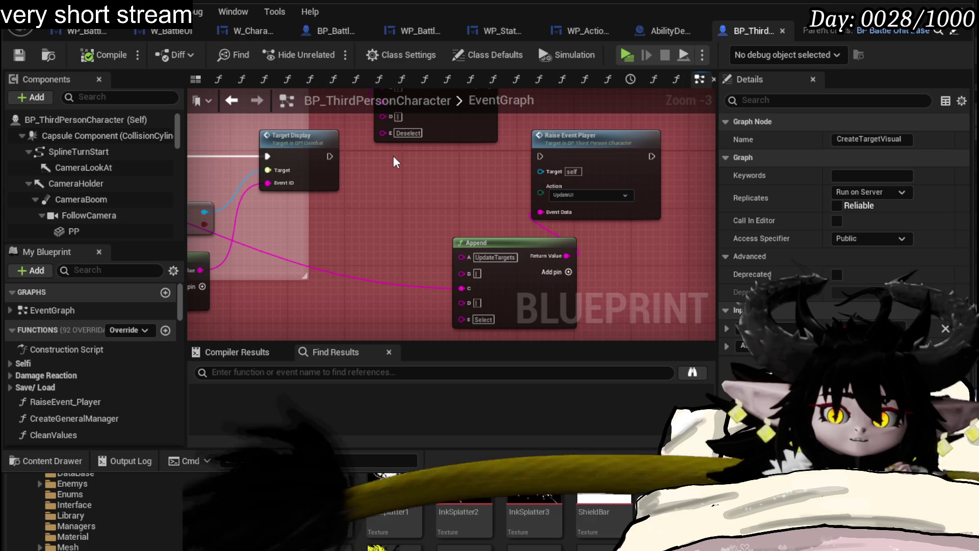
drag(328, 157, 541, 156)
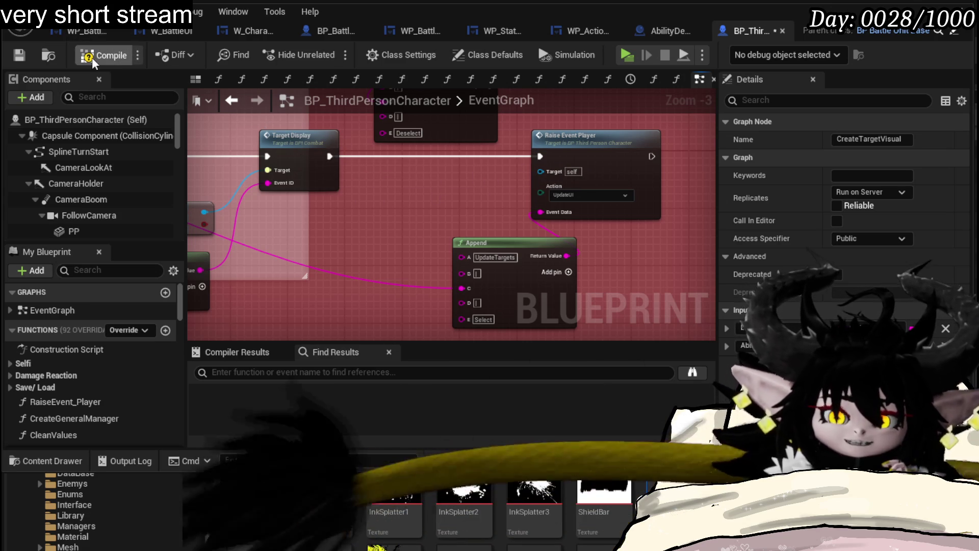
click(22, 55)
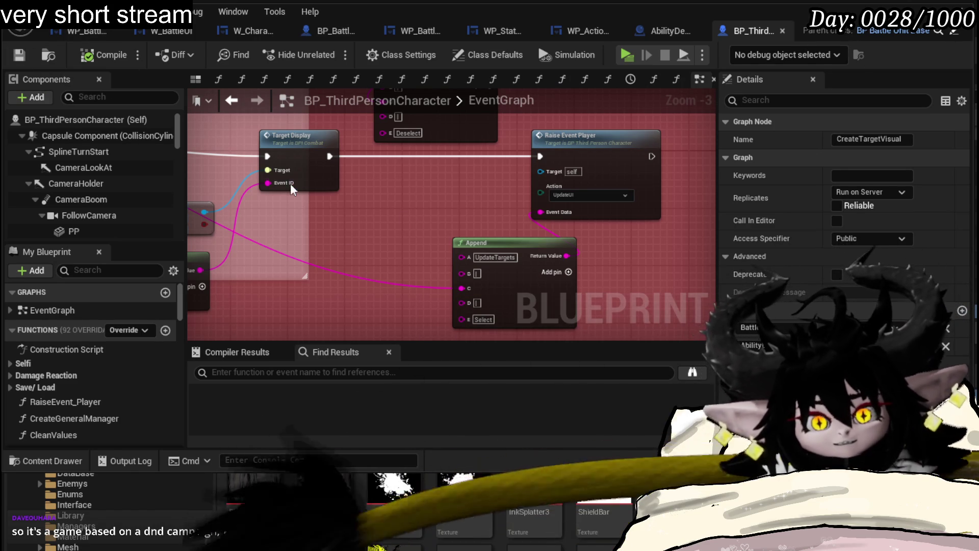
Step: Glance at the AbilityDecoder event graph, then return to the dungeon level editor for a new play test
click(664, 31)
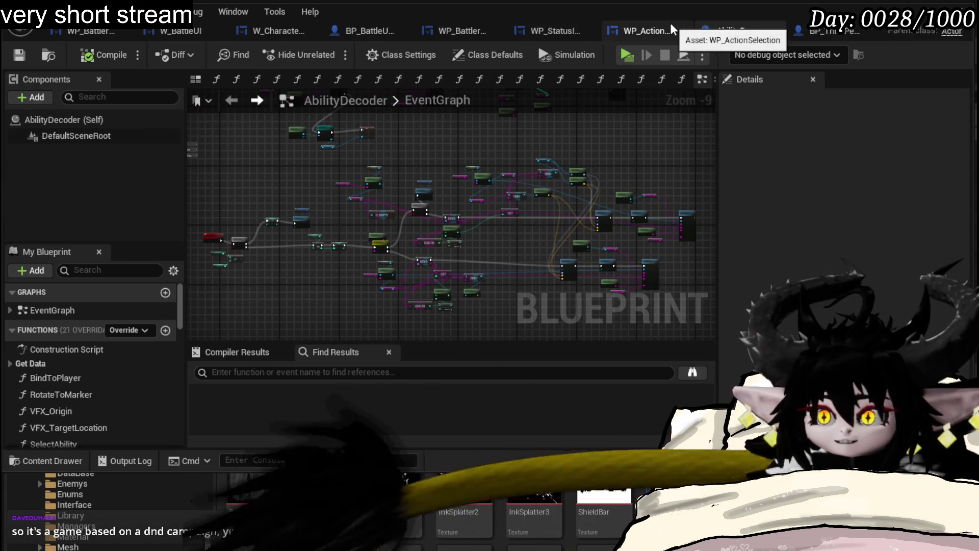
key(alt+Tab)
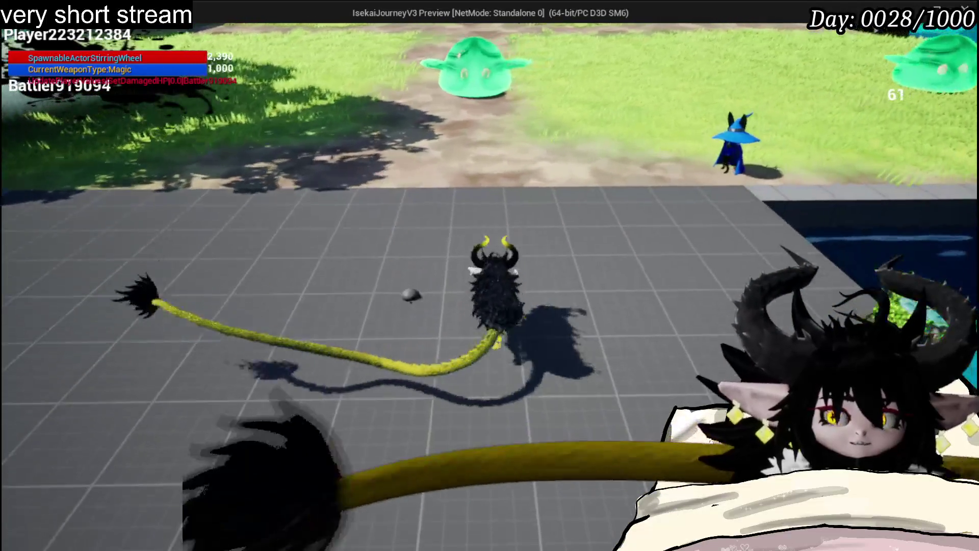
Step: End the play test, save the changed packages, and bring up W_CharacterUI's HoverBattler graph
key(Escape)
key(ctrl+s)
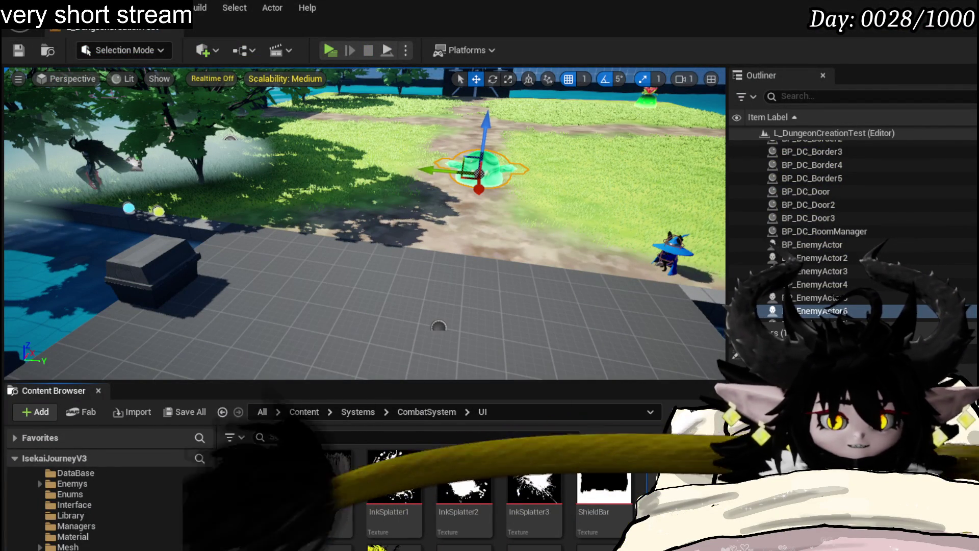
key(alt+Tab)
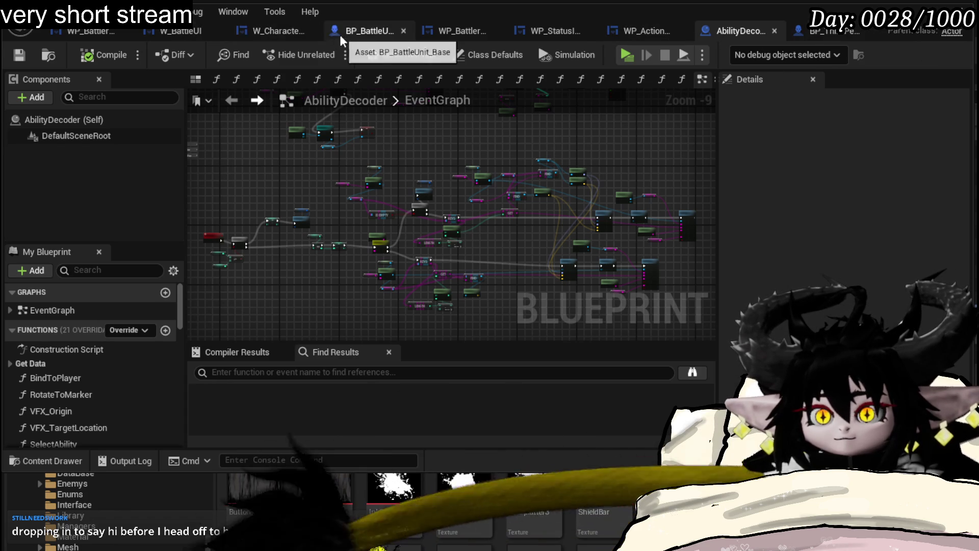
click(278, 40)
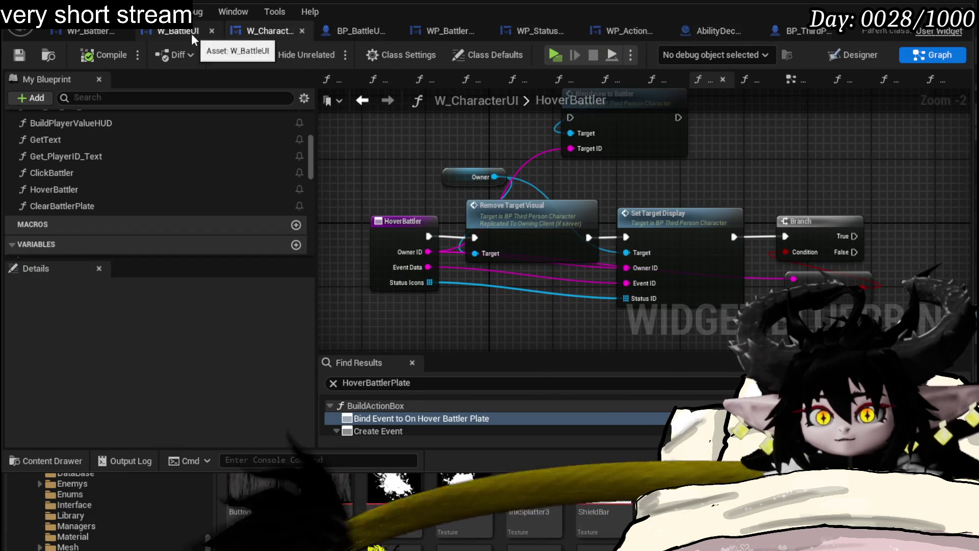
Step: Move from W_BattleUI to WP_BattlerTurnBar's EventGraph and scroll through its nodes and function list
click(191, 33)
click(86, 32)
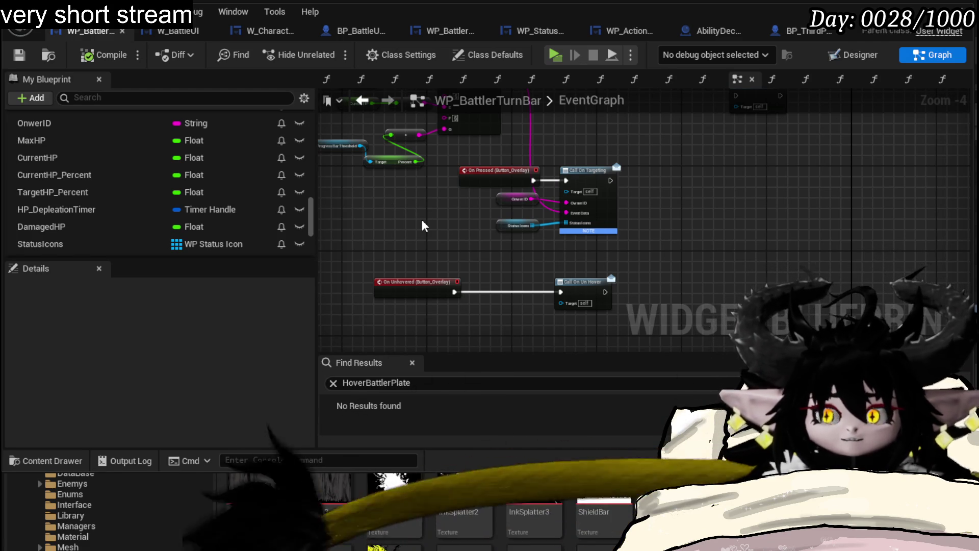
scroll(421, 219, down, 2)
scroll(153, 176, down, 10)
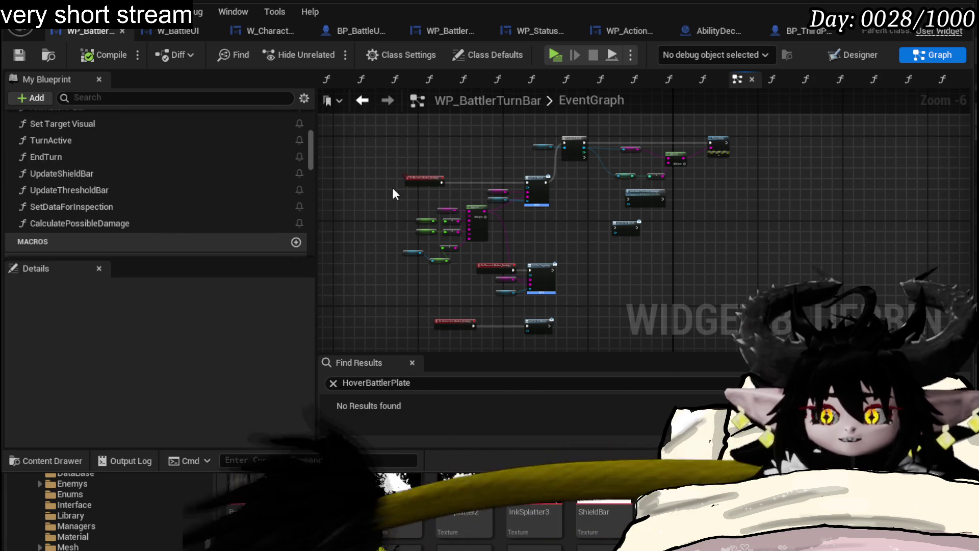
drag(393, 188, 390, 194)
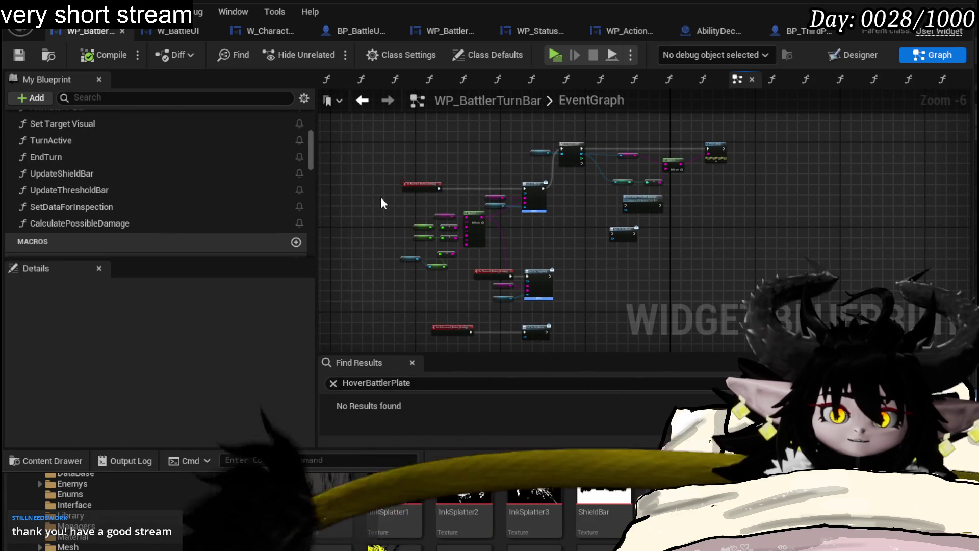
scroll(164, 162, up, 5)
scroll(163, 160, down, 5)
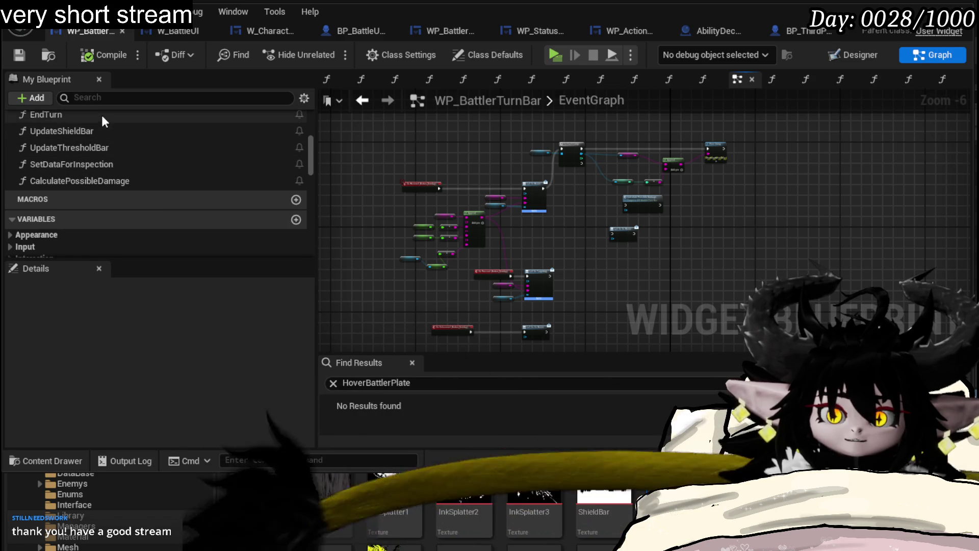
scroll(98, 160, down, 2)
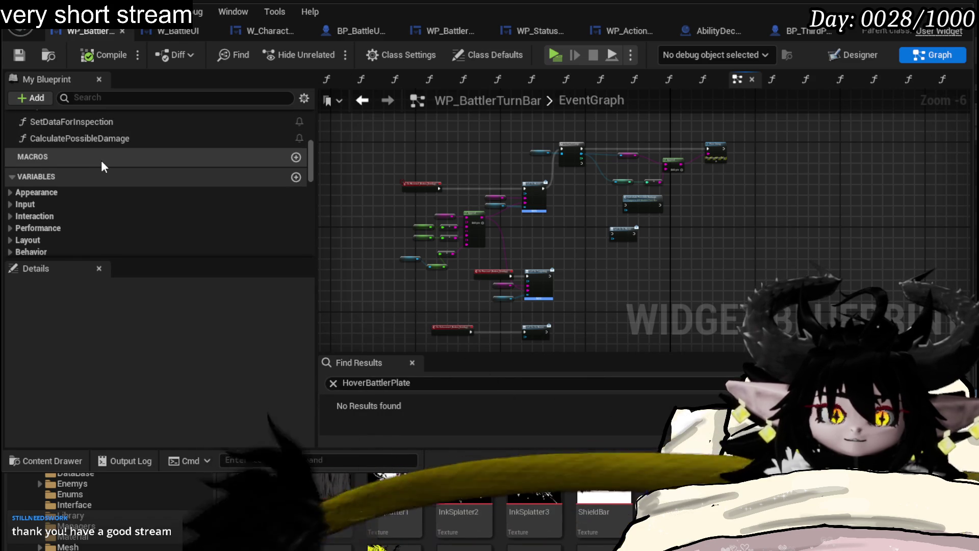
scroll(101, 160, up, 2)
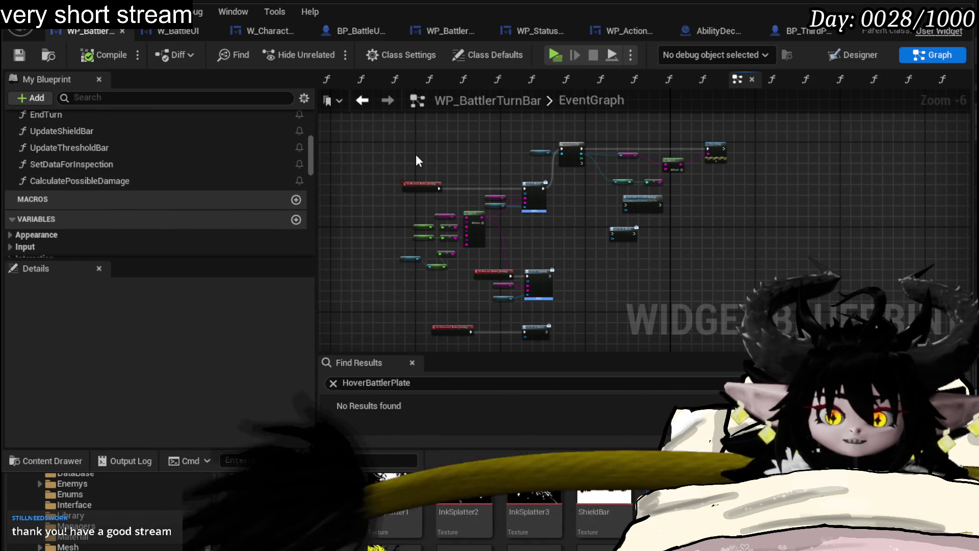
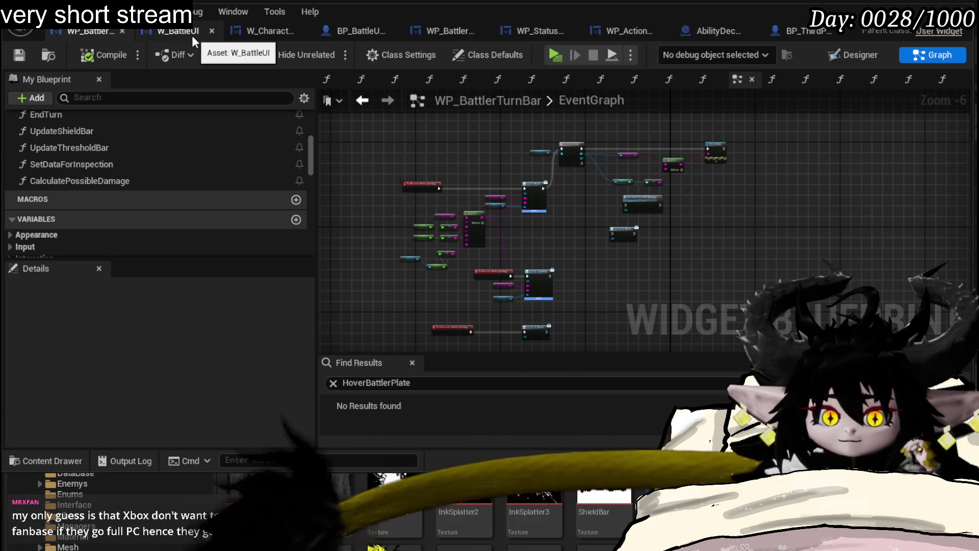
Step: Shift the Blendview to Battler node right in W_CharacterUI's HoverBattler graph, save, then open BP_BattleUnit_Base
click(253, 32)
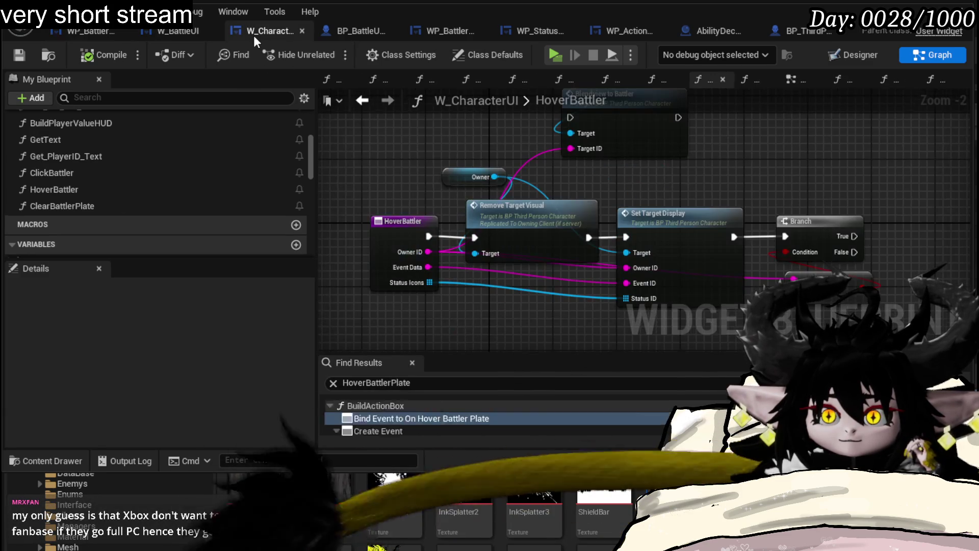
drag(699, 153, 695, 134)
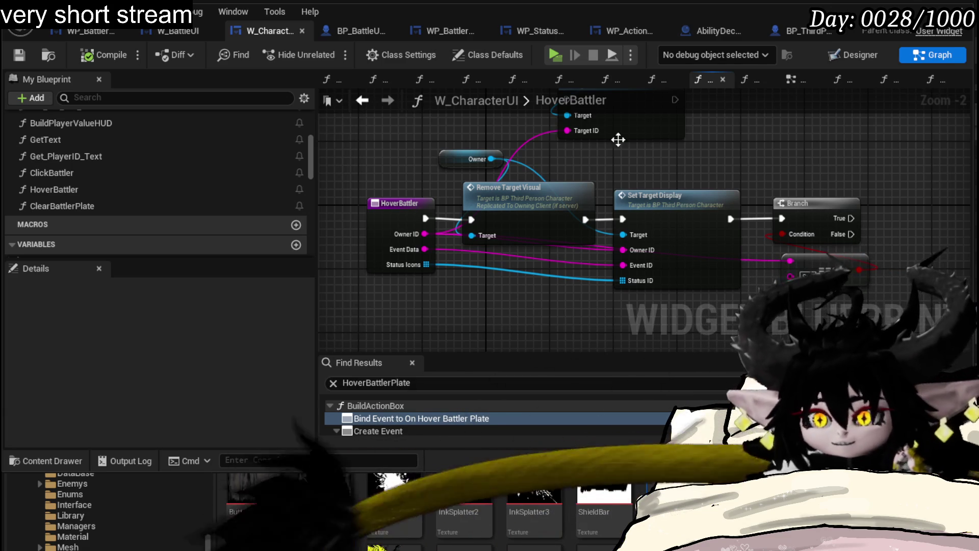
mouse_move(654, 155)
mouse_down()
mouse_move(587, 195)
mouse_move(600, 226)
mouse_up()
click(541, 155)
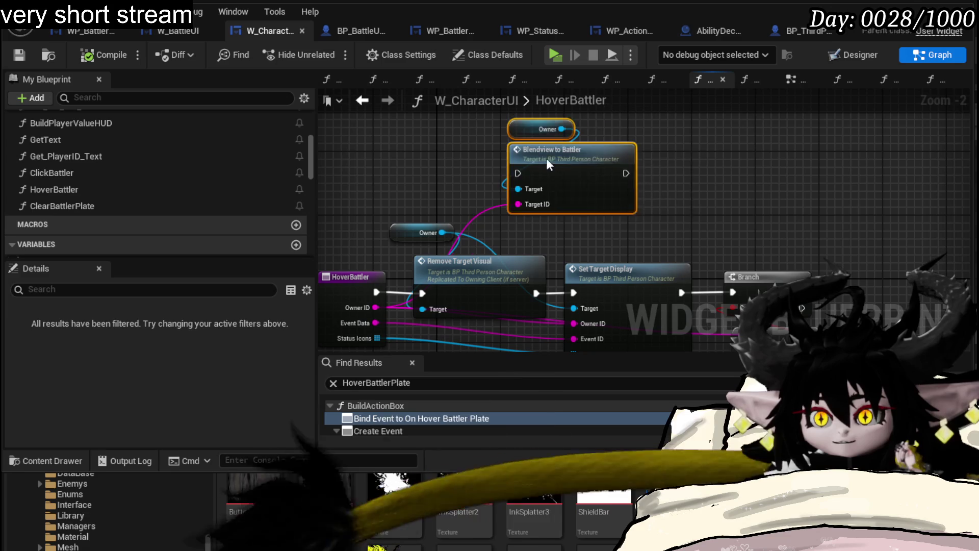
drag(540, 156, 610, 163)
drag(784, 185, 804, 158)
click(804, 161)
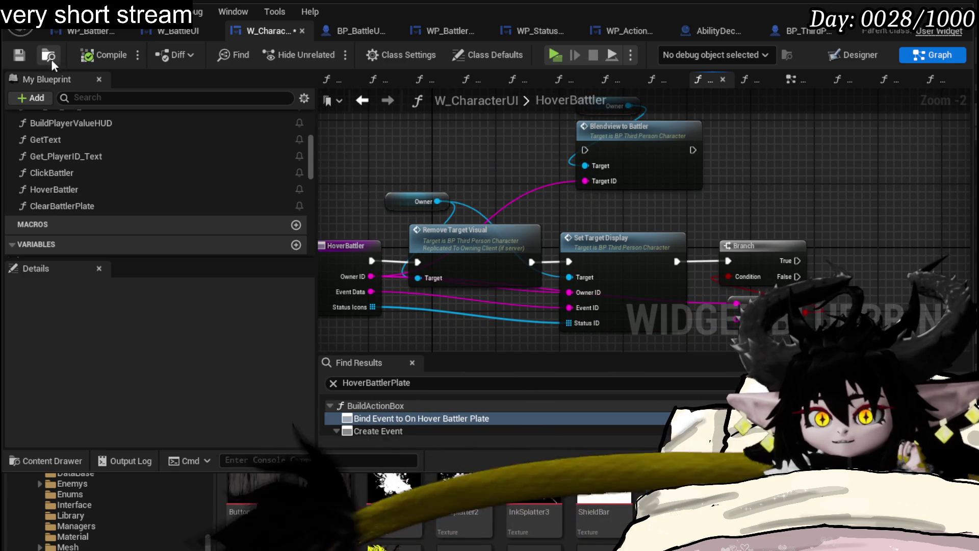
click(18, 55)
click(368, 30)
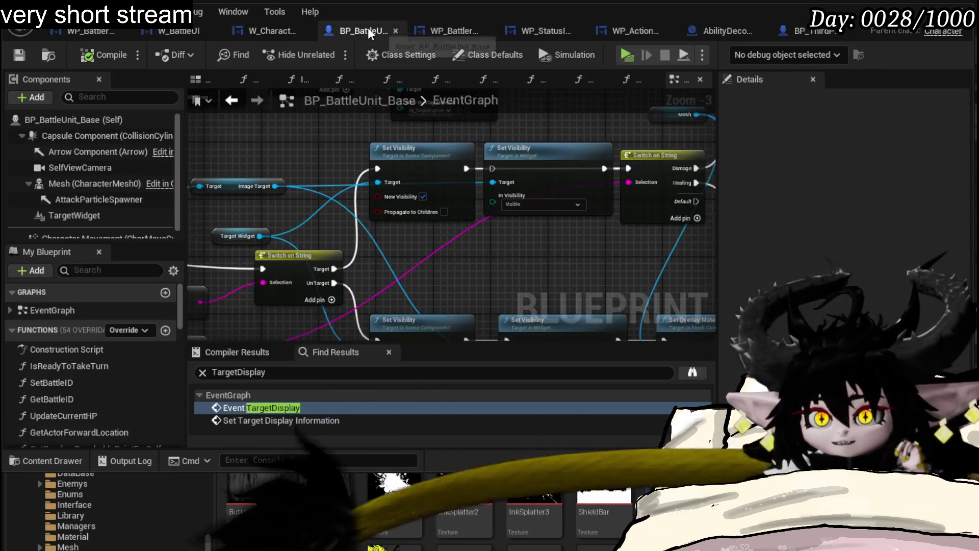
Step: Wire the Switch on String Target output to the widget Set Visibility node, then compile and save
scroll(459, 258, down, 2)
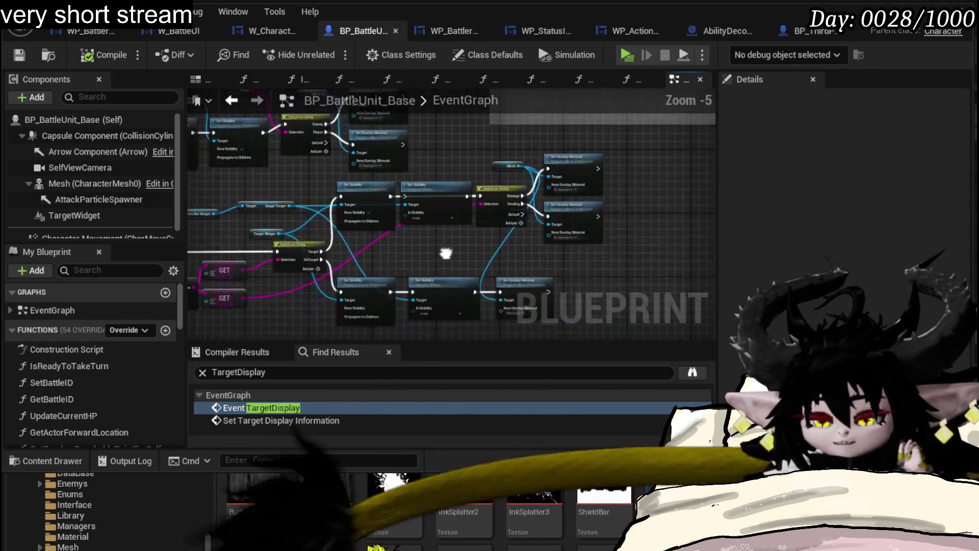
drag(393, 276, 441, 302)
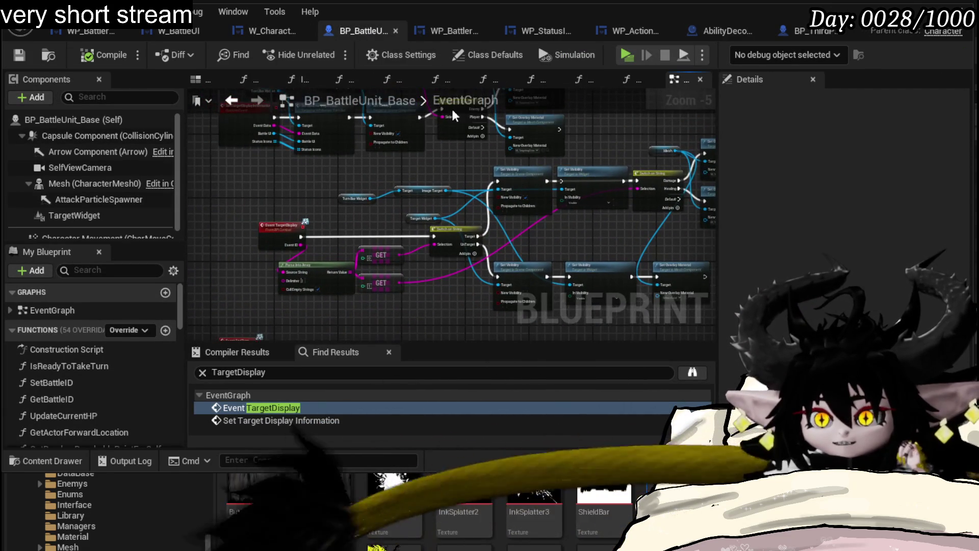
scroll(390, 280, up, 3)
mouse_move(390, 280)
mouse_down()
mouse_move(387, 295)
mouse_move(514, 308)
mouse_up()
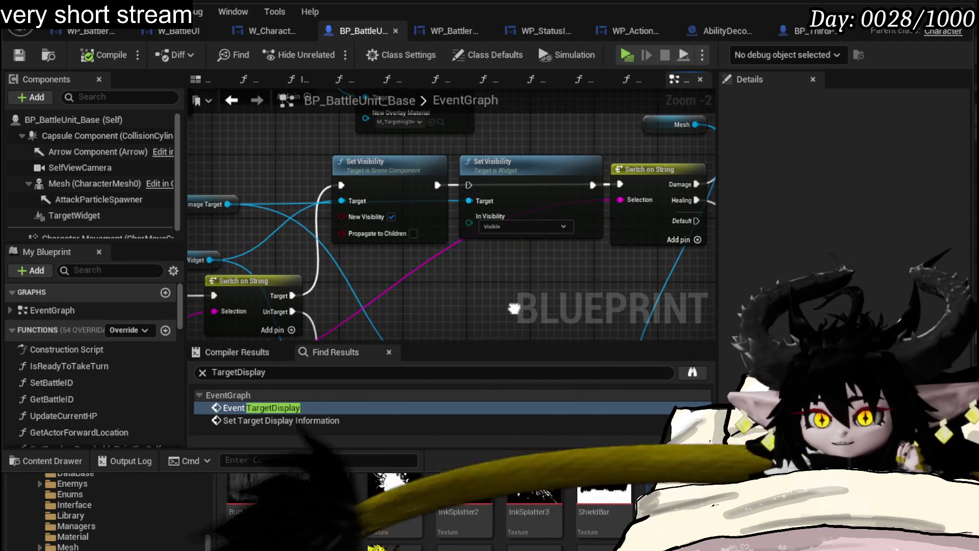
drag(284, 298, 469, 185)
click(100, 56)
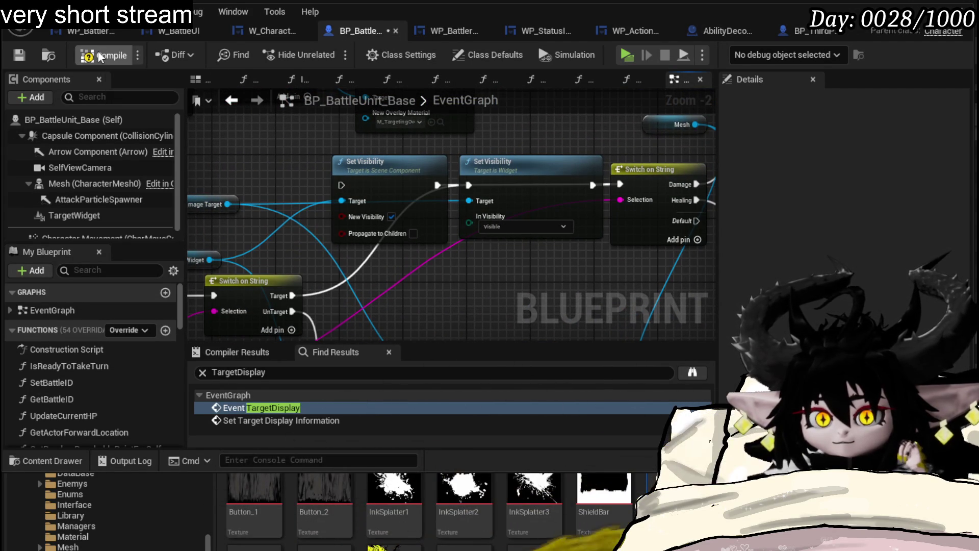
click(20, 55)
Step: Review the visibility logic, then bring up BP_ThirdPersonCharacter's Find, Get Encounter and Append nodes
scroll(500, 233, down, 2)
mouse_move(500, 232)
mouse_down()
mouse_move(336, 246)
mouse_move(650, 221)
mouse_move(442, 206)
mouse_up()
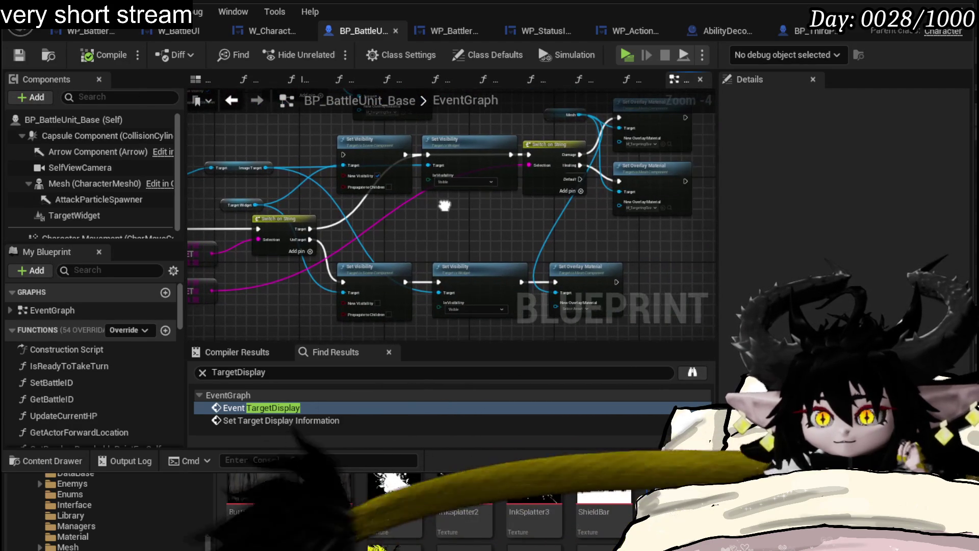
click(805, 36)
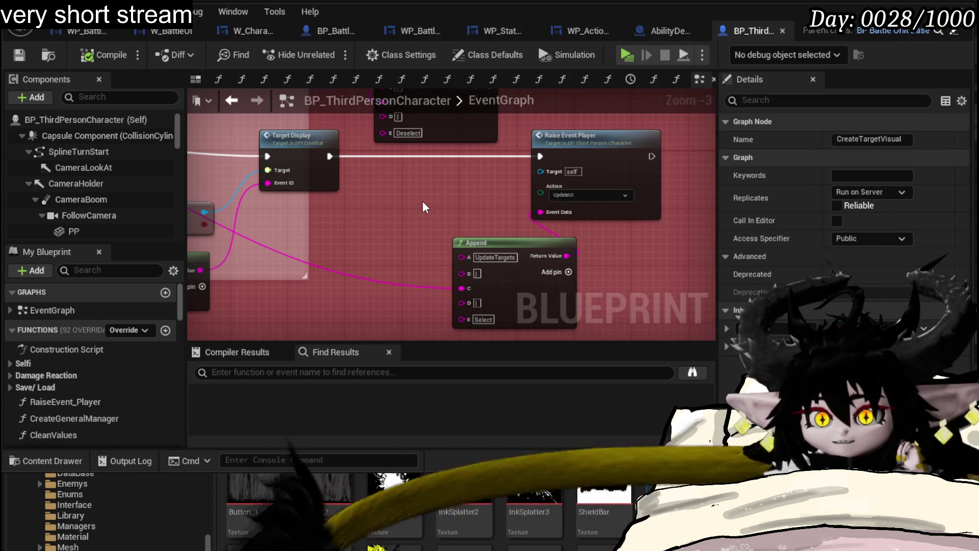
drag(425, 208, 645, 235)
Step: Start a play-in-editor session from the level editor and resolve the timing prompt
key(alt+Tab)
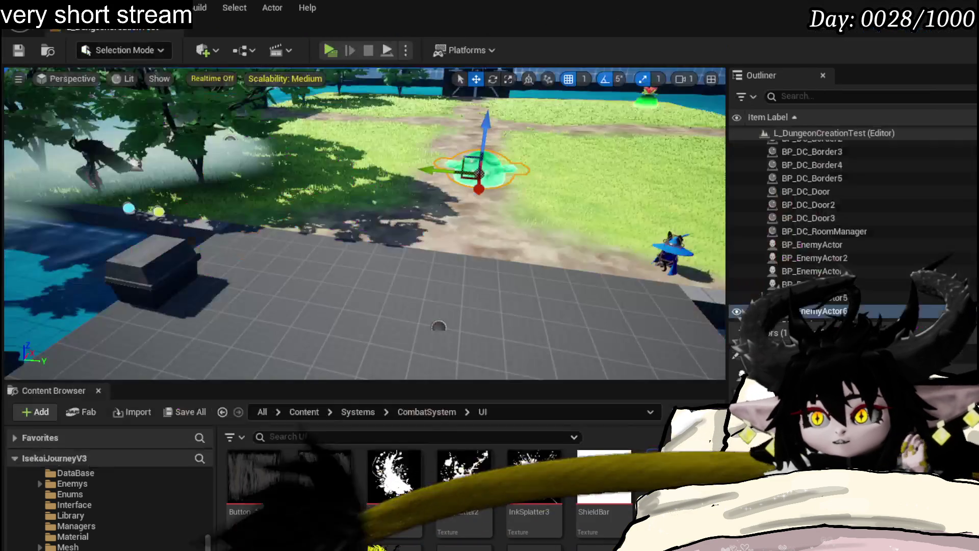
click(323, 50)
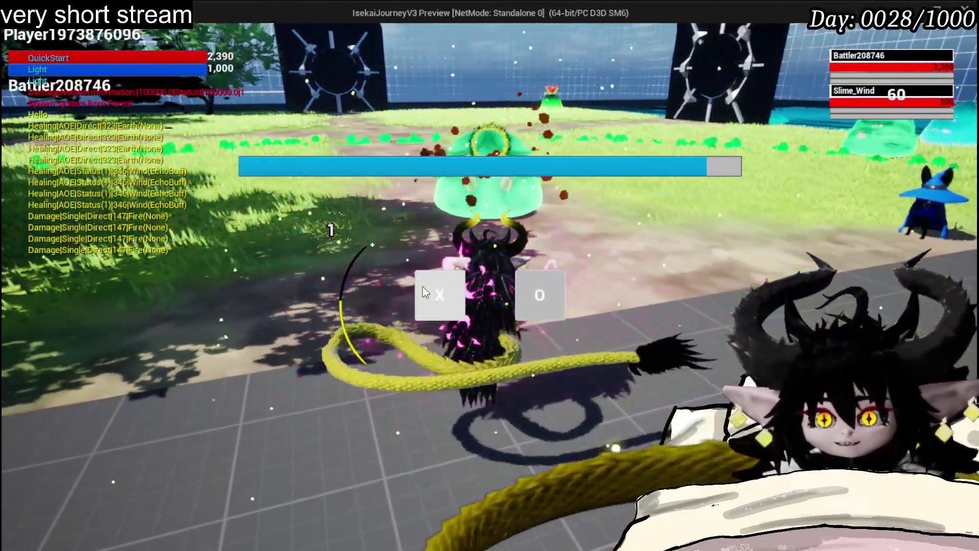
click(425, 293)
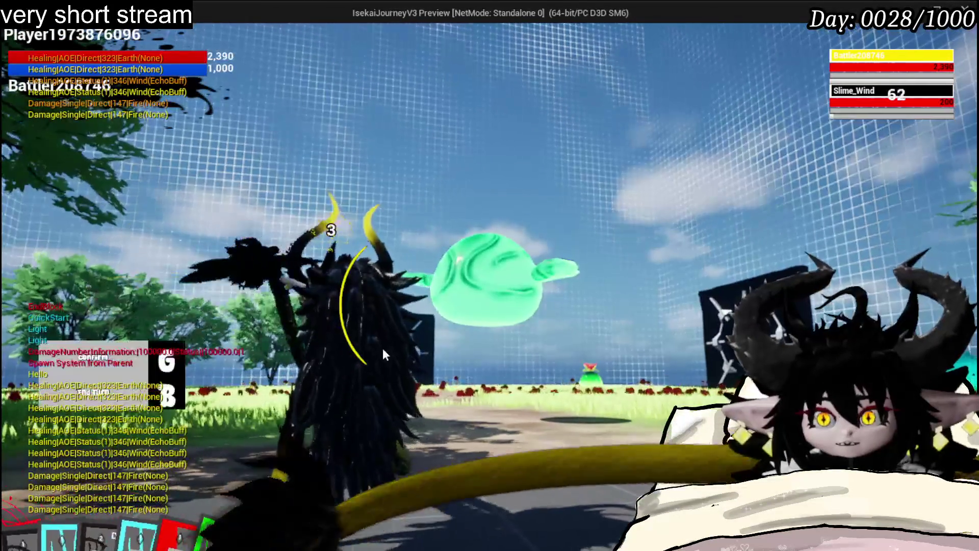
Step: Play Burn Debuff, Damage Down, Defence UP, SpeedUP and Damage Down cards, then stop the preview
mouse_move(261, 516)
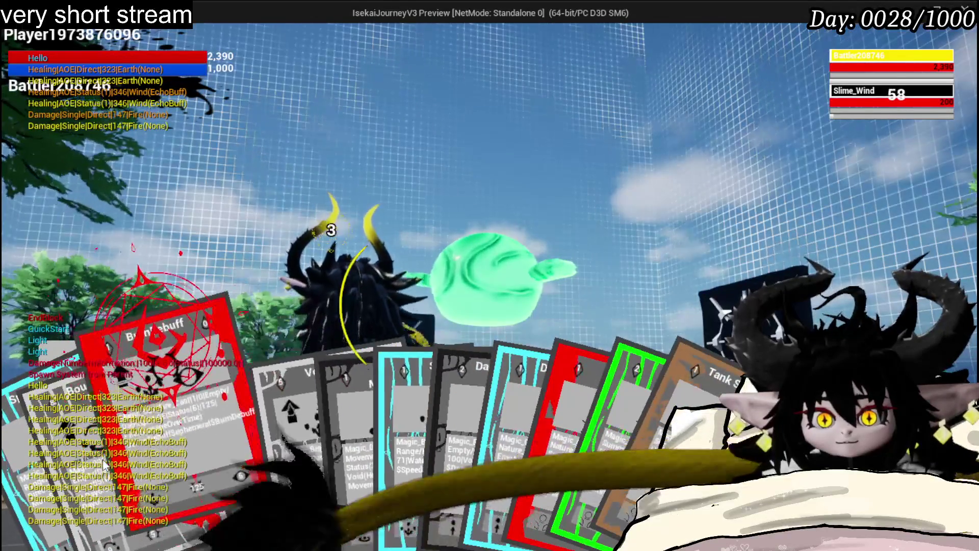
click(168, 433)
mouse_move(278, 444)
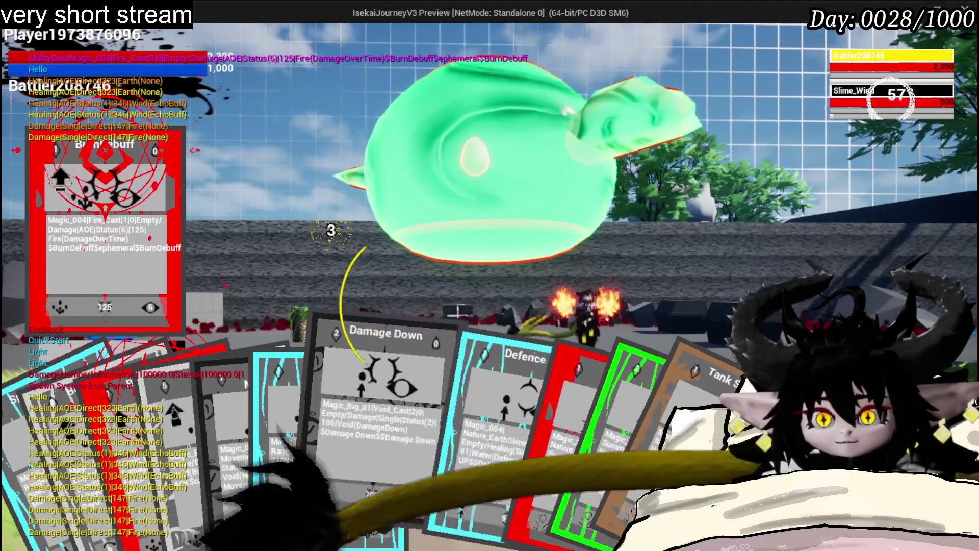
click(366, 459)
mouse_move(403, 459)
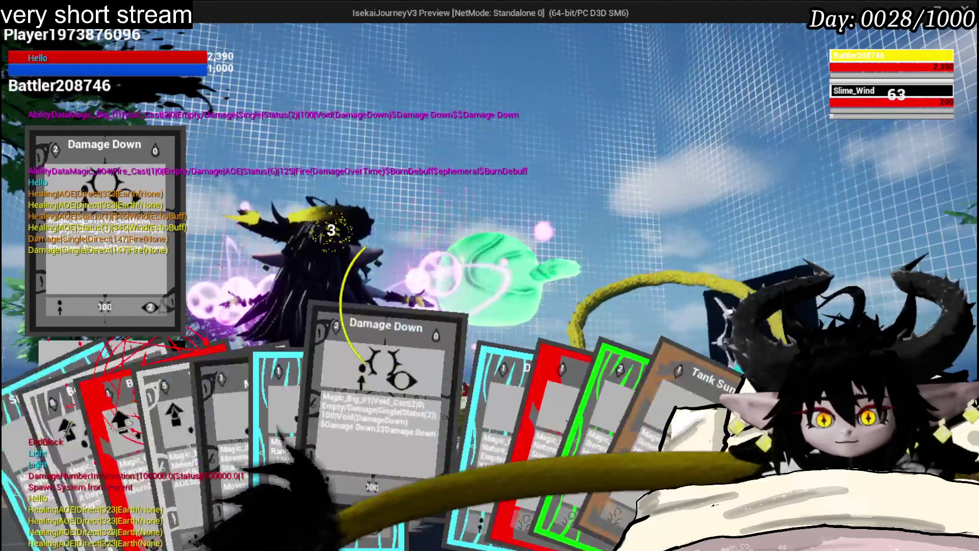
click(417, 475)
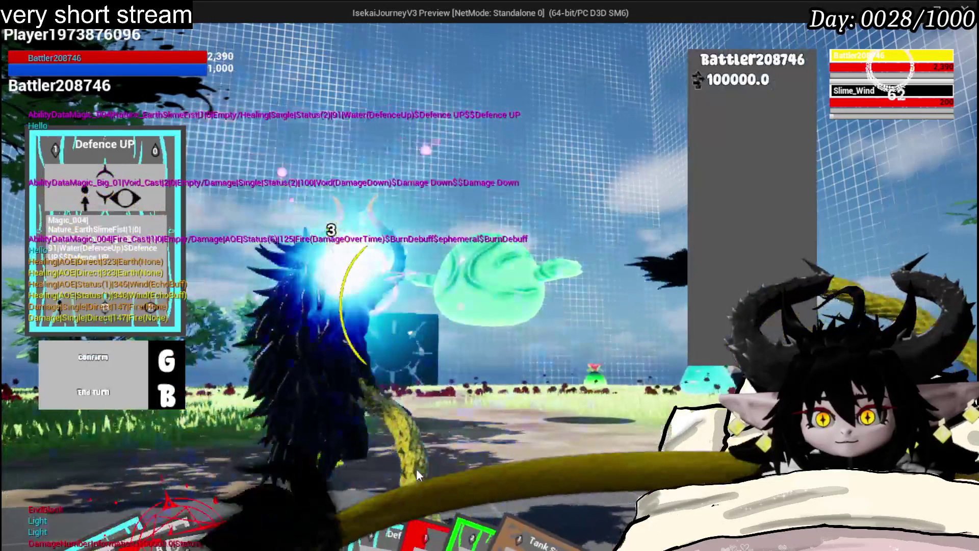
mouse_move(310, 541)
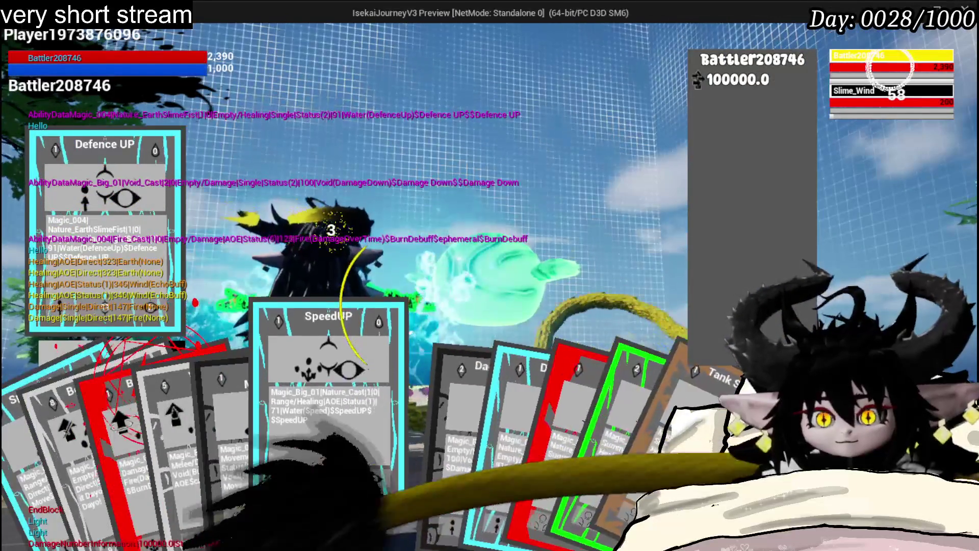
click(352, 469)
mouse_move(343, 535)
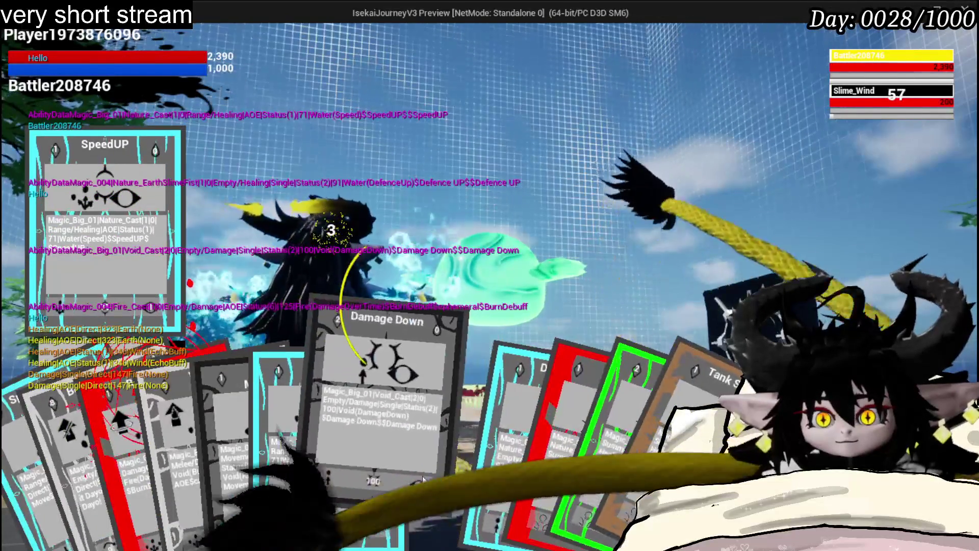
click(408, 449)
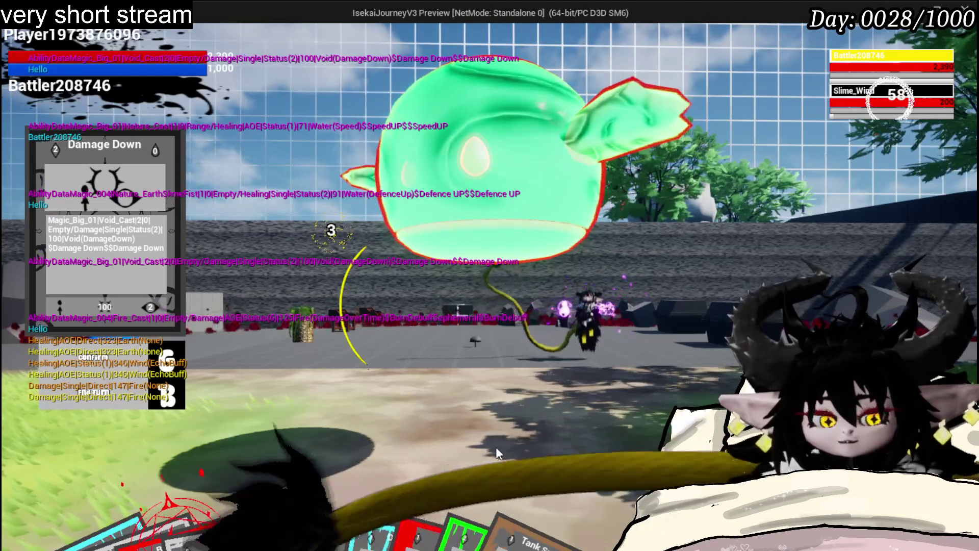
key(Escape)
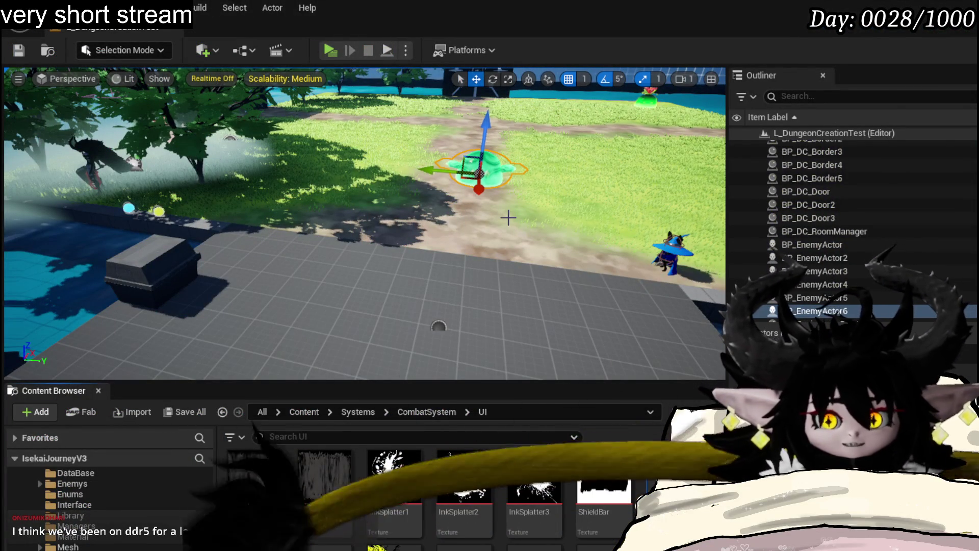
Step: Save the level and view the SetTargetDisplay event in BP_ThirdPersonCharacter
click(16, 49)
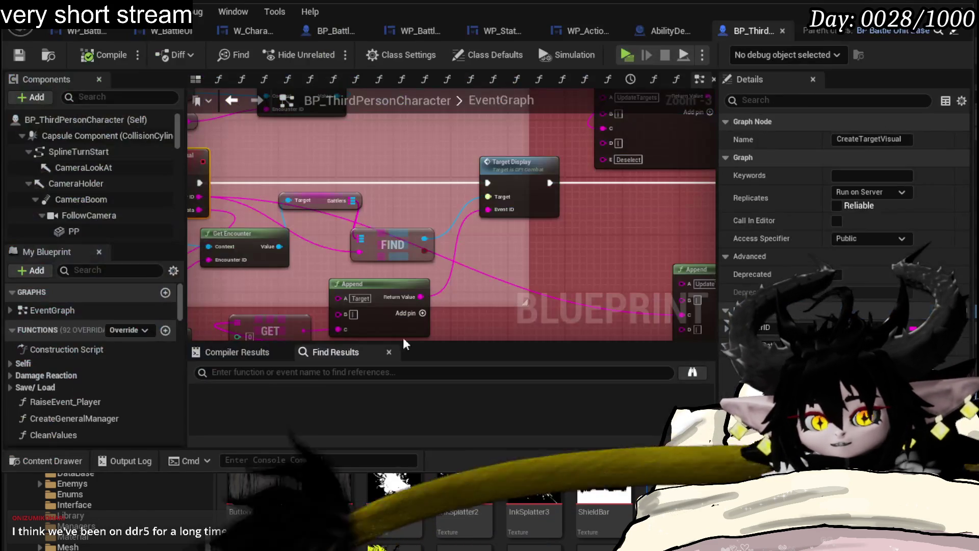
scroll(389, 221, down, 2)
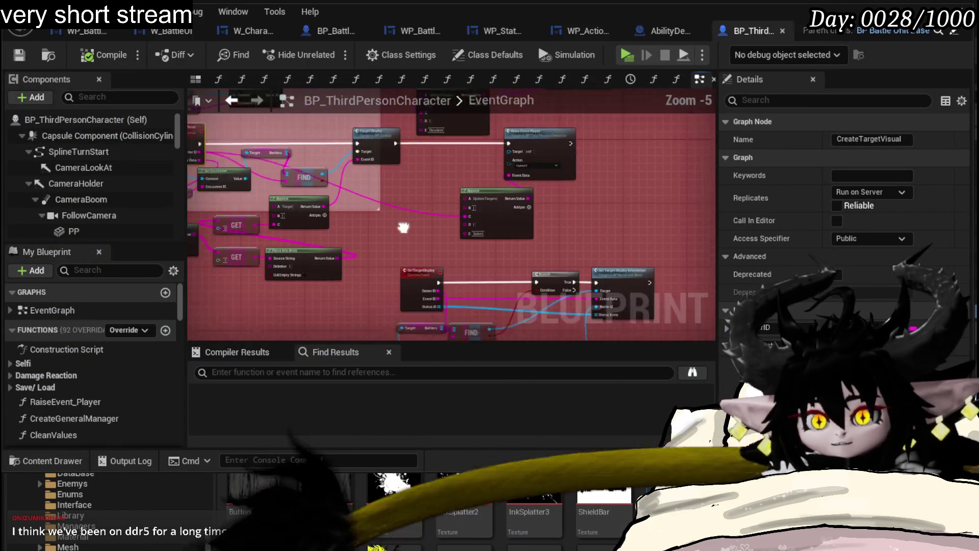
scroll(389, 220, up, 2)
drag(389, 220, 386, 217)
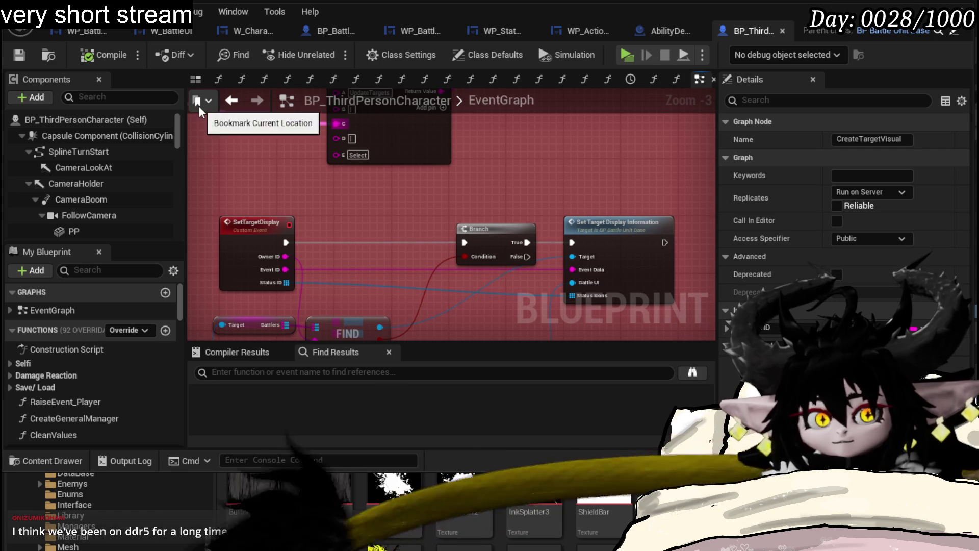
Step: Review BP_BattleUnit_Base's event graph, then return to W_CharacterUI's HoverBattler graph
click(323, 34)
scroll(333, 213, up, 1)
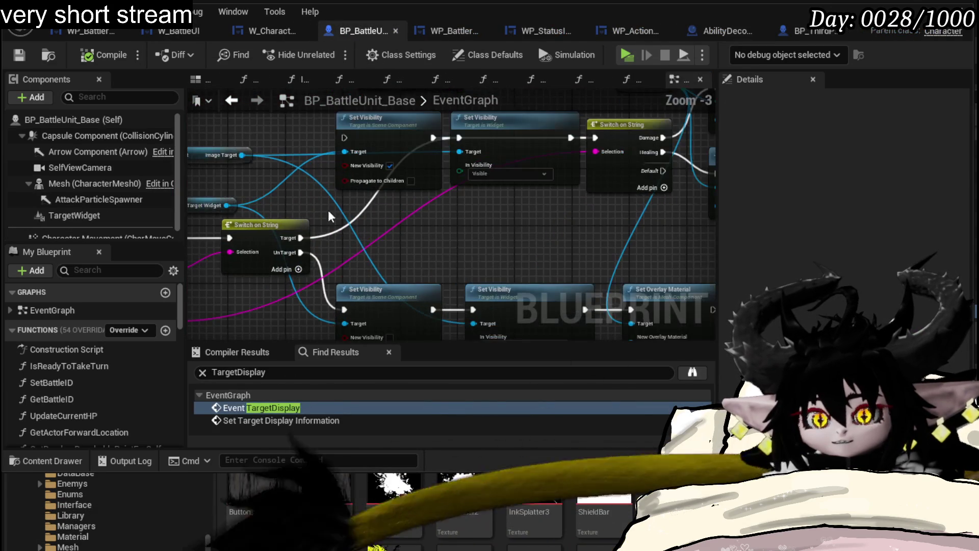
scroll(547, 250, down, 2)
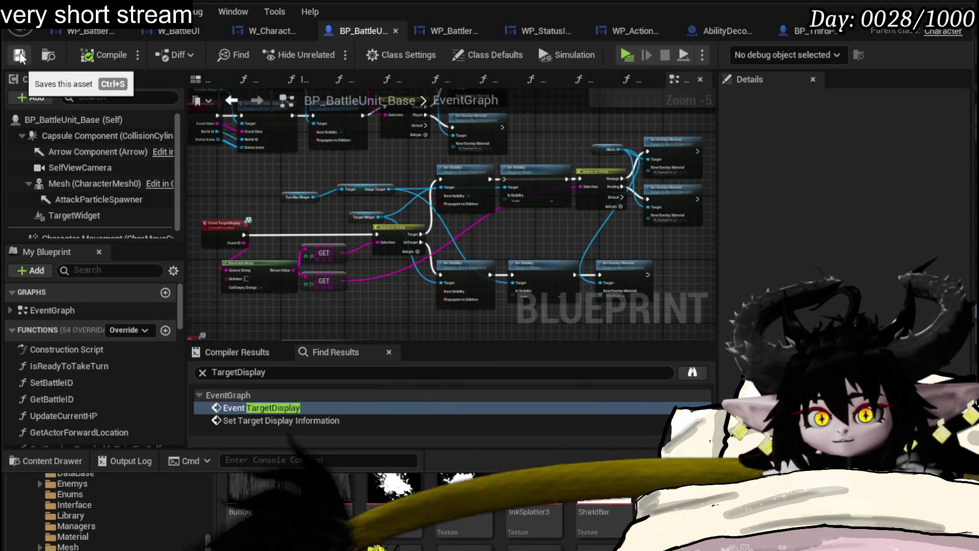
click(244, 33)
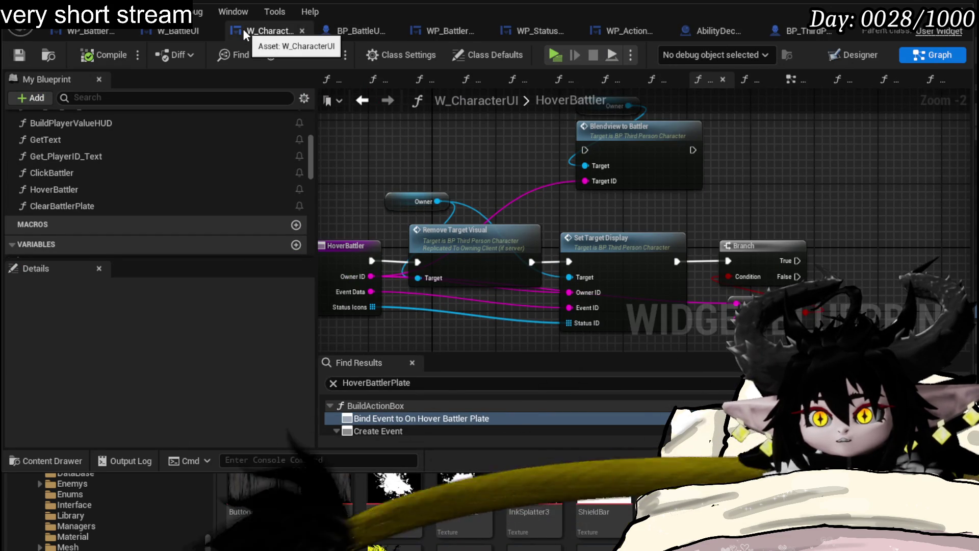
Step: Open W_BattleUI's event graph and its HoverBattlerPlate function
click(176, 34)
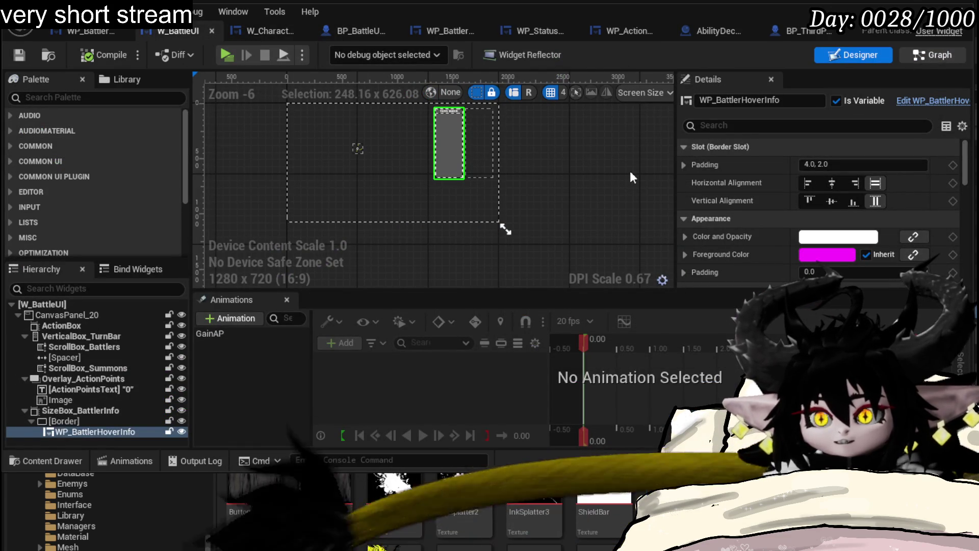
click(933, 55)
scroll(143, 184, down, 10)
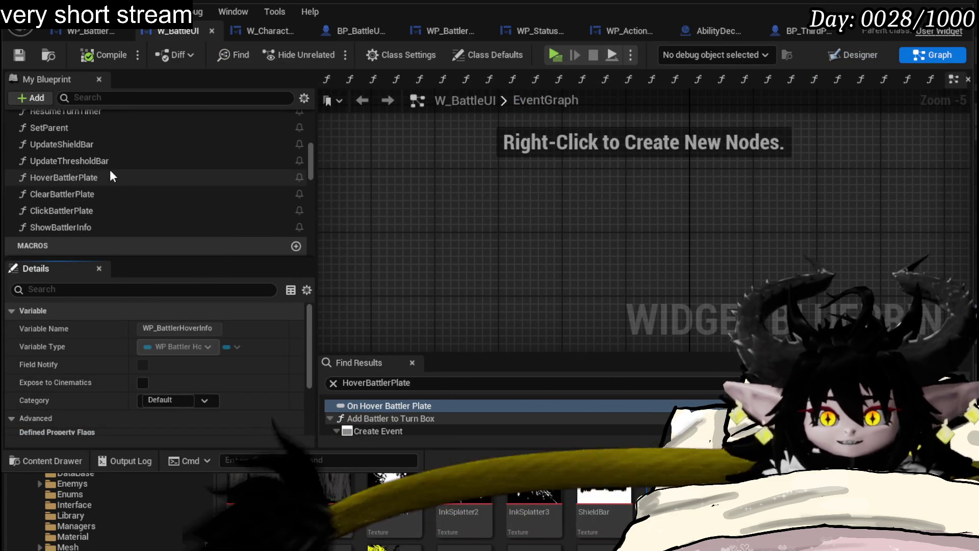
double_click(110, 173)
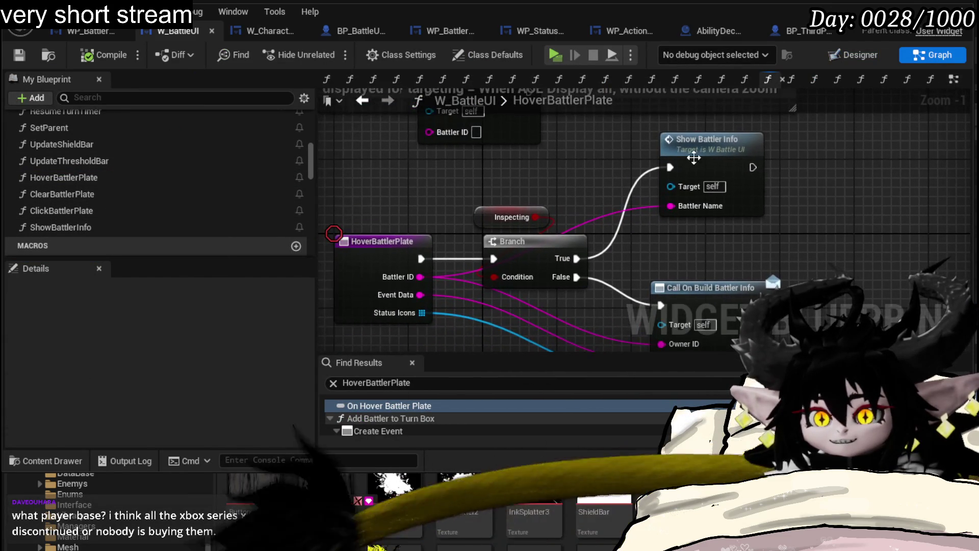
Step: Inspect the ShowBattlerInfo graph's Call On Click and SET nodes, then return to W_CharacterUI's HoverBattler
double_click(684, 162)
mouse_move(645, 187)
mouse_down()
mouse_move(374, 258)
mouse_move(938, 188)
mouse_move(634, 176)
mouse_move(742, 258)
mouse_up()
scroll(634, 174, down, 2)
scroll(743, 258, up, 2)
drag(452, 257, 377, 291)
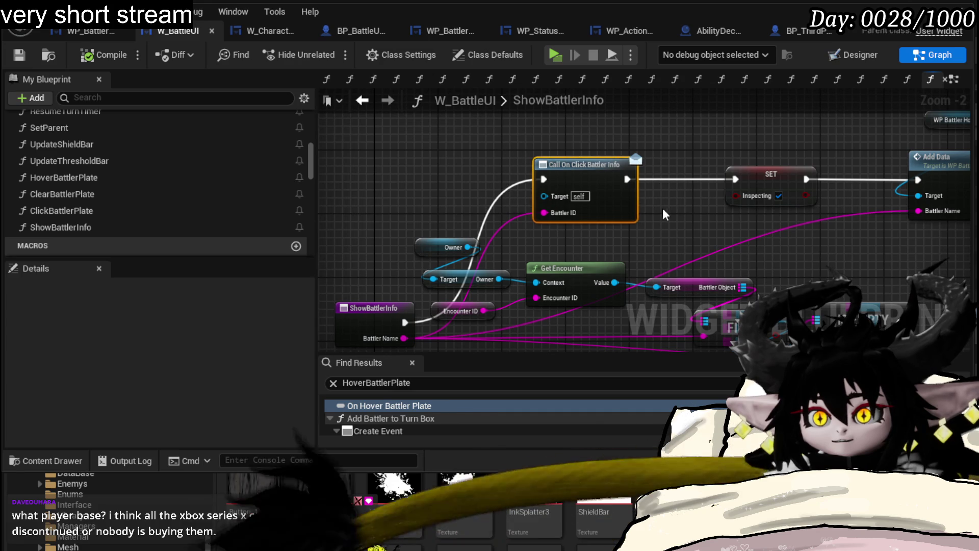
click(250, 32)
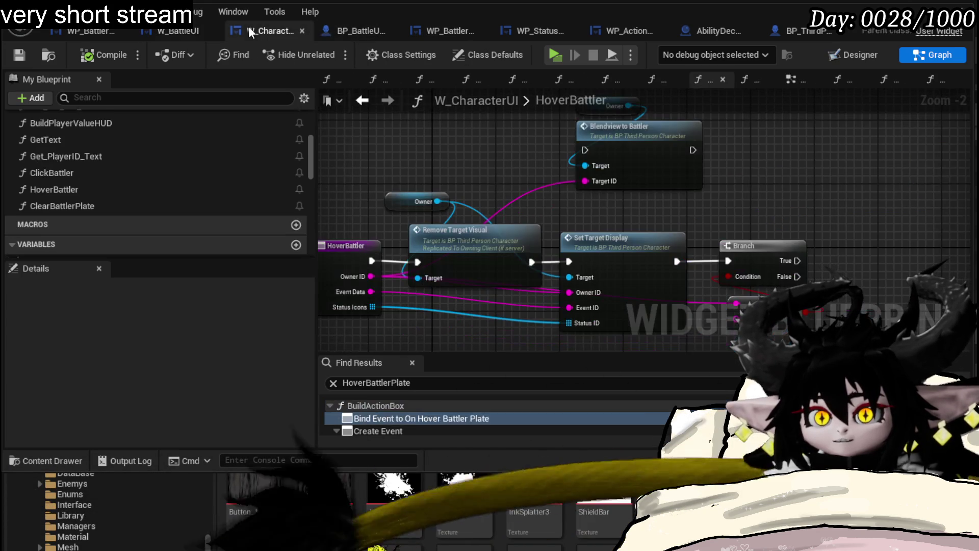
Step: Open W_CharacterUI's BindEvent function graph
drag(423, 175, 516, 172)
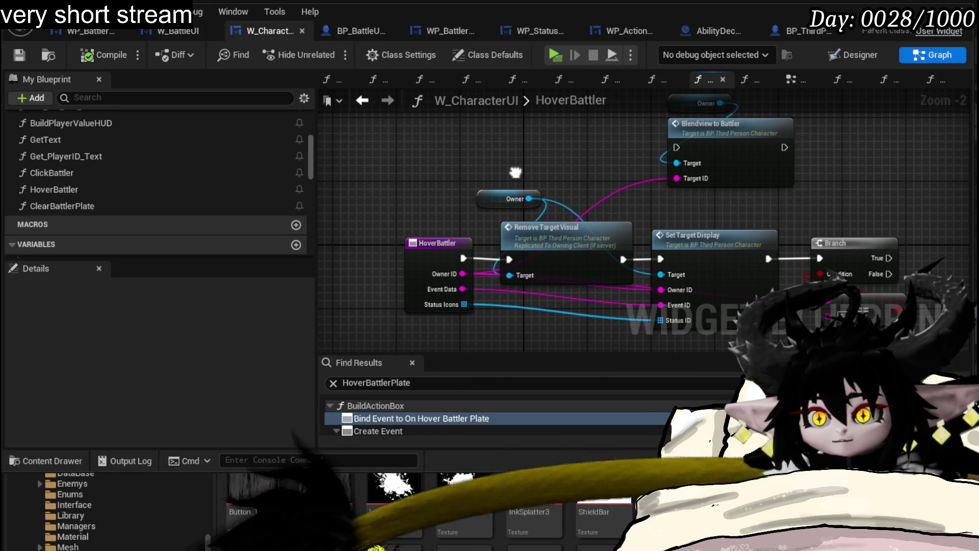
scroll(155, 152, up, 5)
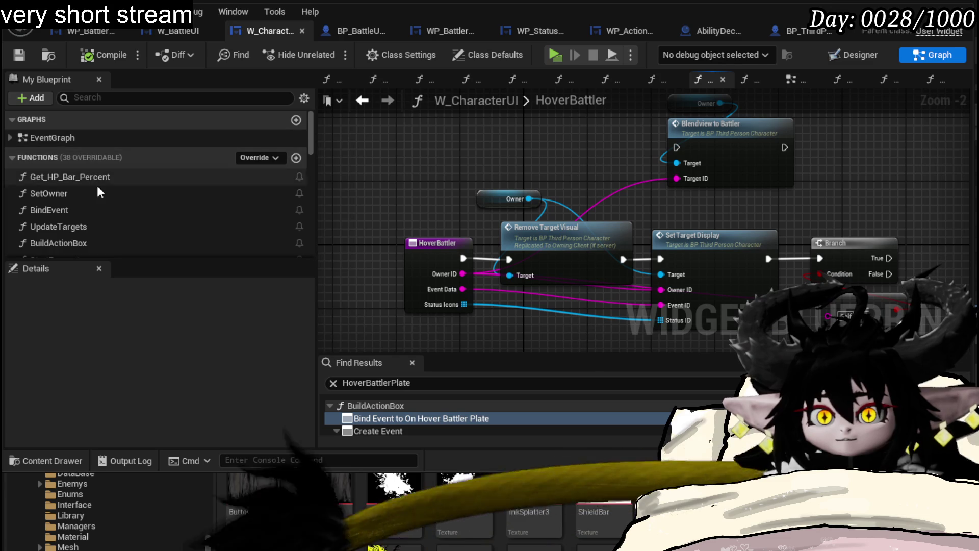
scroll(99, 182, down, 1)
click(89, 169)
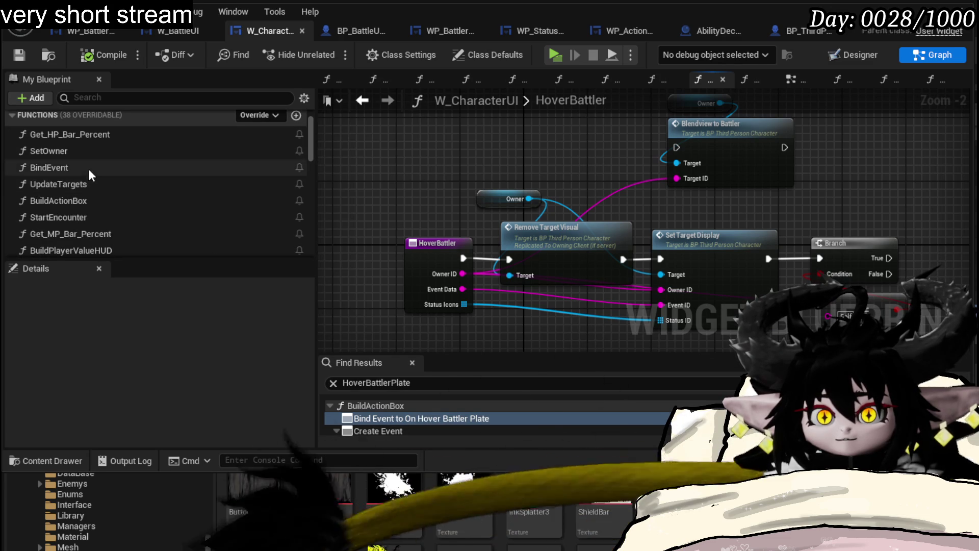
double_click(83, 169)
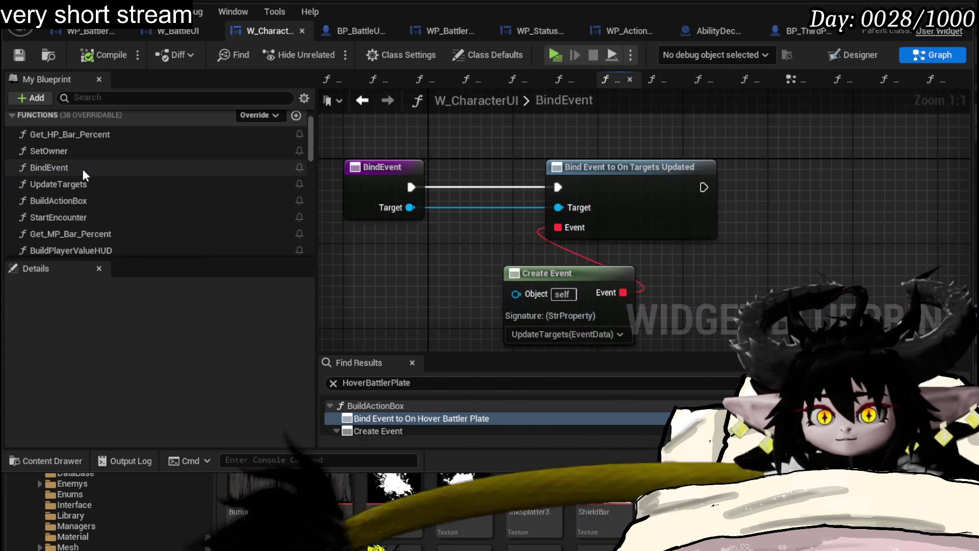
Step: Review the Click and Build Battler Info bindings in the BuildActionBox function
double_click(83, 201)
scroll(726, 231, up, 2)
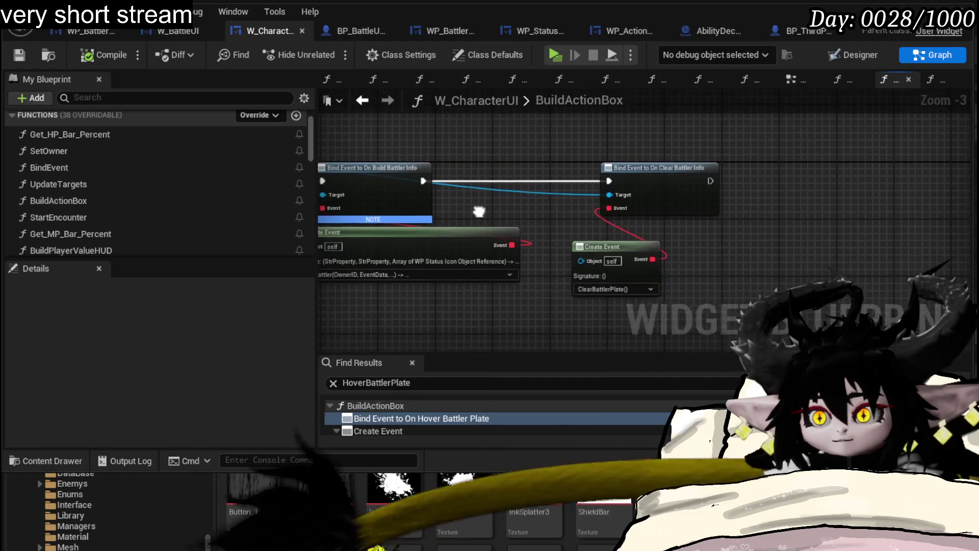
mouse_move(528, 201)
mouse_down()
mouse_move(820, 218)
mouse_move(938, 180)
mouse_up()
scroll(160, 200, down, 10)
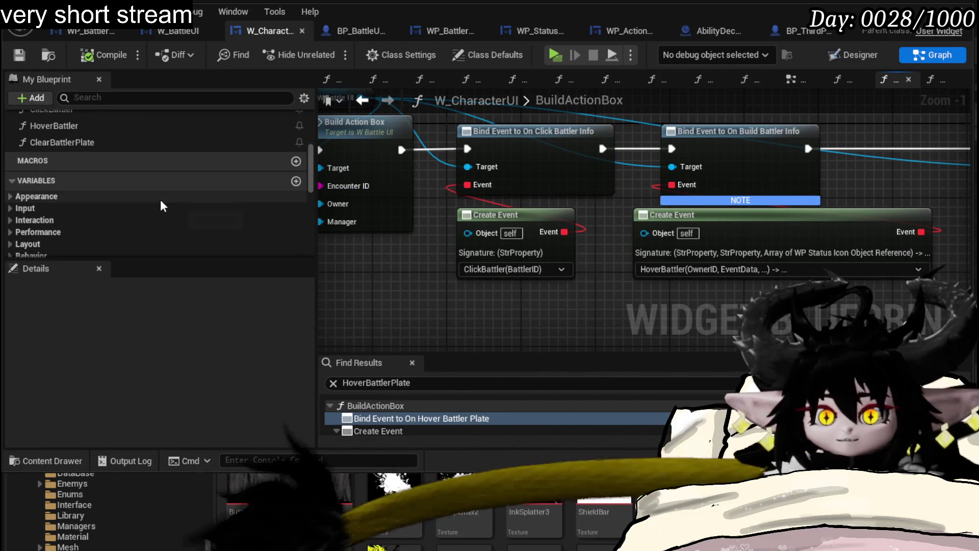
scroll(122, 189, up, 3)
Step: Open the ClickBattler function graph, then return to the level editor
click(78, 152)
double_click(78, 152)
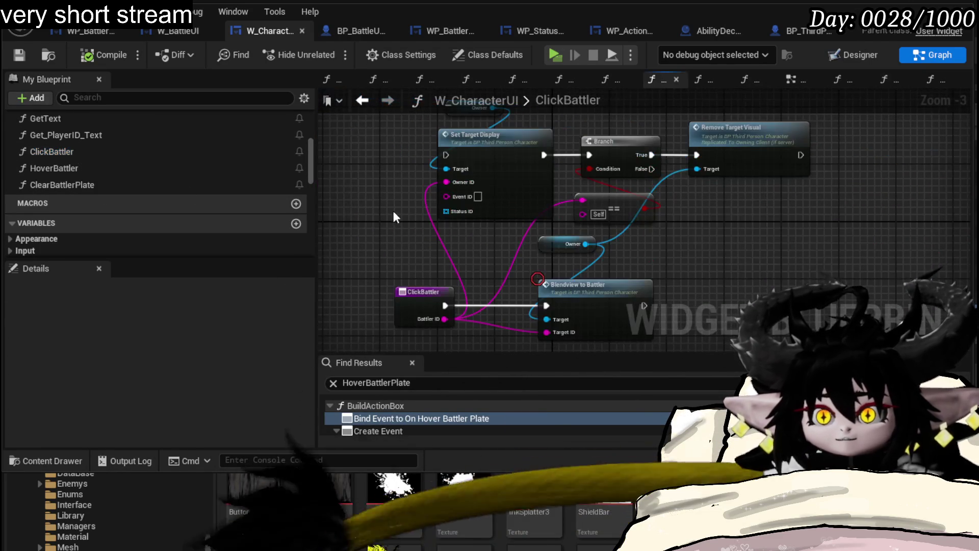
scroll(403, 240, up, 2)
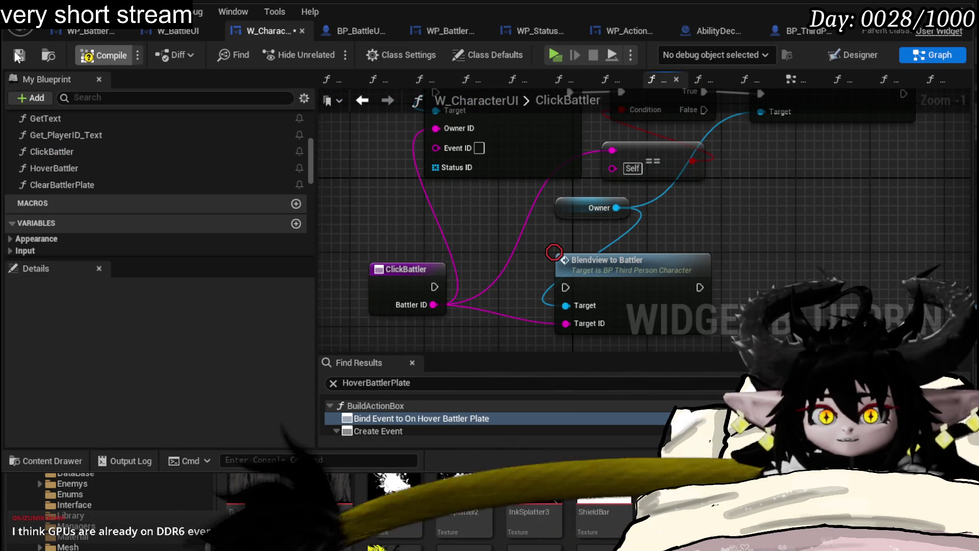
key(alt+Tab)
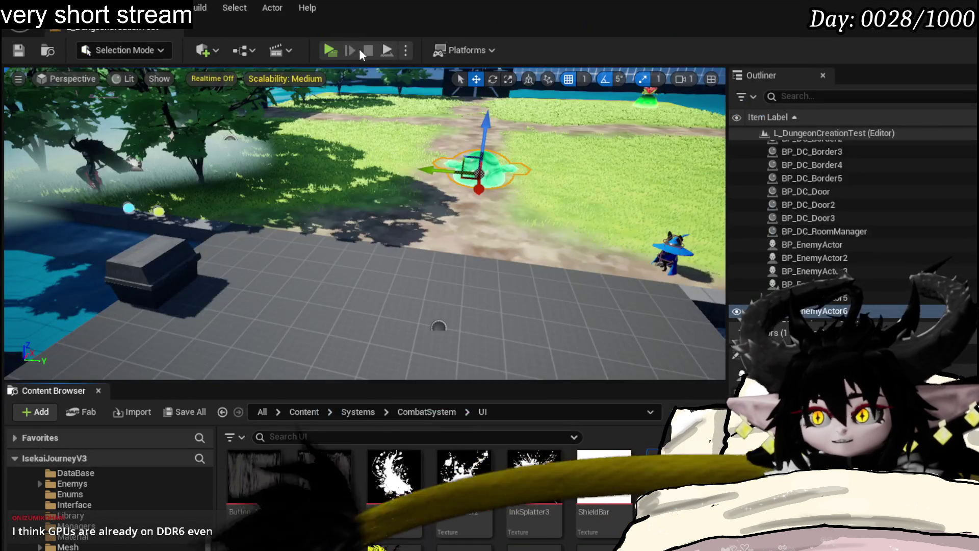
Step: Start a play session, run to the green slime and accept the battle prompt
click(333, 48)
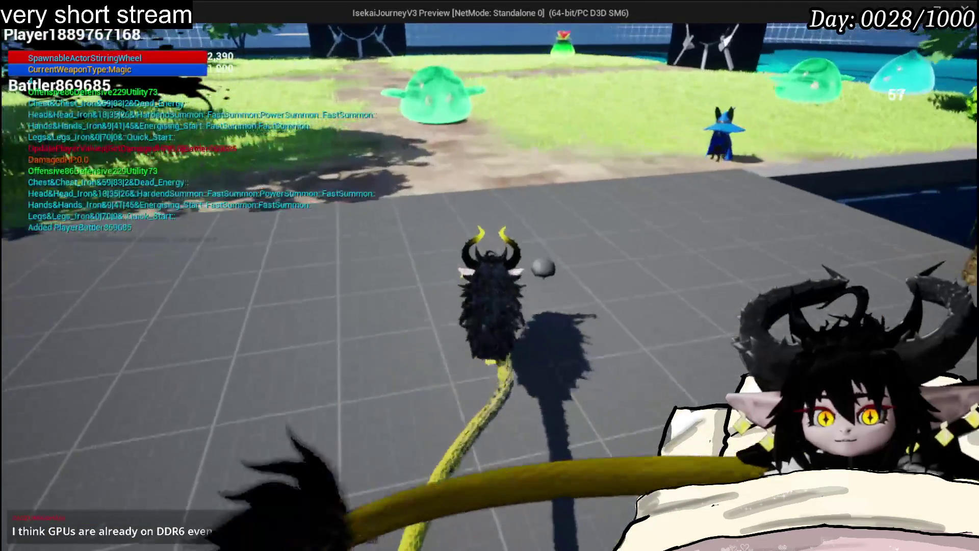
key(w)
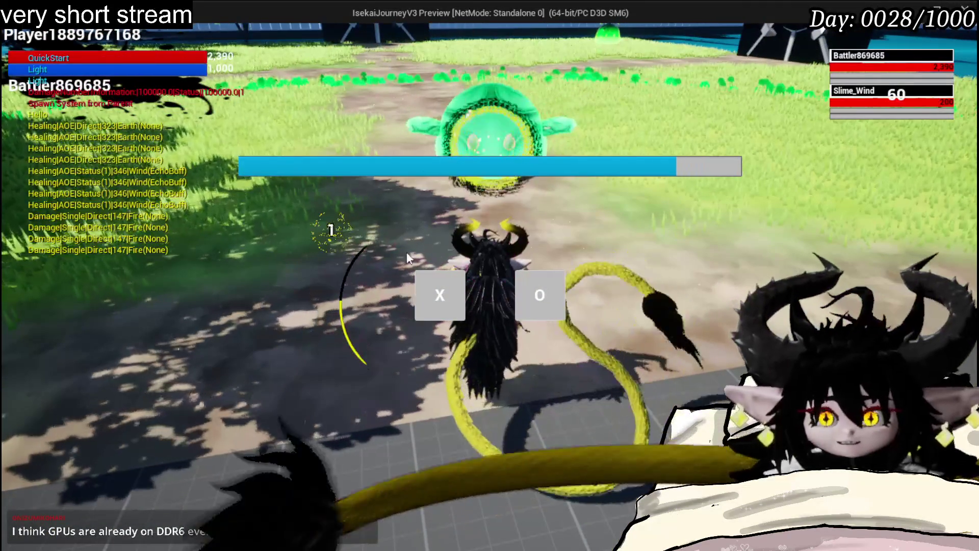
click(446, 295)
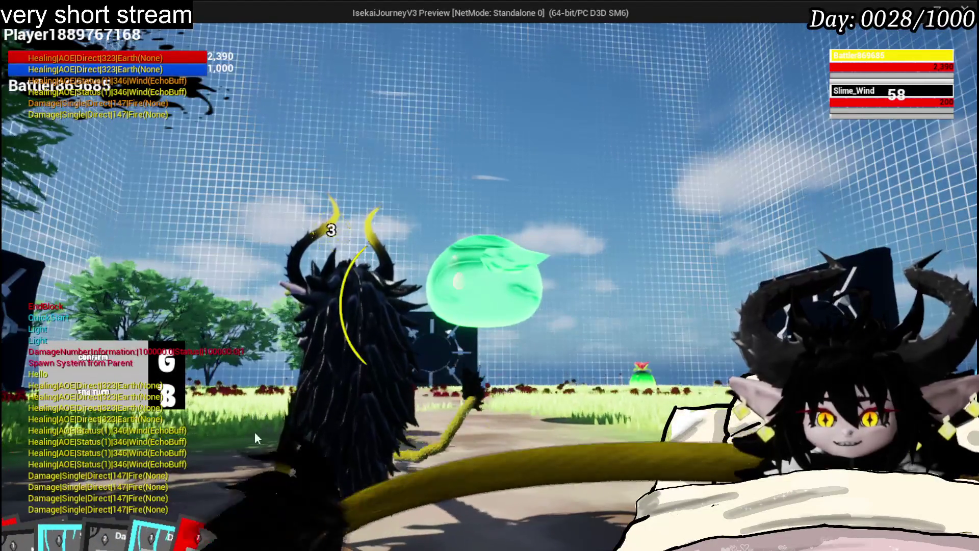
Step: Play Burn Debuff, Void Movement and Burn Debuff cards, targeting Slime_Wind with E and cycling view with G
click(219, 516)
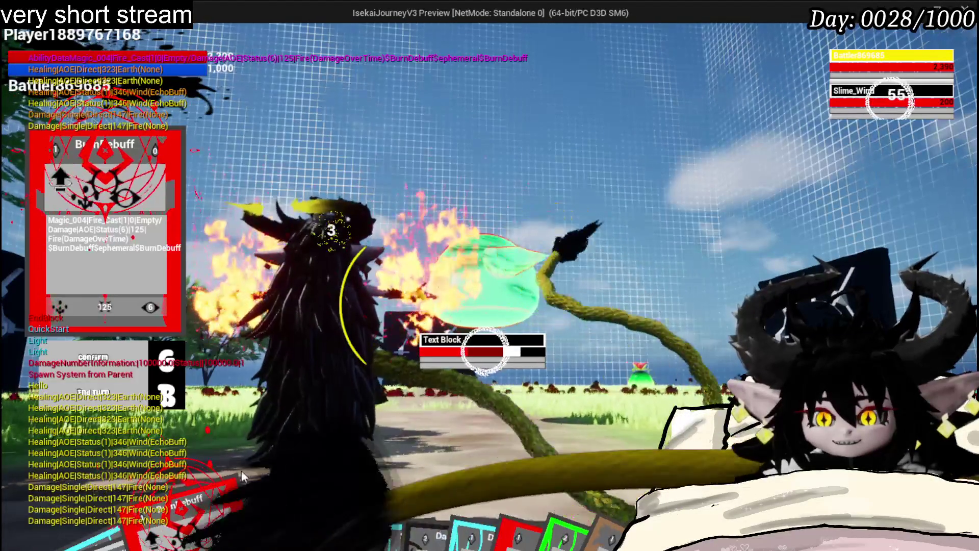
mouse_move(301, 508)
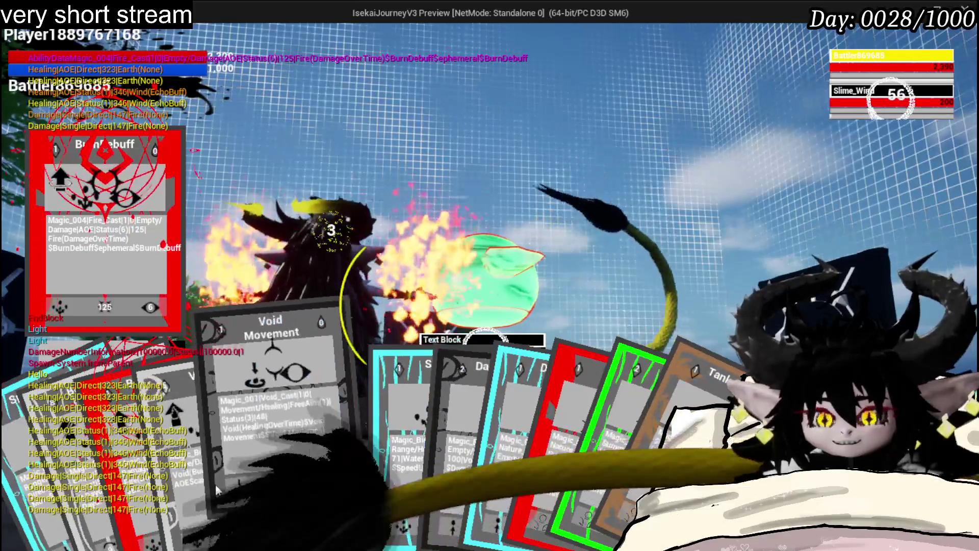
click(251, 485)
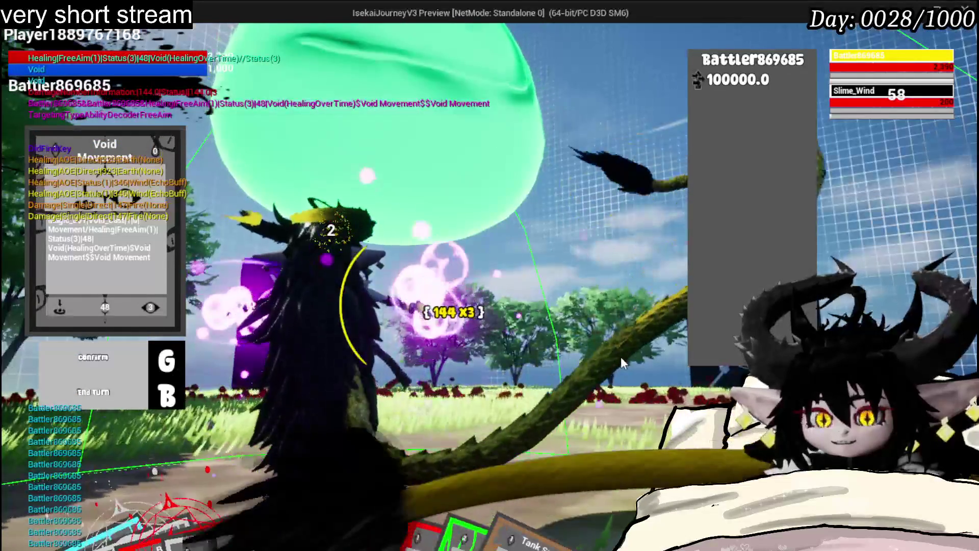
mouse_move(163, 503)
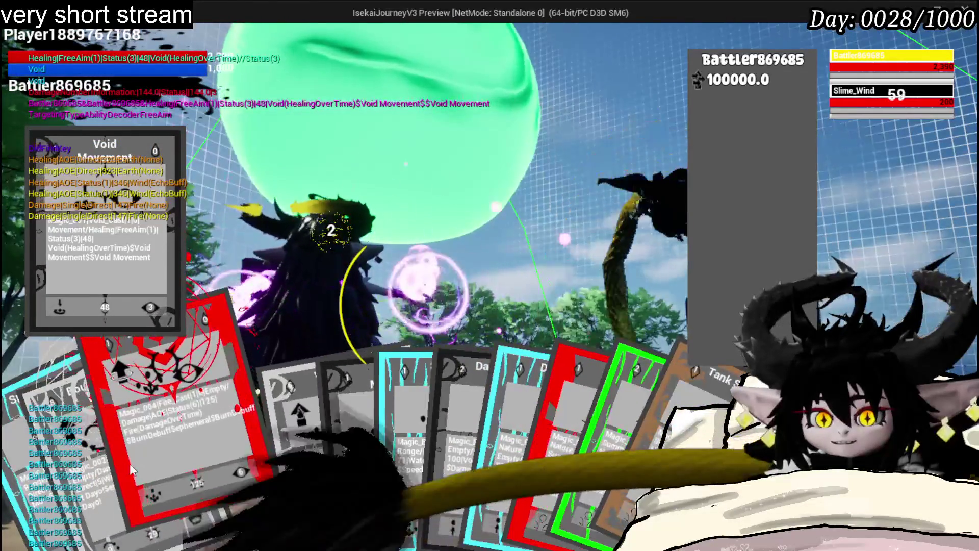
click(136, 471)
key(e)
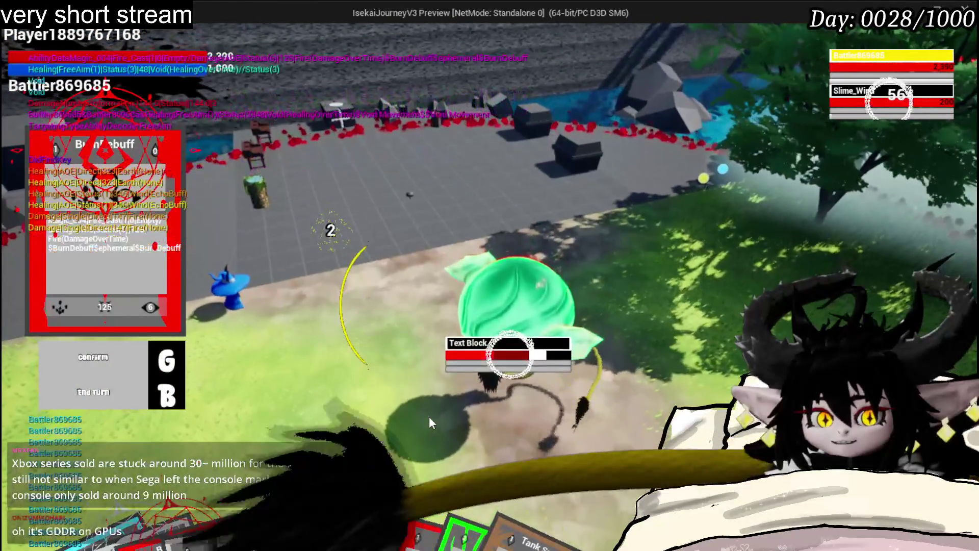
key(g)
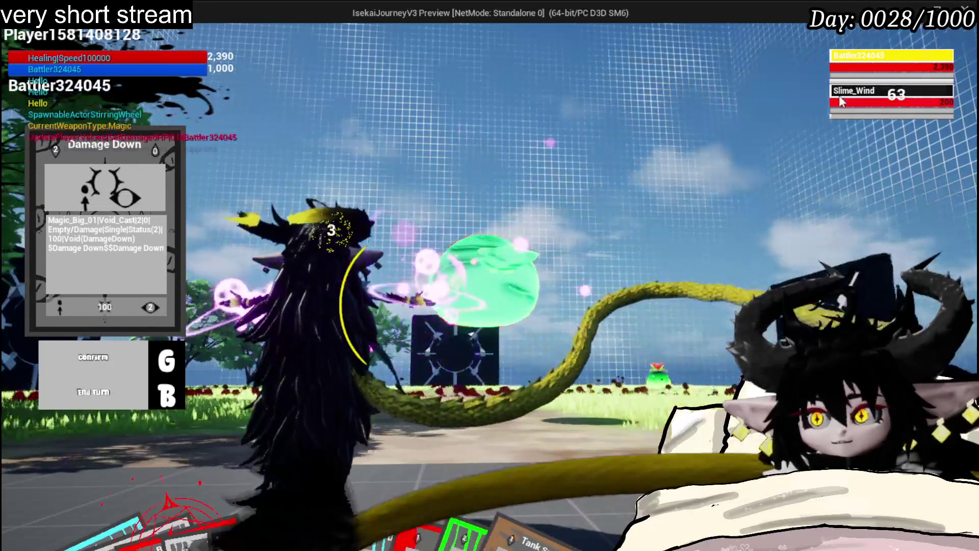
Step: Target Slime_Wind, play Damage Down and Defence UP cards, then stop the play session
mouse_move(886, 77)
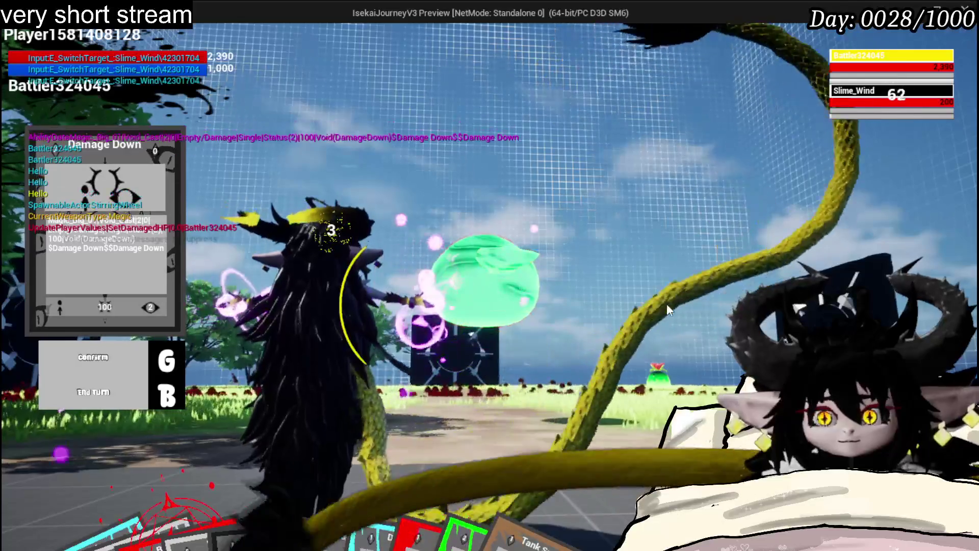
key(e)
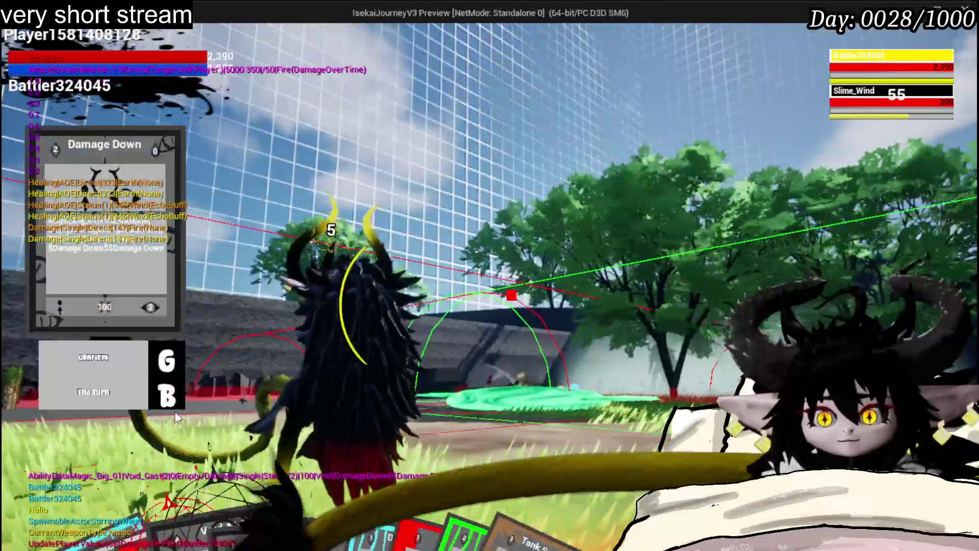
mouse_move(245, 506)
mouse_down()
mouse_move(378, 459)
mouse_move(421, 458)
mouse_up()
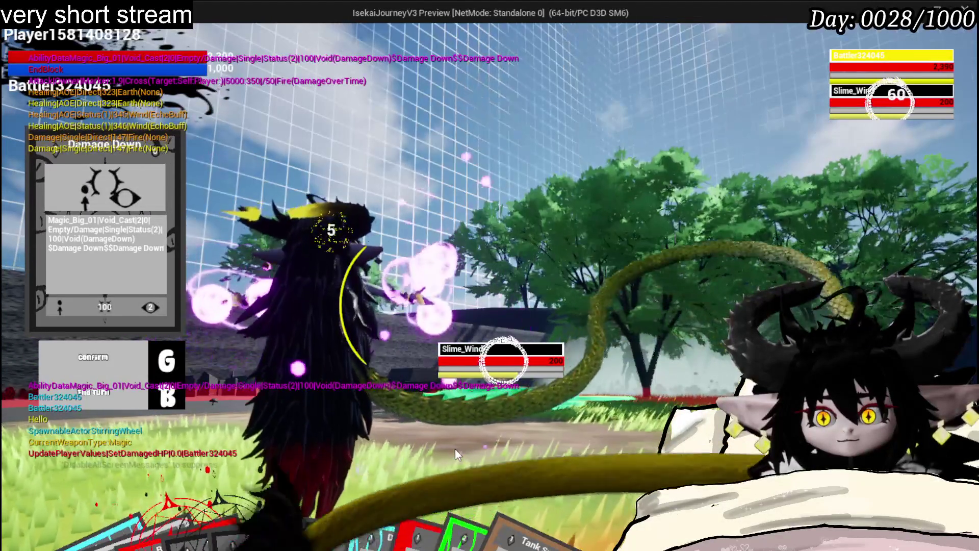
mouse_move(428, 504)
click(458, 474)
key(e)
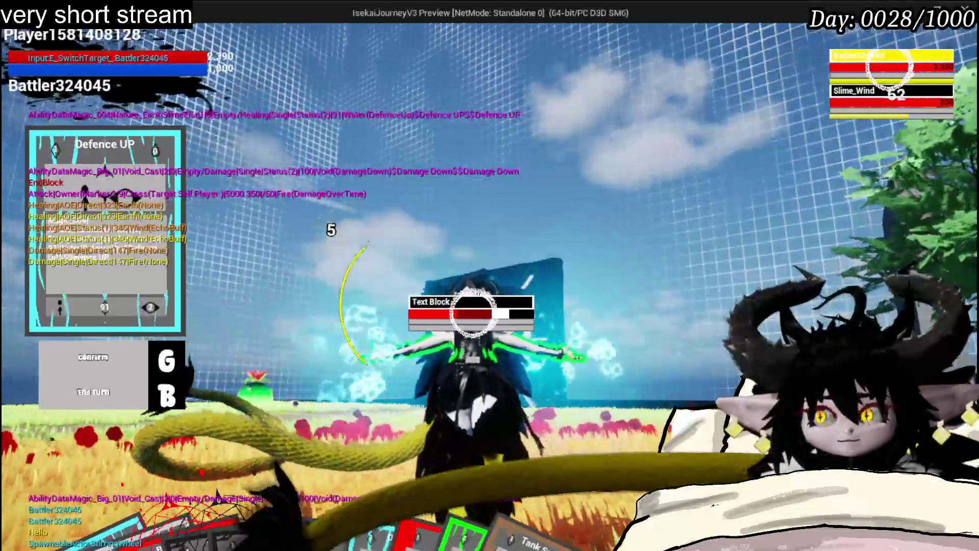
key(Escape)
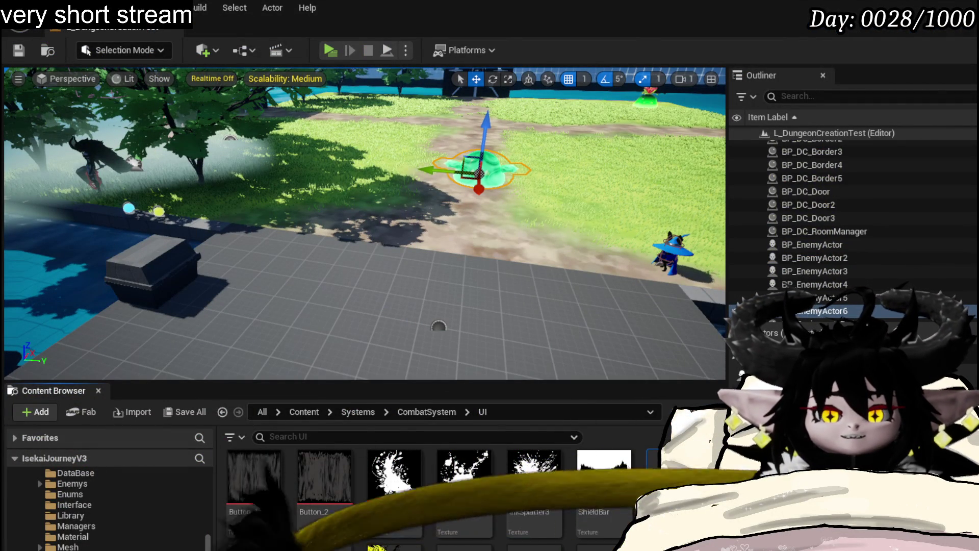
Step: Browse SelectAbilityFromCard, WP_StatusInfoSlot, WP_BattlerHoverInfo's AddStatusEffect and BP_BattleUnit_Base, ending on ClickBattler
scroll(448, 134, down, 4)
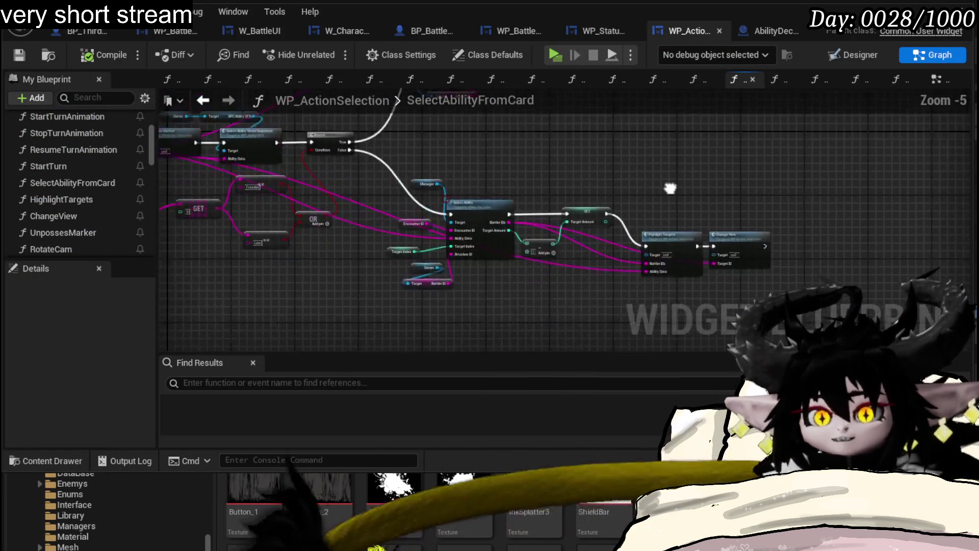
drag(870, 180, 806, 94)
click(595, 35)
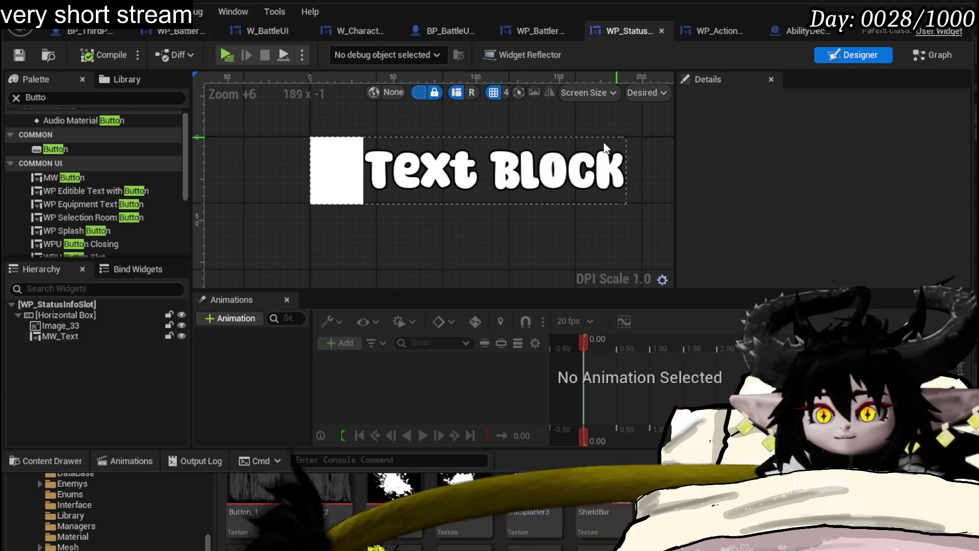
click(546, 37)
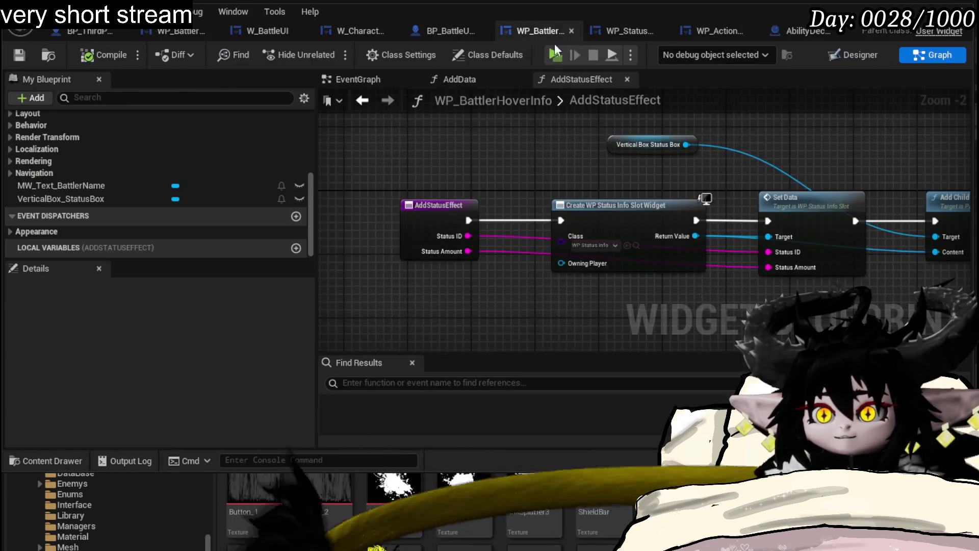
mouse_move(735, 169)
mouse_down()
mouse_move(442, 166)
mouse_move(741, 162)
mouse_up()
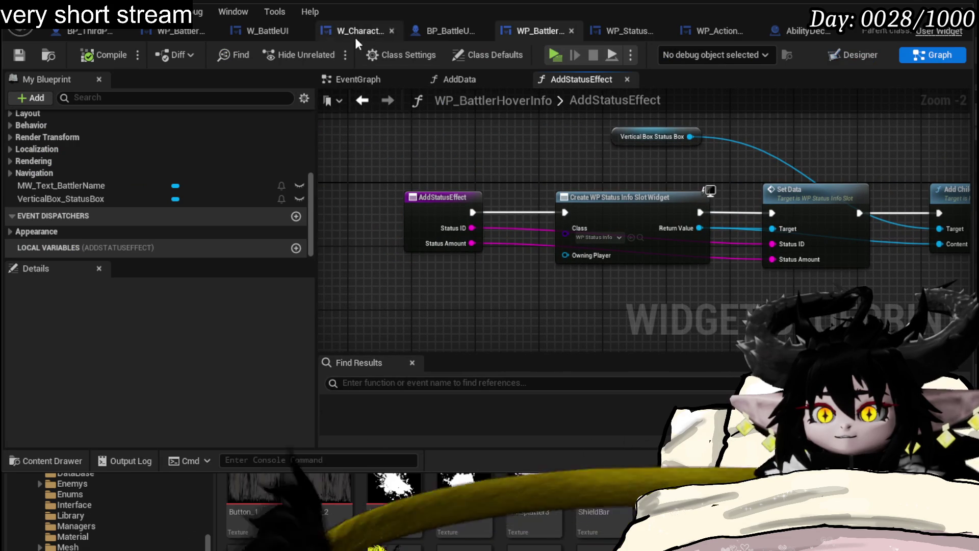
click(438, 29)
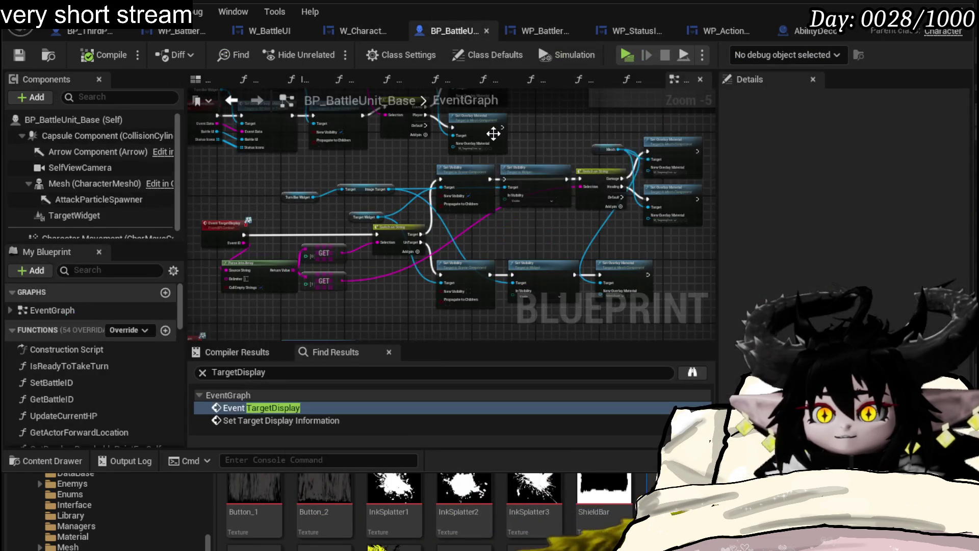
click(372, 33)
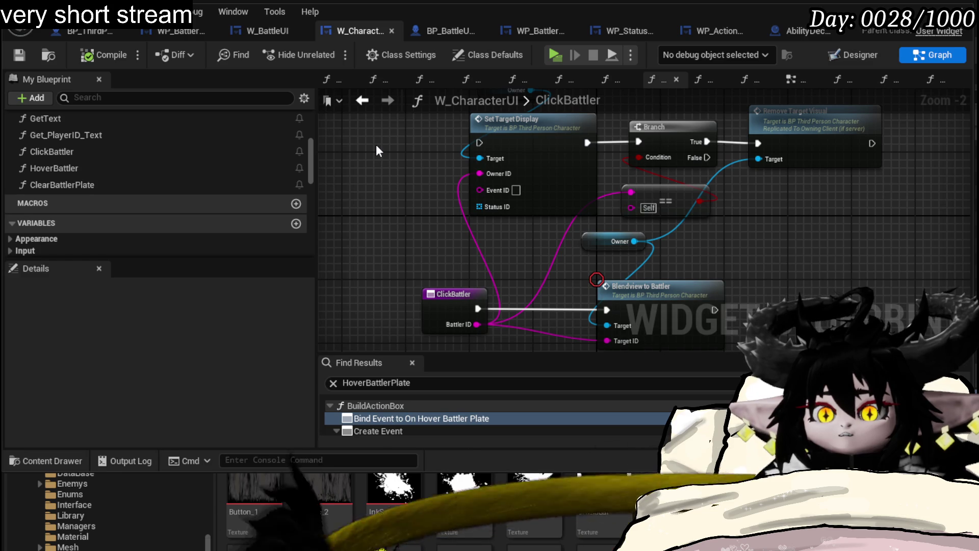
click(262, 30)
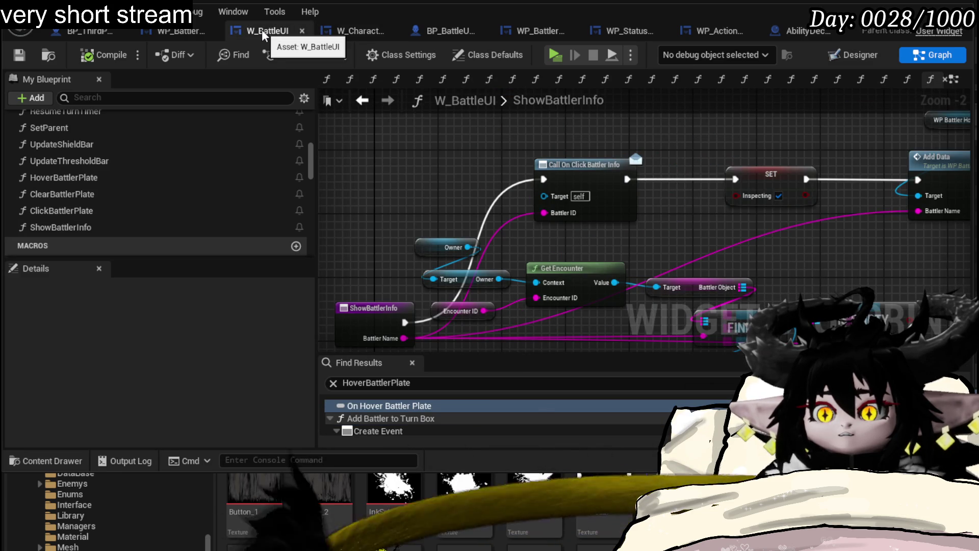
mouse_move(456, 150)
mouse_down()
mouse_move(259, 150)
mouse_move(144, 90)
mouse_move(443, 129)
mouse_move(327, 156)
mouse_move(515, 156)
mouse_up()
click(176, 32)
scroll(505, 201, up, 3)
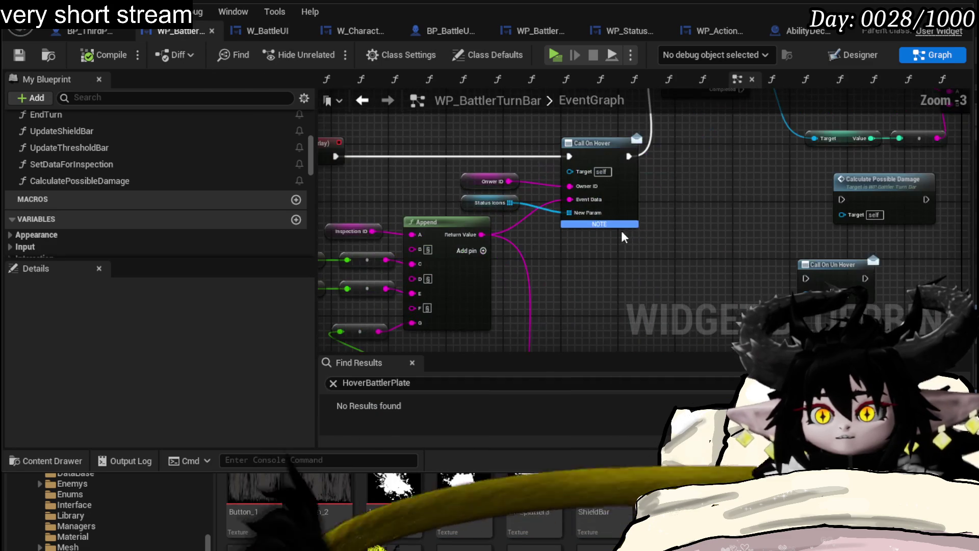
mouse_move(706, 202)
mouse_down()
mouse_move(697, 144)
mouse_move(663, 150)
mouse_move(648, 260)
mouse_move(617, 202)
mouse_up()
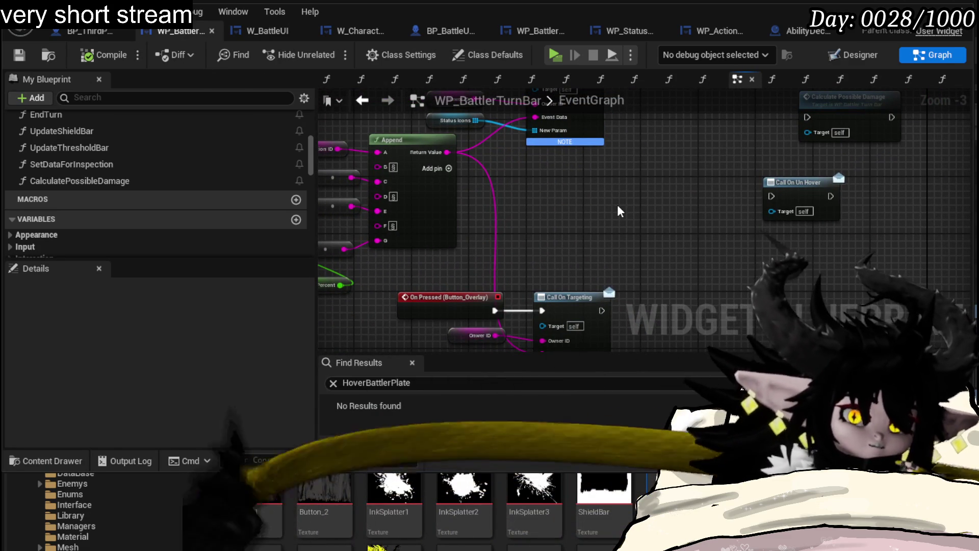
mouse_move(623, 206)
mouse_down()
mouse_move(567, 202)
mouse_move(461, 313)
mouse_move(540, 254)
mouse_move(742, 247)
mouse_move(521, 236)
mouse_move(707, 240)
mouse_move(697, 240)
mouse_move(747, 253)
mouse_up()
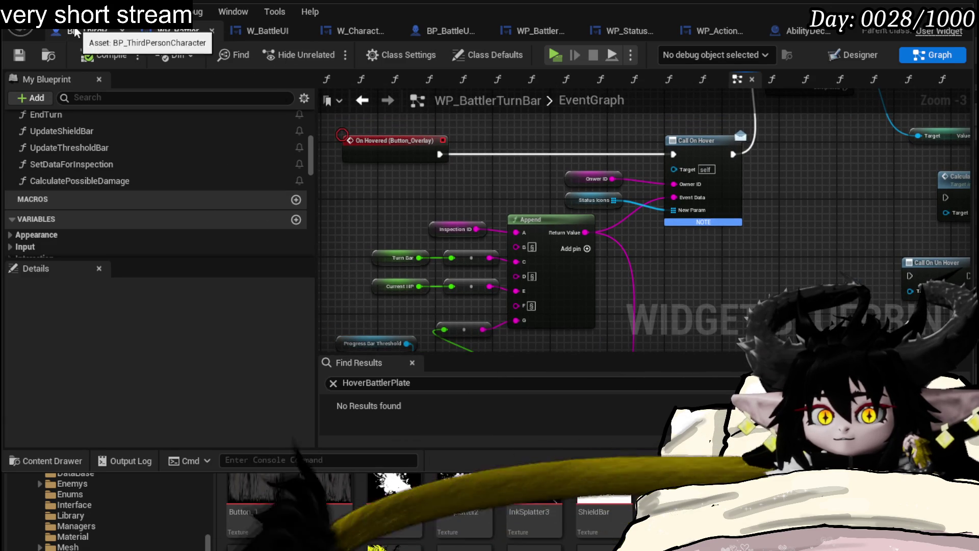
Step: Compile and save BP_ThirdPersonCharacter after viewing its CameraMovement comment block
key(ctrl+Tab)
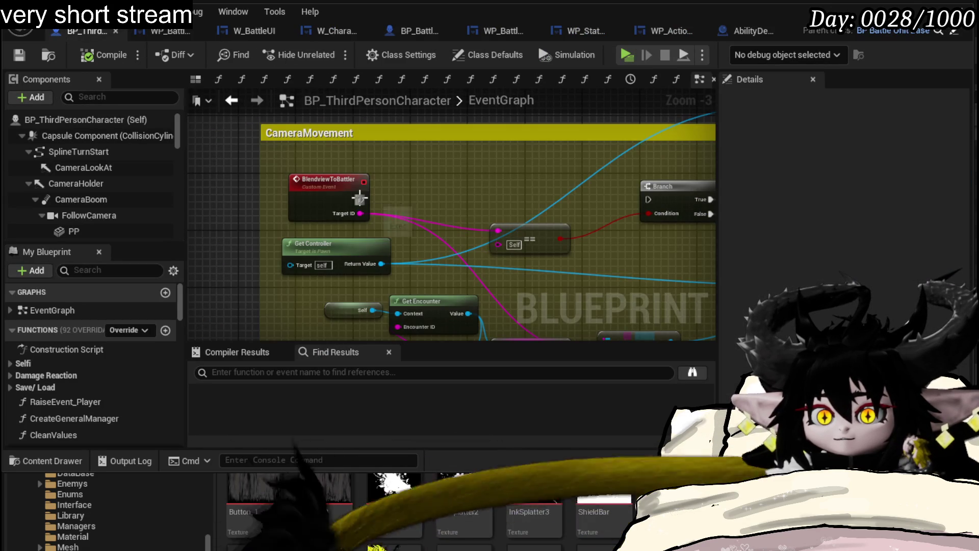
scroll(510, 214, down, 3)
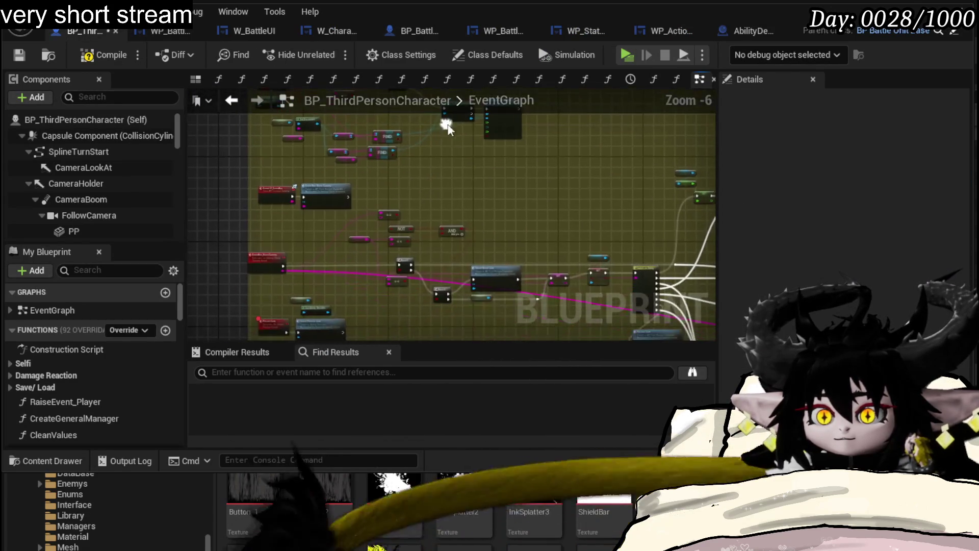
scroll(529, 208, up, 2)
mouse_move(529, 208)
mouse_down()
mouse_move(540, 294)
mouse_move(659, 274)
mouse_up()
scroll(541, 293, down, 1)
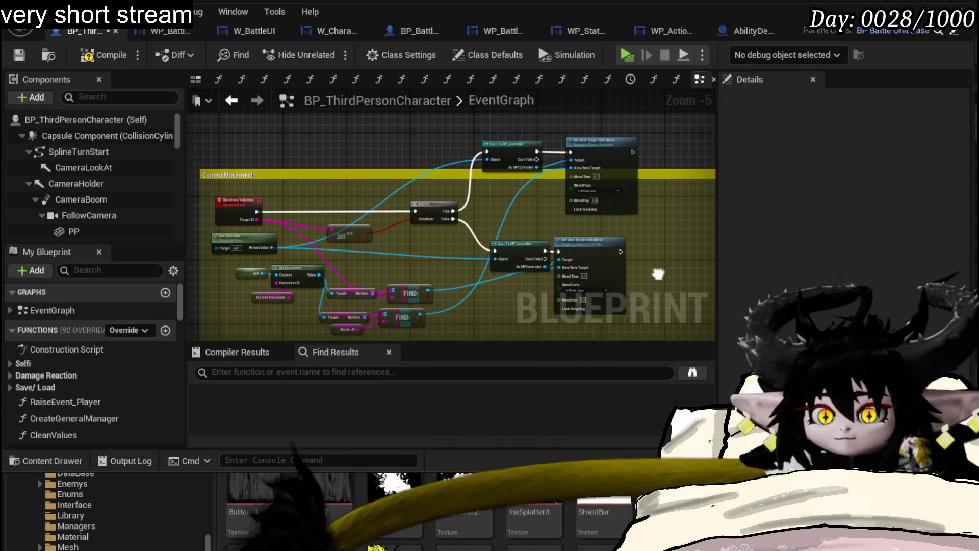
click(92, 57)
click(19, 56)
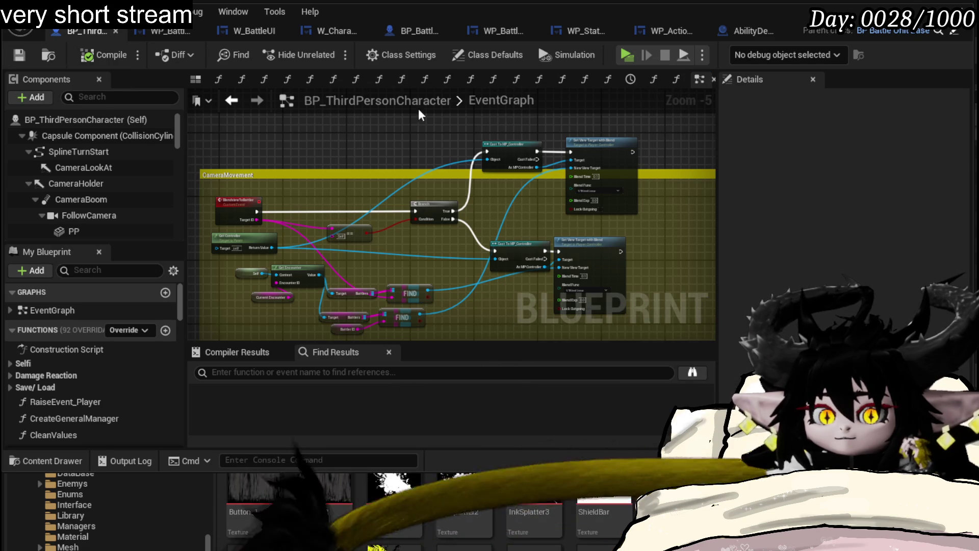
Step: Look over the BP_ThirdPersonCharacter graph, then bring up BP_BattleUnit_Base's event graph
scroll(514, 124, down, 7)
scroll(514, 123, up, 6)
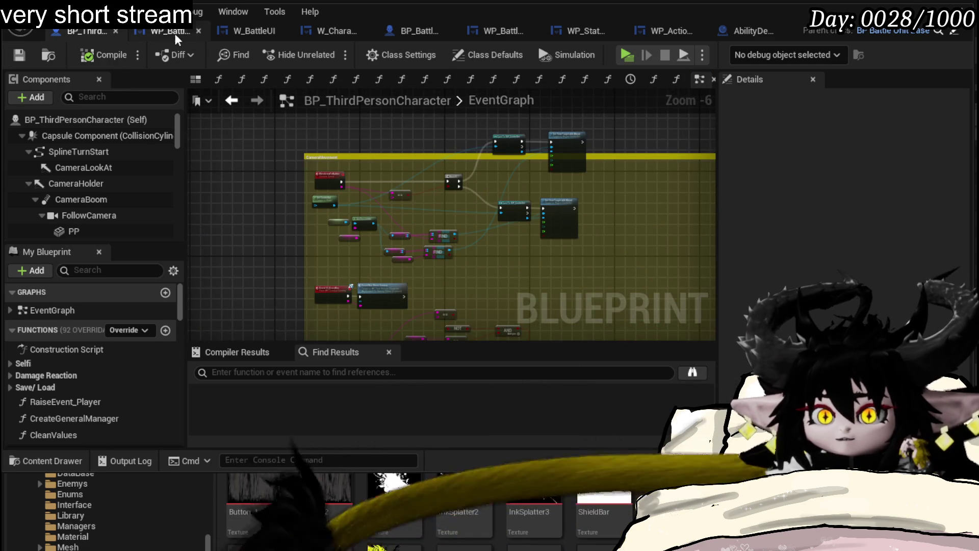
scroll(441, 205, up, 1)
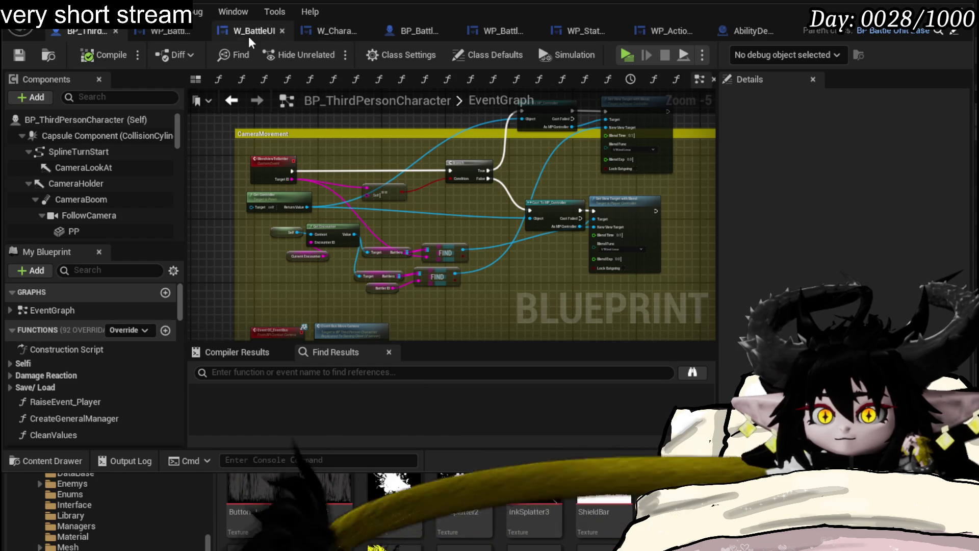
click(421, 32)
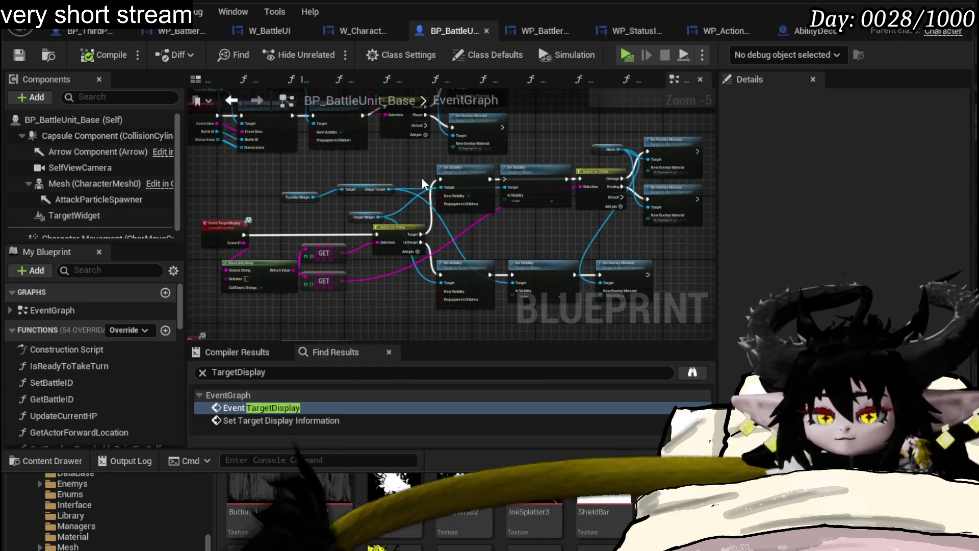
Step: Move the Set Visibility nodes lower and add a reroute point to tidy the exec wire
scroll(597, 157, up, 2)
mouse_move(530, 149)
mouse_down()
mouse_move(529, 186)
mouse_move(524, 158)
mouse_up()
mouse_move(424, 148)
mouse_down()
mouse_move(423, 198)
mouse_move(415, 183)
mouse_move(425, 191)
mouse_up()
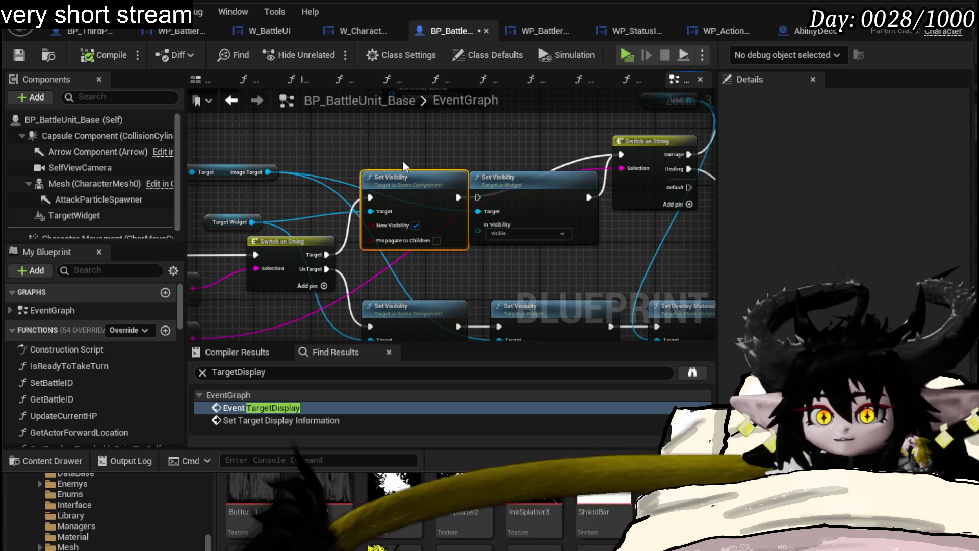
mouse_move(319, 259)
mouse_down()
mouse_move(632, 163)
mouse_move(622, 153)
mouse_up()
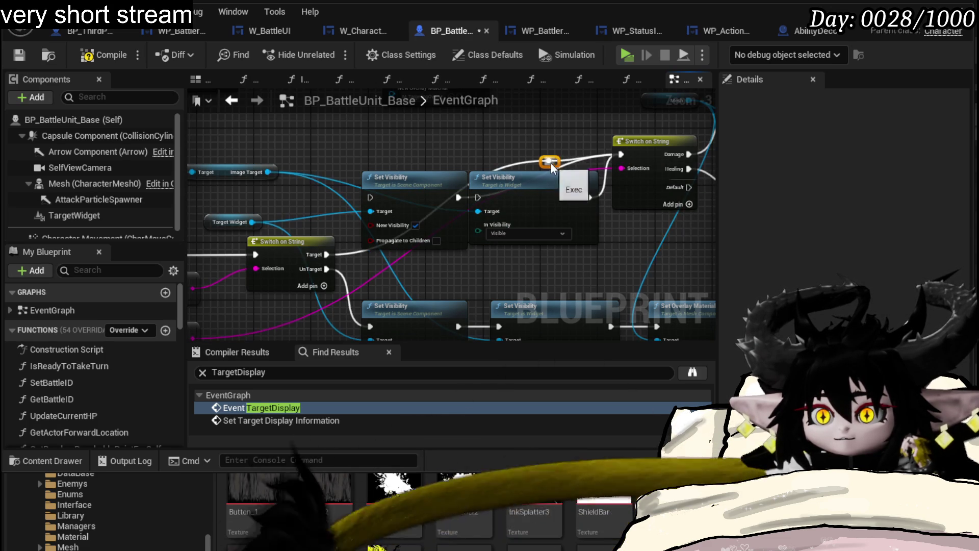
double_click(548, 163)
mouse_move(545, 160)
mouse_down()
mouse_move(360, 152)
mouse_move(580, 236)
mouse_up()
Step: Wrap both Set Visibility nodes in an 'HP Display not working' comment and nudge it up-left
key(c)
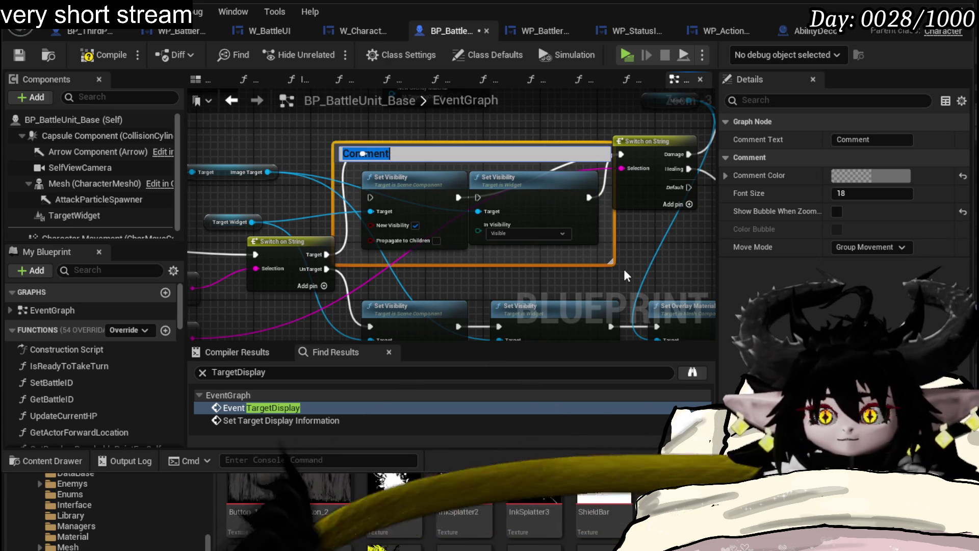
key(BackSpace)
text(P)
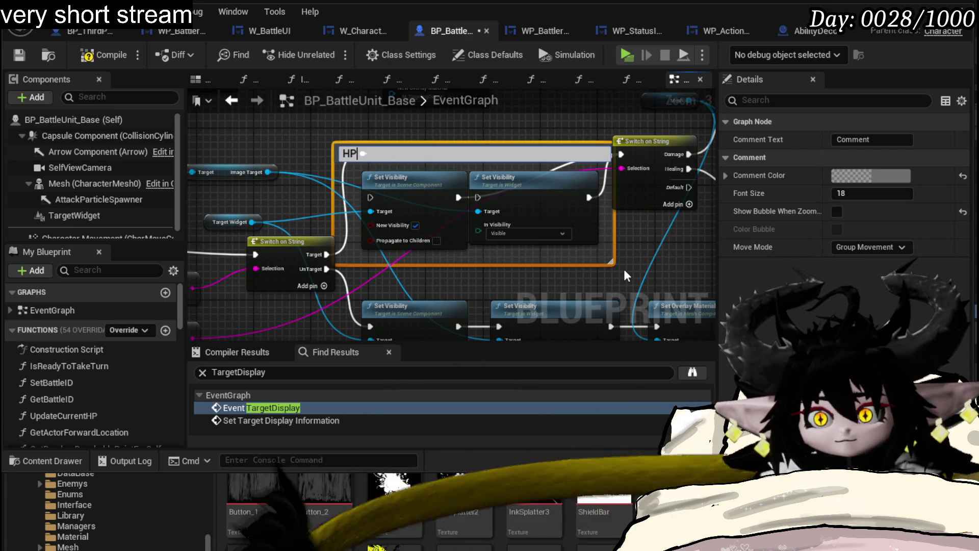
text( Display)
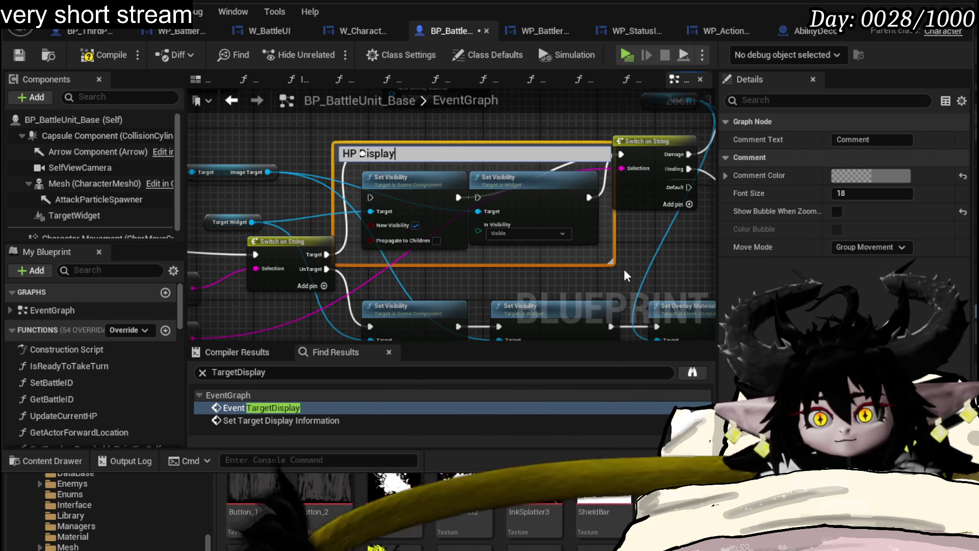
text( not working)
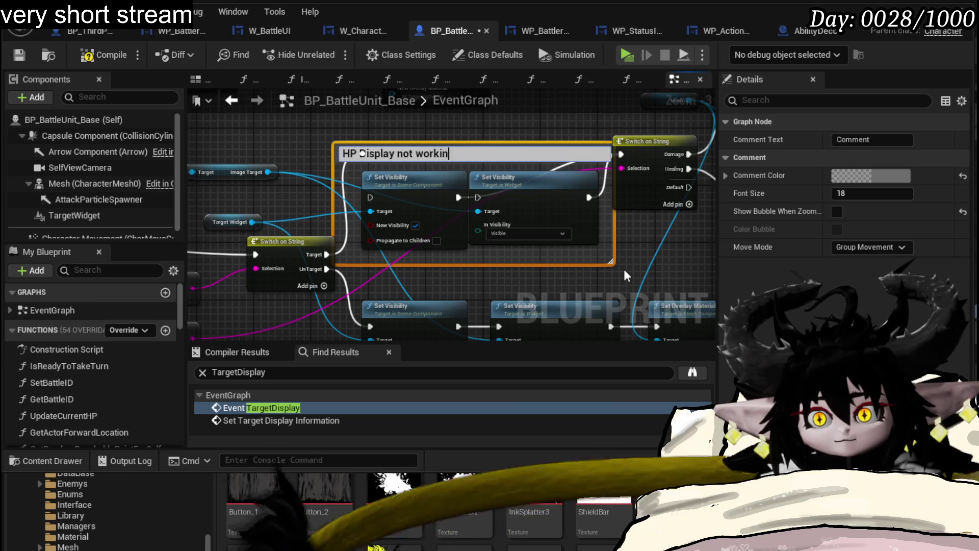
key(Return)
scroll(430, 206, down, 4)
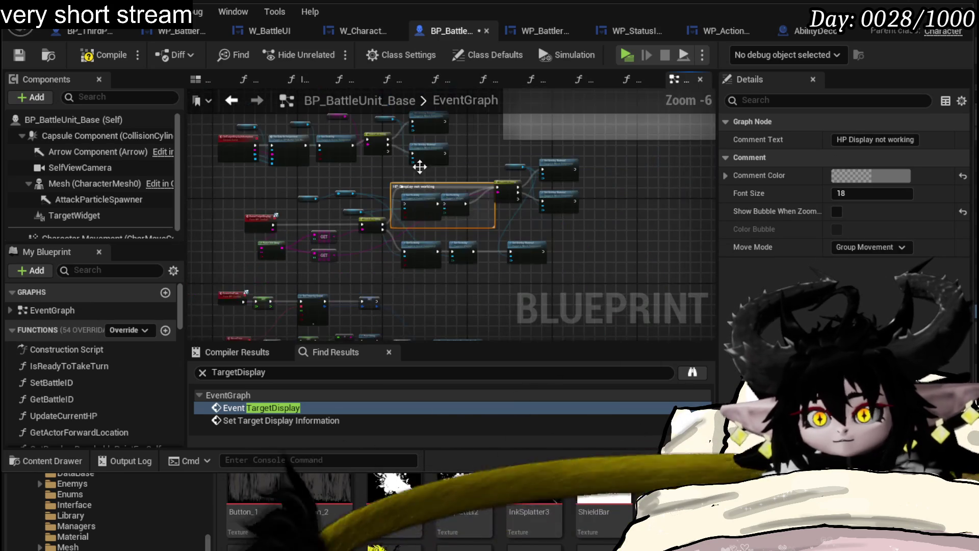
scroll(420, 158, up, 4)
scroll(491, 236, down, 1)
click(379, 156)
click(516, 231)
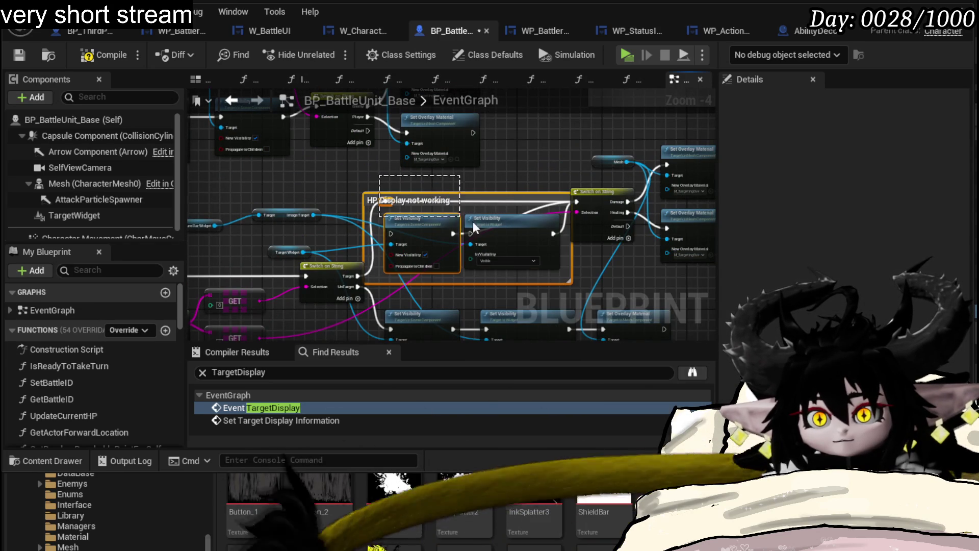
drag(516, 230, 505, 215)
click(518, 154)
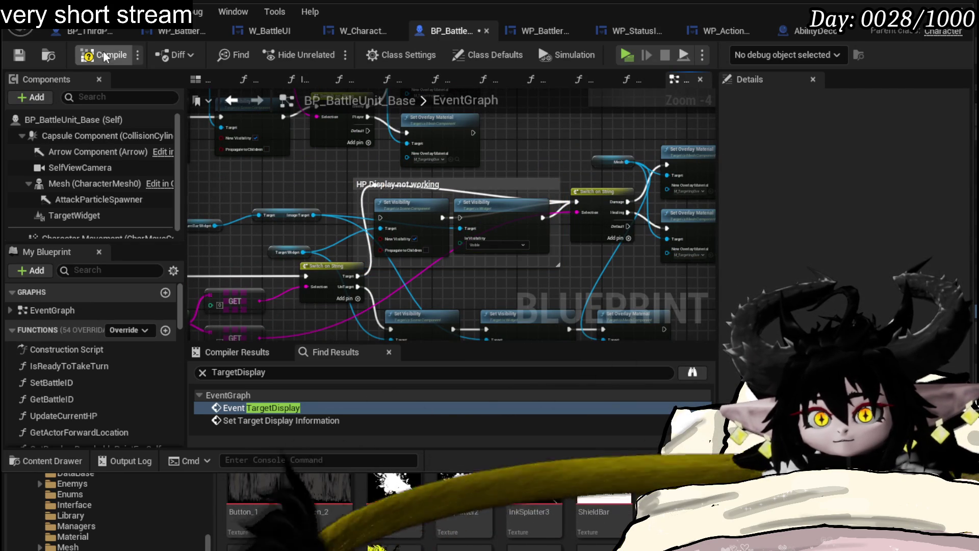
Step: Compile and save BP_BattleUnit_Base, then switch over to BP_ThirdPersonCharacter
click(20, 54)
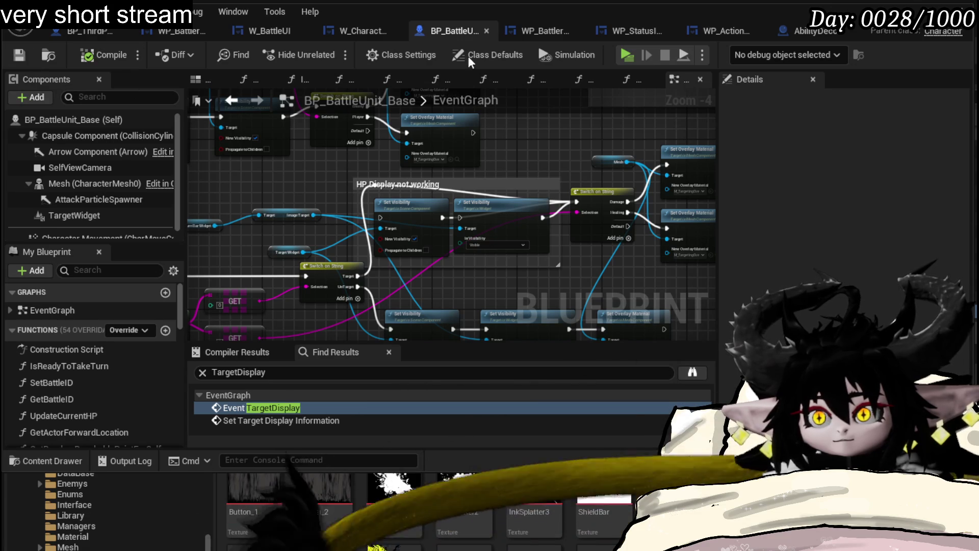
click(357, 29)
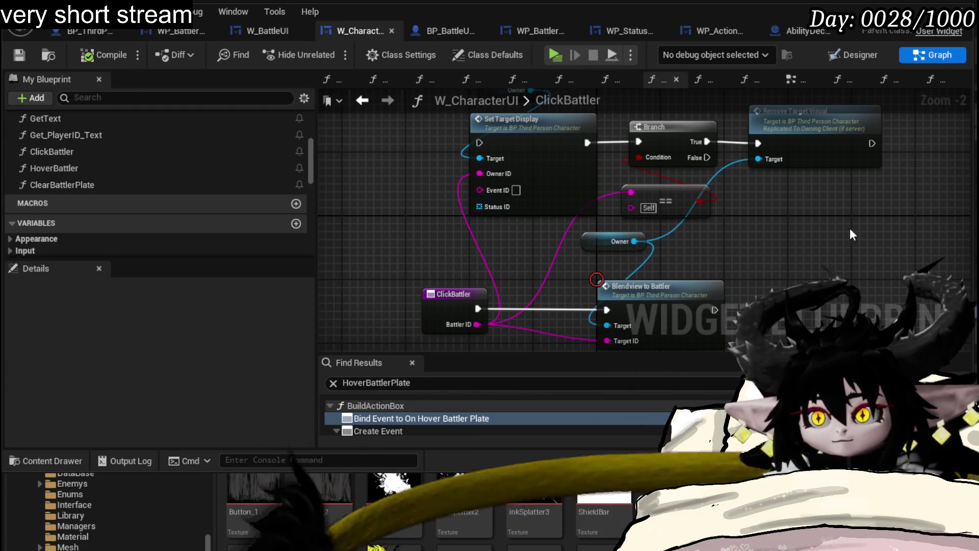
click(446, 32)
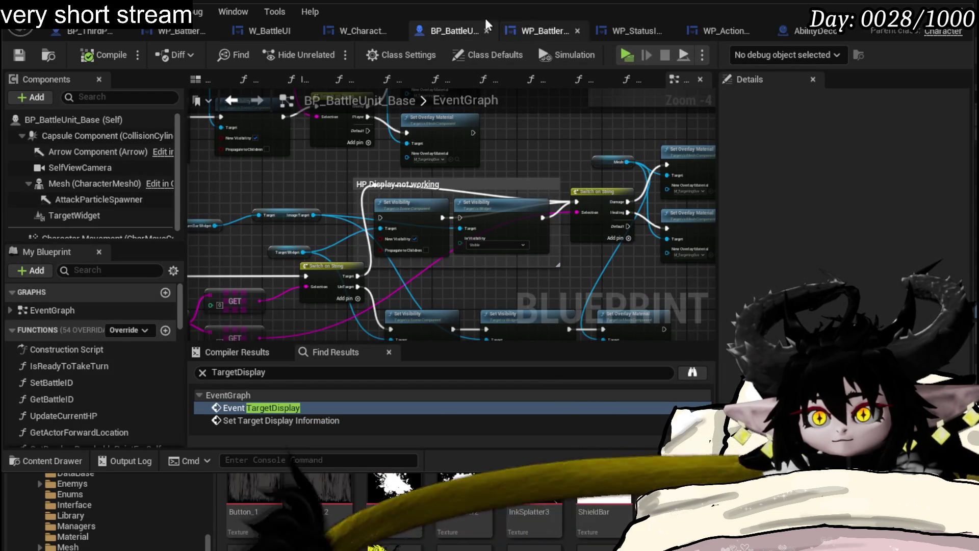
click(96, 34)
scroll(517, 211, down, 10)
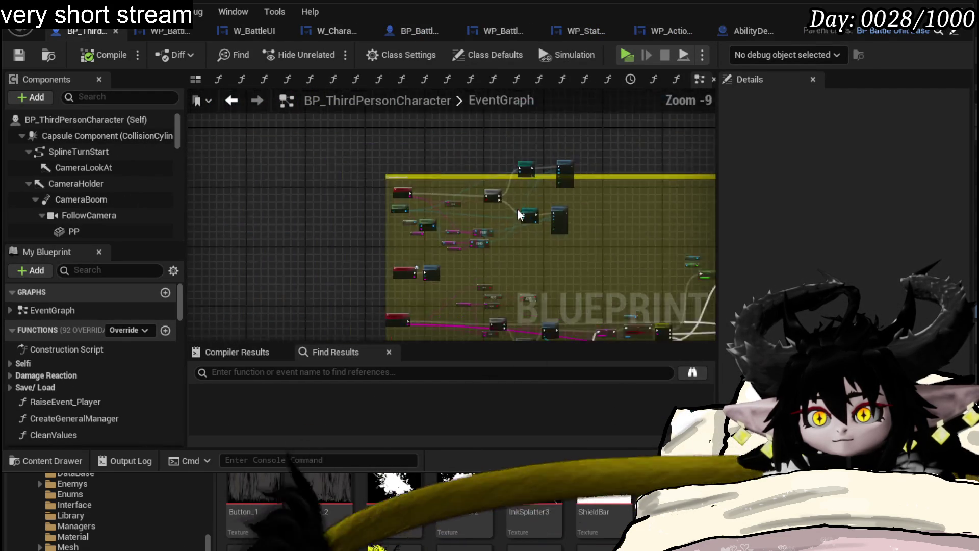
Step: Pan across the event graph to the pink comment area with Target Display and Raise Event Player
drag(514, 222, 289, 156)
mouse_move(429, 227)
mouse_down()
mouse_move(167, 161)
mouse_move(227, 271)
mouse_move(255, 179)
mouse_move(485, 204)
mouse_up()
scroll(400, 177, up, 9)
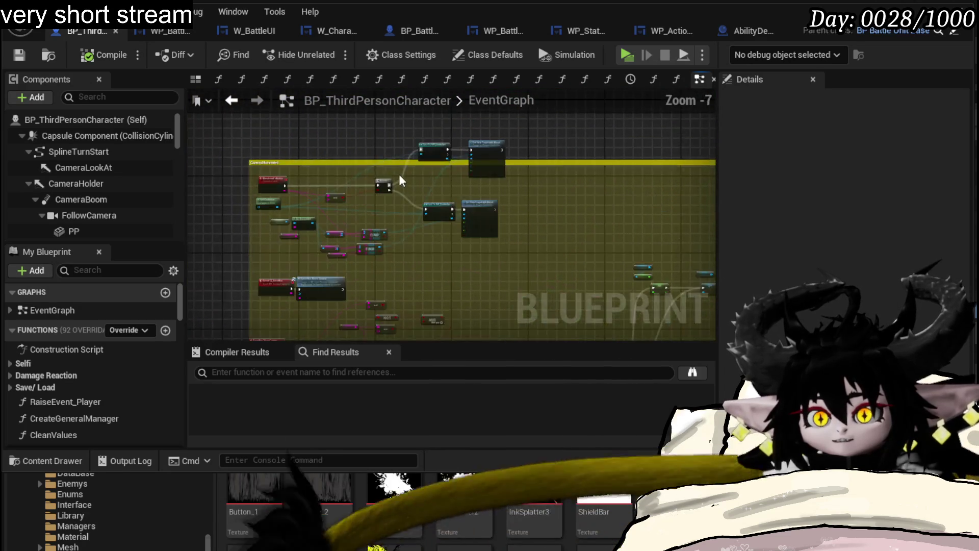
scroll(348, 153, down, 2)
drag(348, 153, 430, 159)
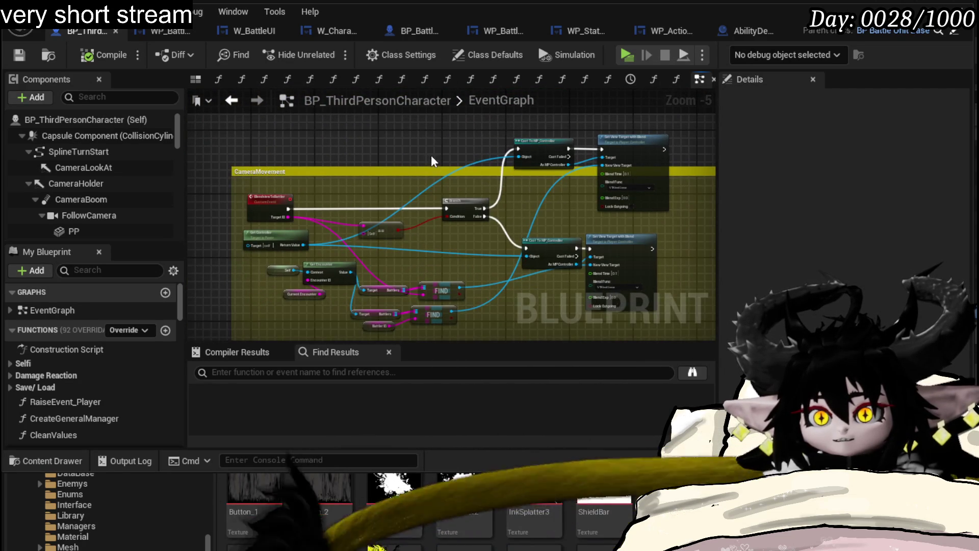
scroll(610, 153, down, 6)
drag(610, 153, 333, 169)
scroll(451, 164, down, 1)
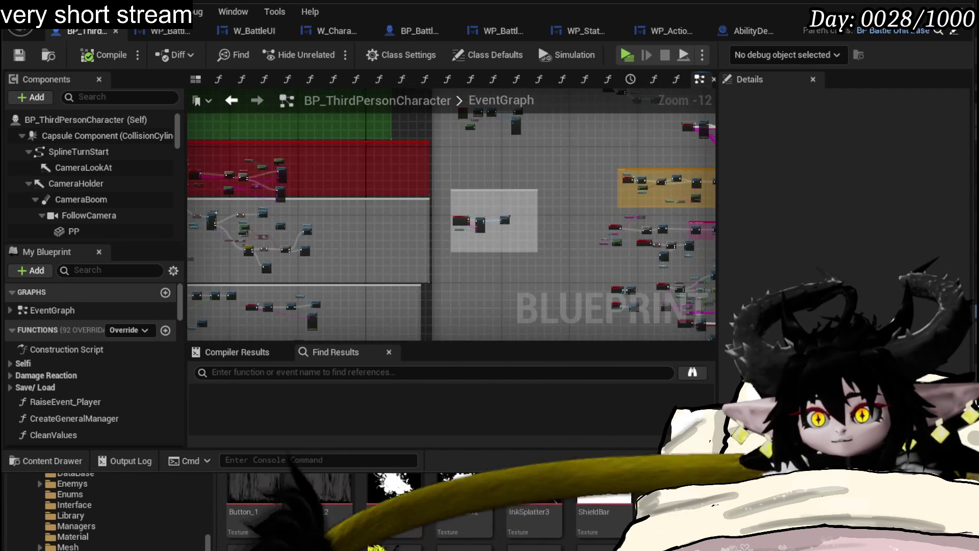
scroll(544, 197, up, 5)
drag(339, 296, 323, 202)
scroll(323, 202, up, 4)
mouse_move(372, 175)
mouse_down()
mouse_move(212, 183)
mouse_move(398, 255)
mouse_move(409, 174)
mouse_move(413, 234)
mouse_move(651, 234)
mouse_move(396, 159)
mouse_move(342, 175)
mouse_move(332, 192)
mouse_up()
Step: Select Raise Event Player and Append, save the Blueprint, and start a comment around them
drag(592, 293, 590, 290)
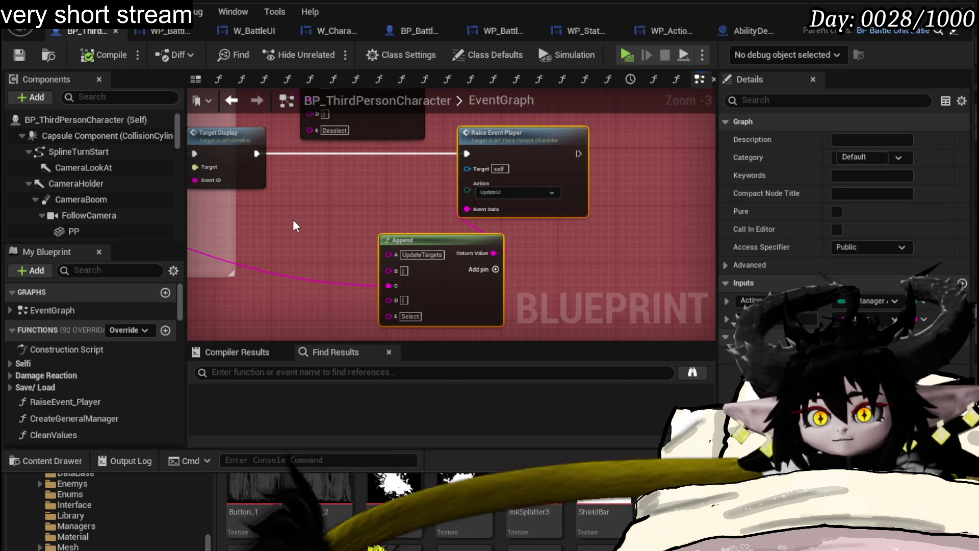
mouse_move(295, 215)
mouse_down()
mouse_move(555, 232)
mouse_move(666, 192)
mouse_move(721, 124)
mouse_move(790, 131)
mouse_move(739, 190)
mouse_move(698, 142)
mouse_move(644, 170)
mouse_move(582, 225)
mouse_move(338, 185)
mouse_up()
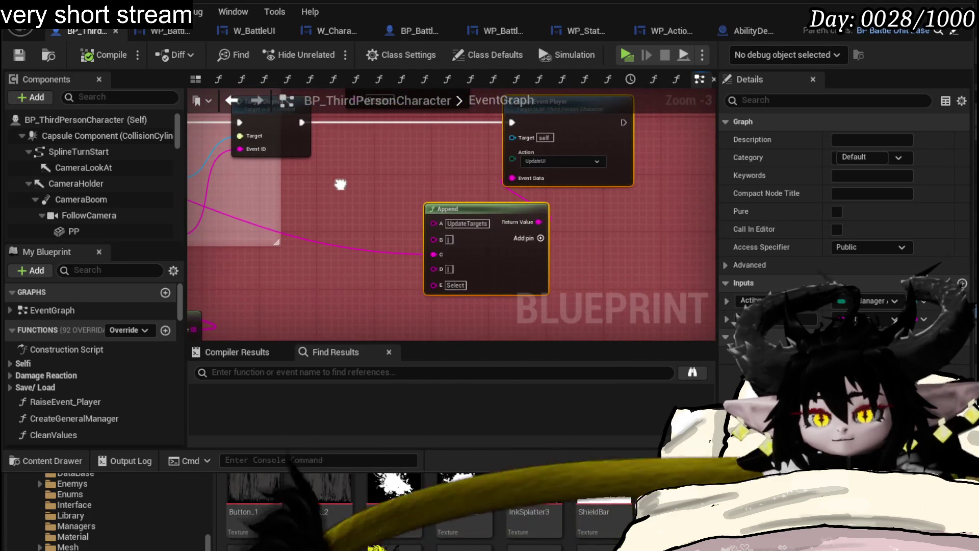
drag(593, 144, 507, 193)
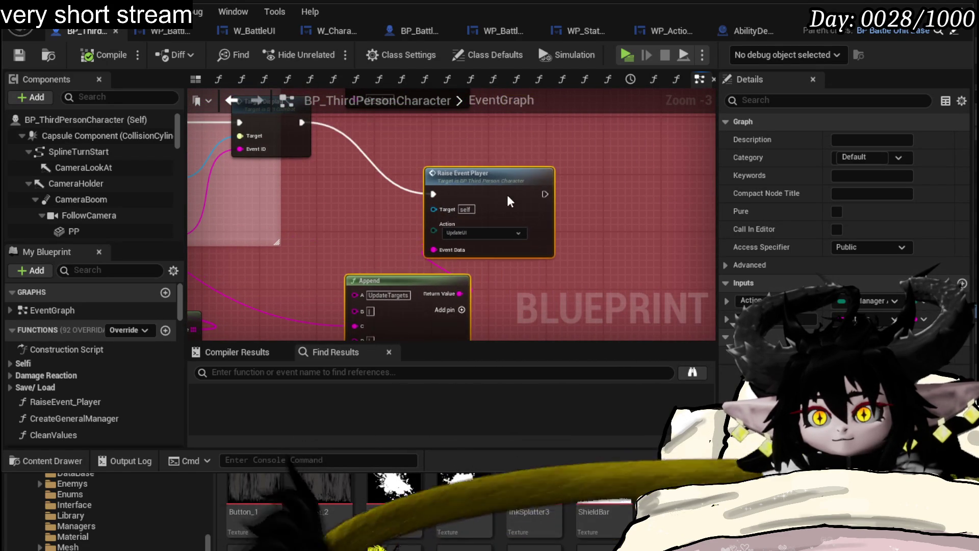
mouse_move(641, 199)
mouse_down()
mouse_move(632, 158)
mouse_move(402, 264)
mouse_move(420, 225)
mouse_up()
click(591, 207)
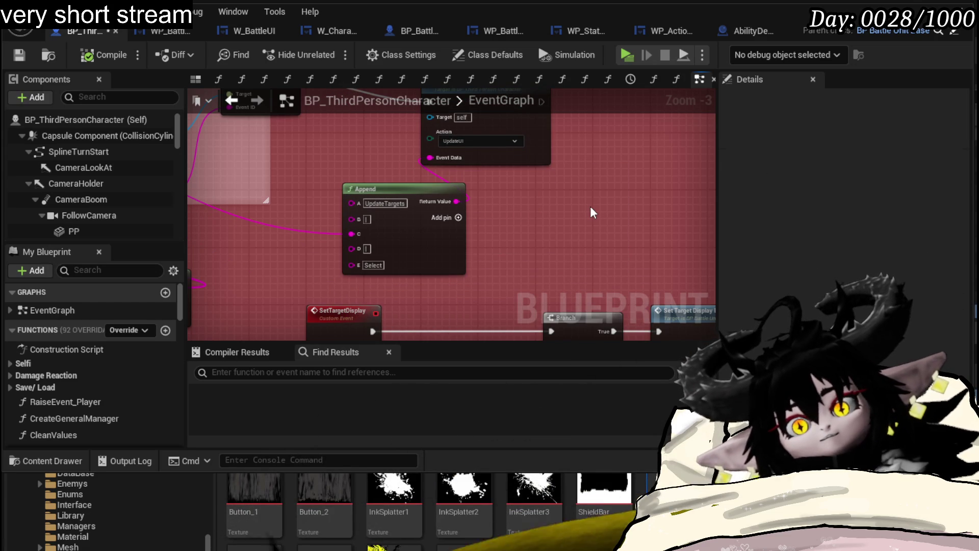
click(23, 51)
mouse_move(593, 193)
mouse_down()
mouse_move(565, 257)
mouse_move(391, 214)
mouse_up()
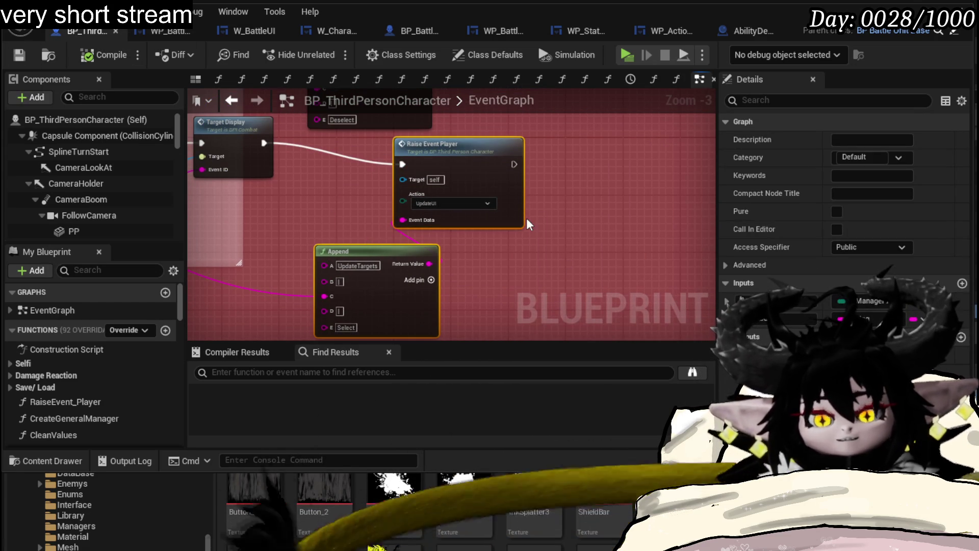
key(c)
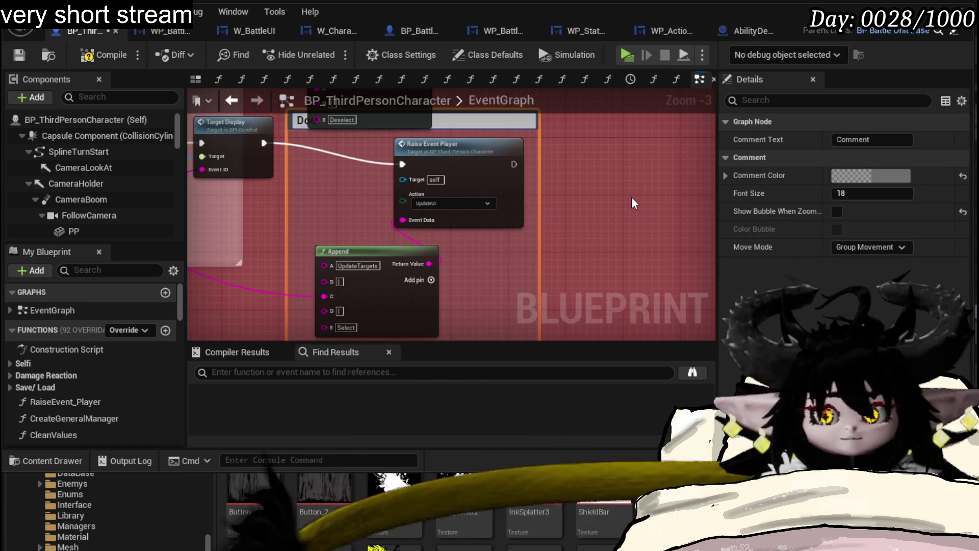
Step: Title the comment 'Does the Dragon on Turnbar', review the surrounding nodes, and save
text(oes the Dra)
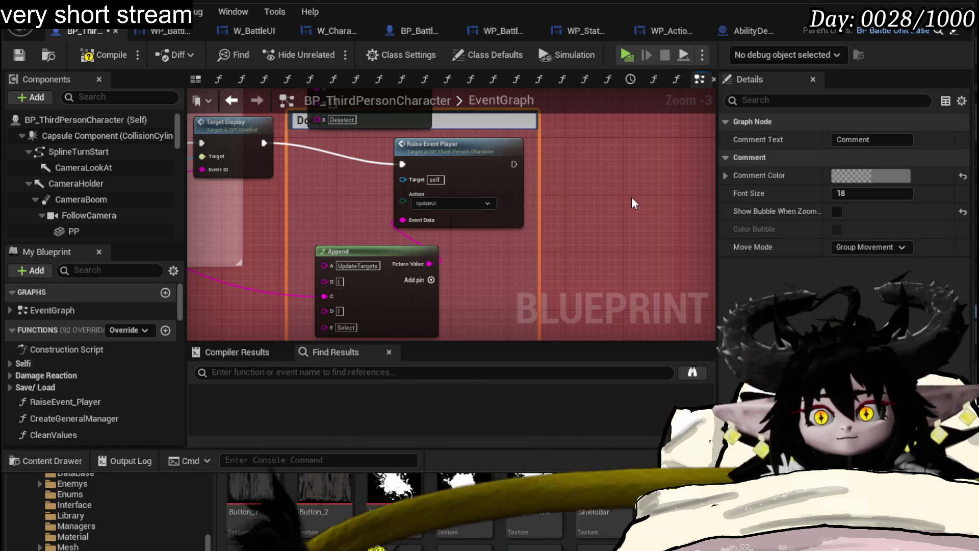
text(gon on Turnb)
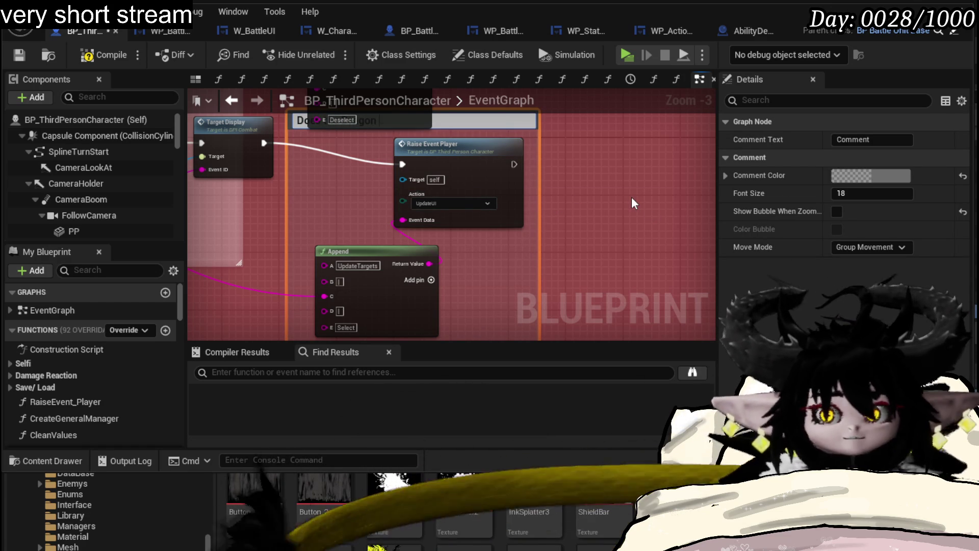
text(ar)
key(Return)
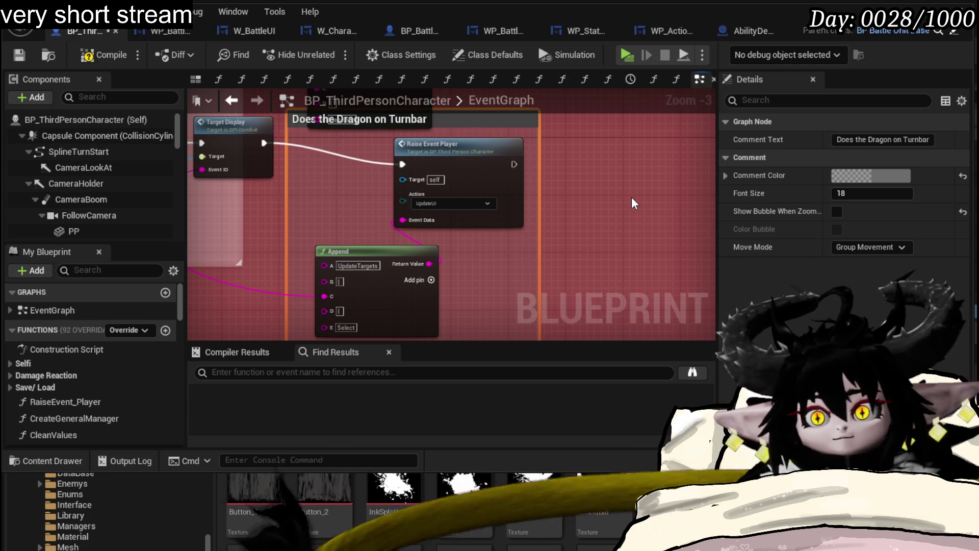
mouse_move(632, 197)
mouse_down()
mouse_move(473, 181)
mouse_move(497, 232)
mouse_move(536, 263)
mouse_move(565, 155)
mouse_move(528, 134)
mouse_up()
scroll(536, 263, down, 1)
drag(531, 283, 711, 258)
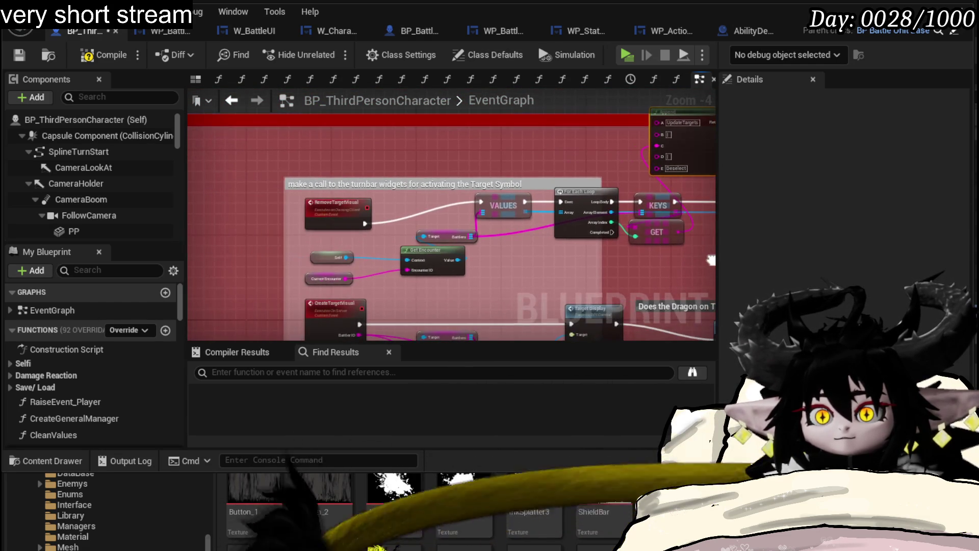
scroll(512, 224, up, 1)
mouse_move(559, 253)
mouse_down()
mouse_move(317, 268)
mouse_move(383, 314)
mouse_move(534, 172)
mouse_move(485, 204)
mouse_move(437, 180)
mouse_move(544, 108)
mouse_move(671, 124)
mouse_move(617, 223)
mouse_move(509, 263)
mouse_move(341, 252)
mouse_up()
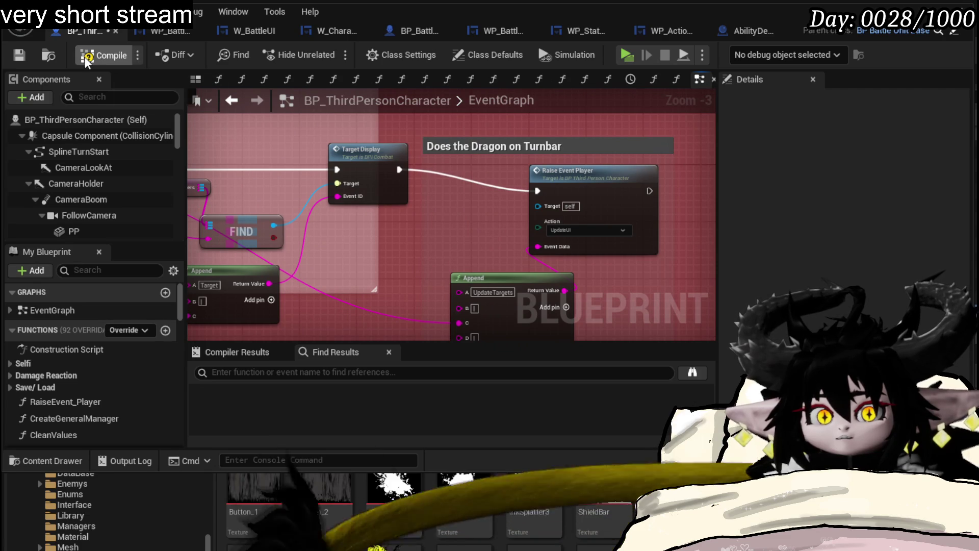
click(22, 53)
Step: Playtest a battle against the slime, playing Damage Down and Burn Debuff cards, then stop
click(861, 28)
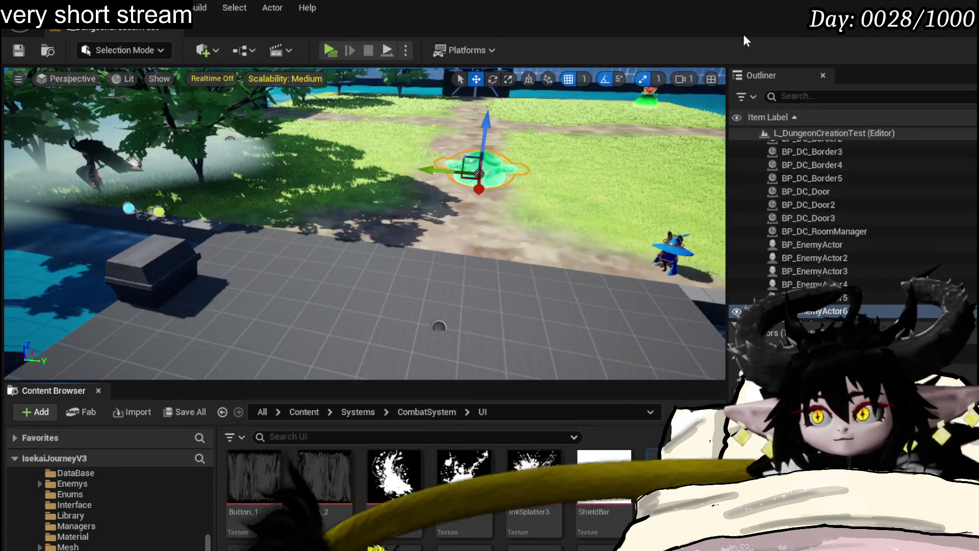
click(330, 50)
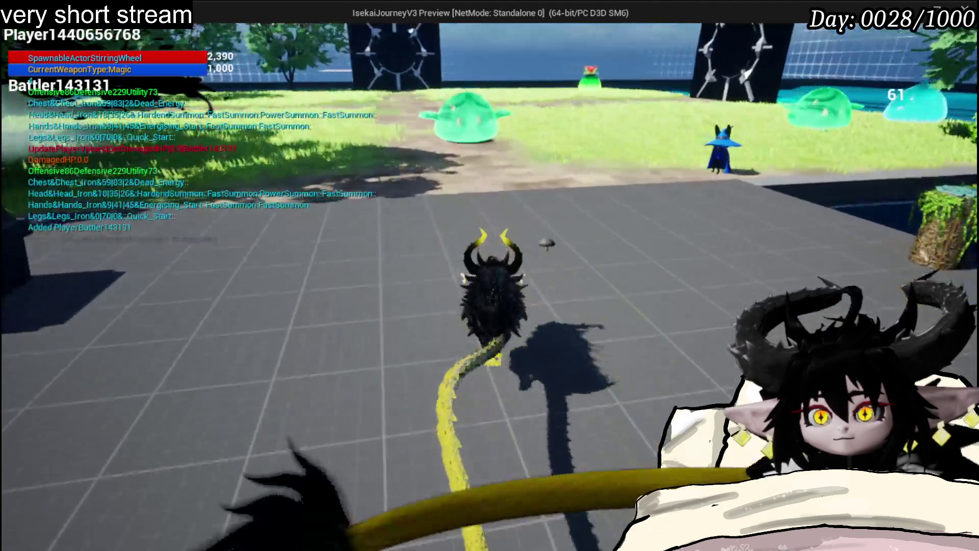
key(w)
click(490, 276)
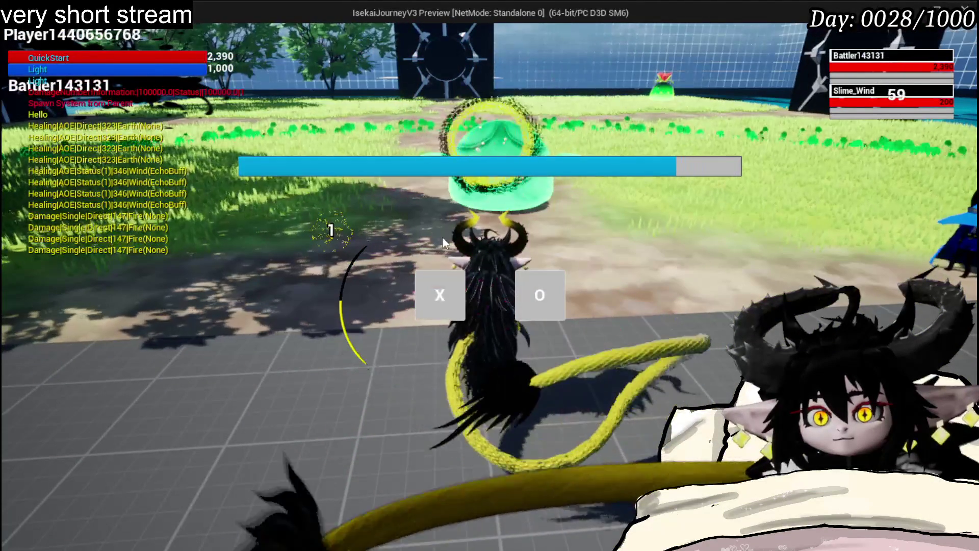
click(439, 293)
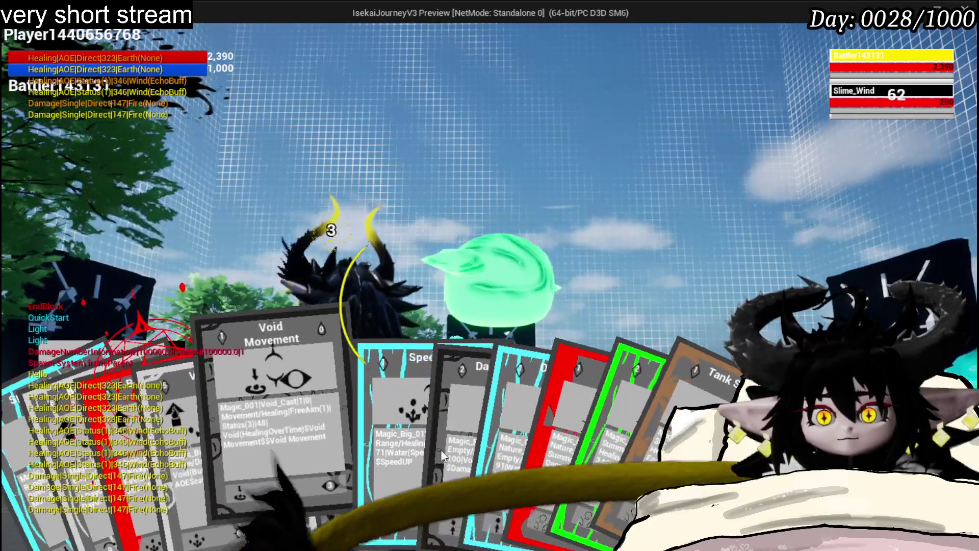
click(453, 445)
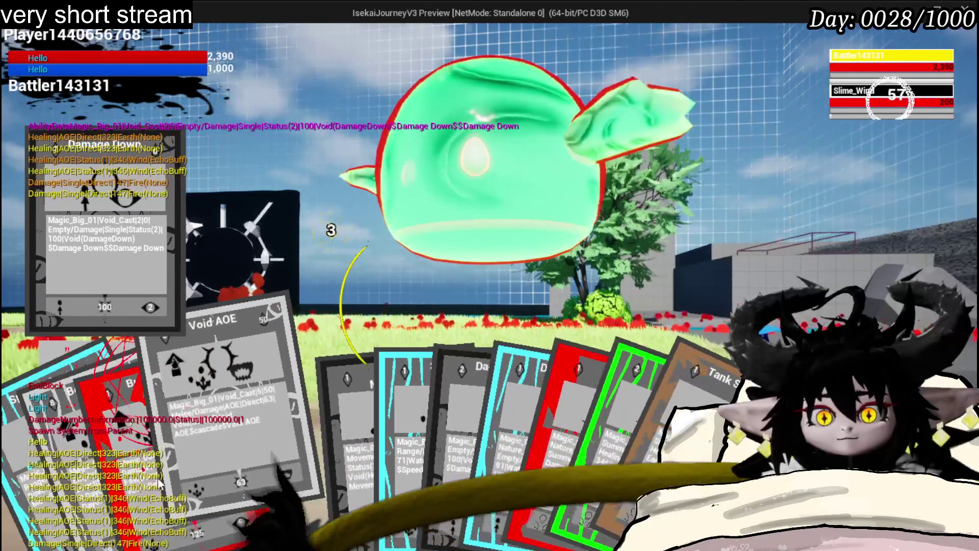
click(198, 453)
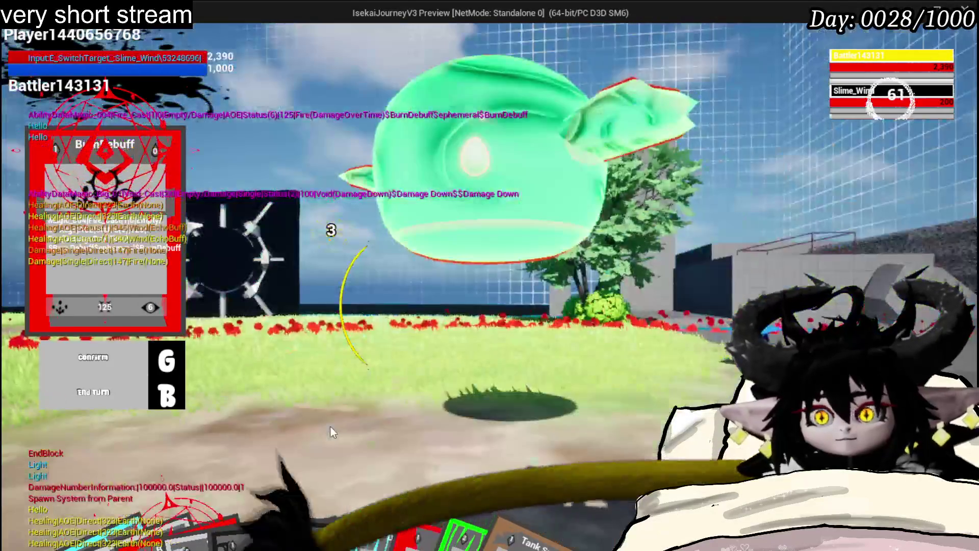
key(Escape)
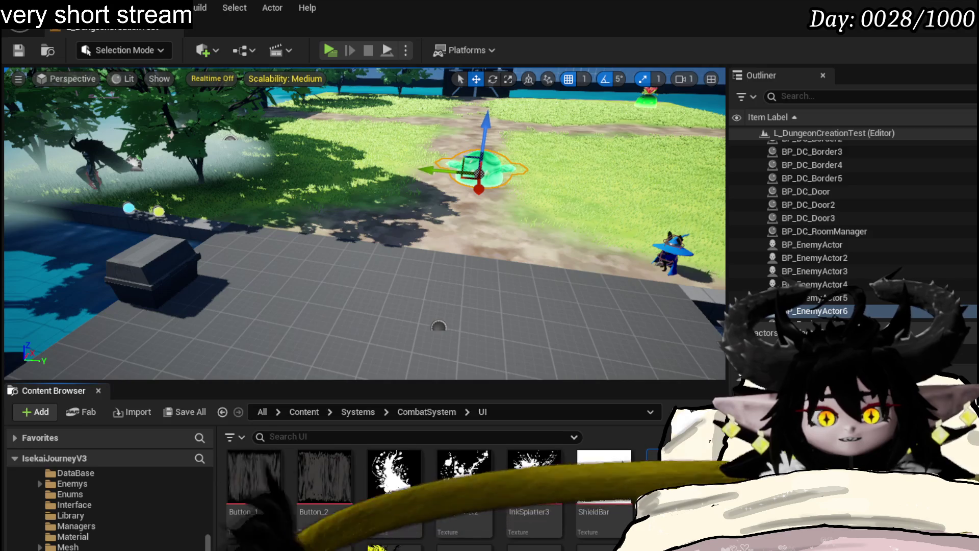
Step: Break the exec link from BlendviewToBattler to Branch and compile BP_ThirdPersonCharacter
key(alt+Tab)
scroll(306, 196, down, 9)
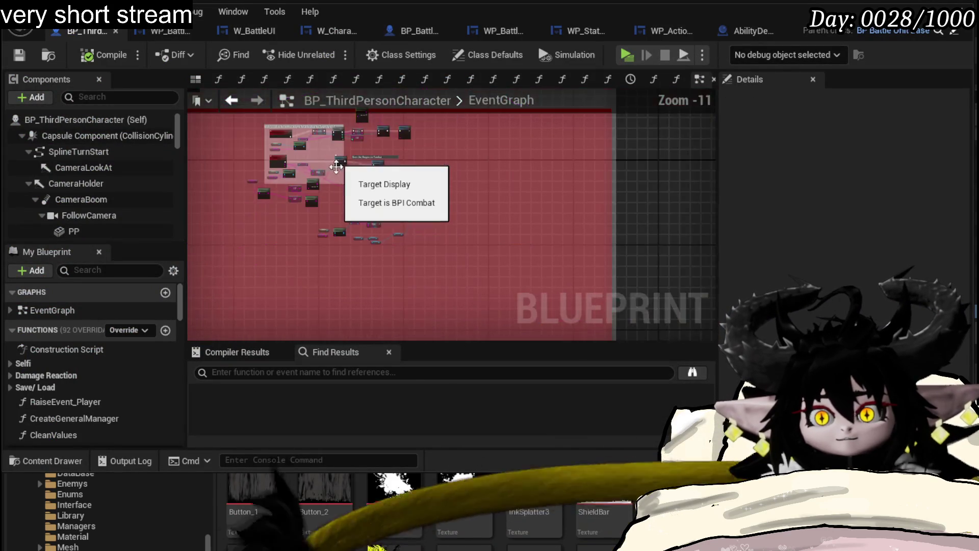
scroll(377, 240, up, 5)
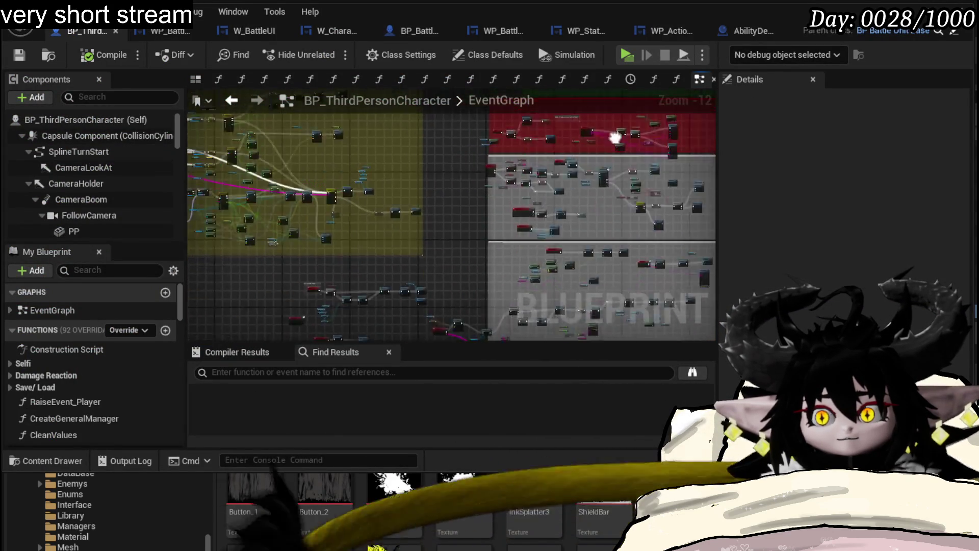
scroll(439, 164, up, 5)
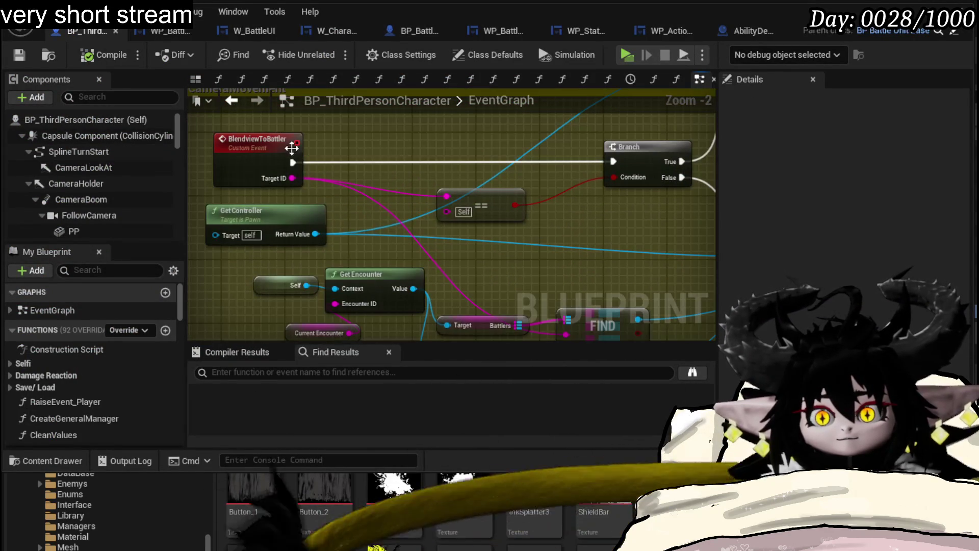
click(258, 146)
alt+click(293, 163)
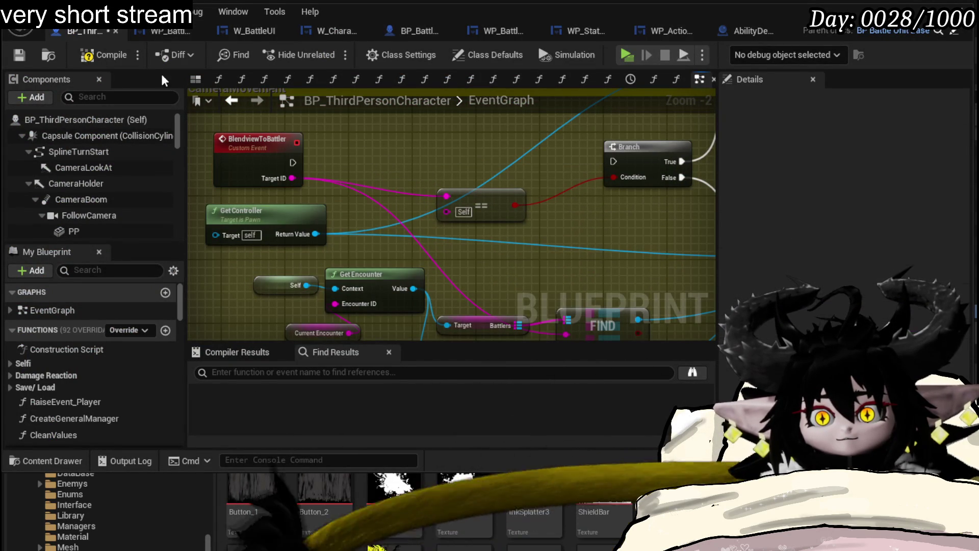
click(14, 55)
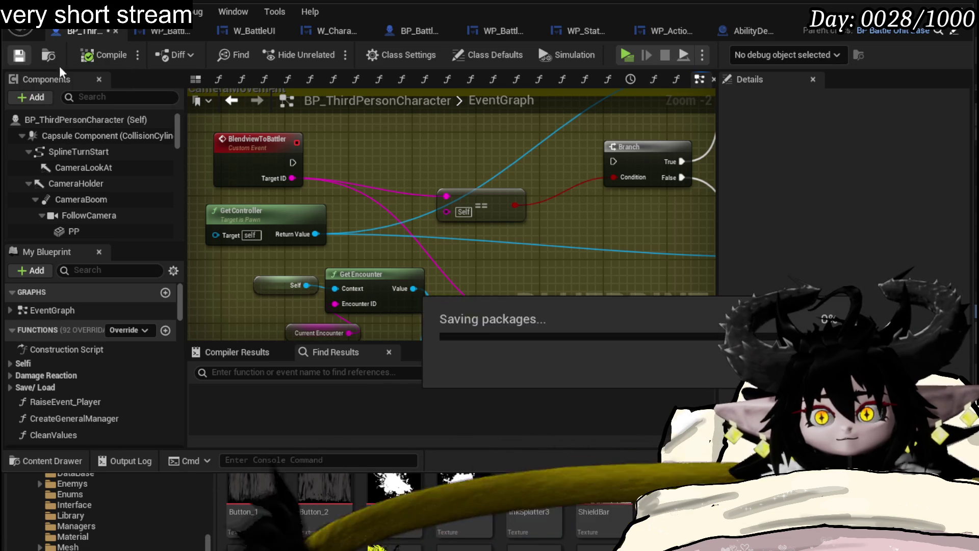
key(alt+Tab)
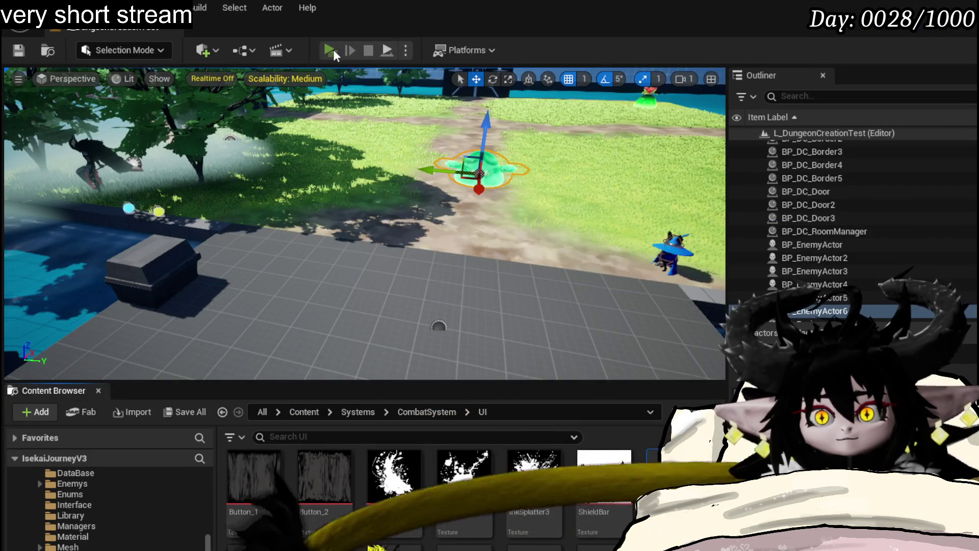
Step: Playtest again with Burn Debuff, Damage Down and Defence UP cards, switching targets, then stop
click(331, 51)
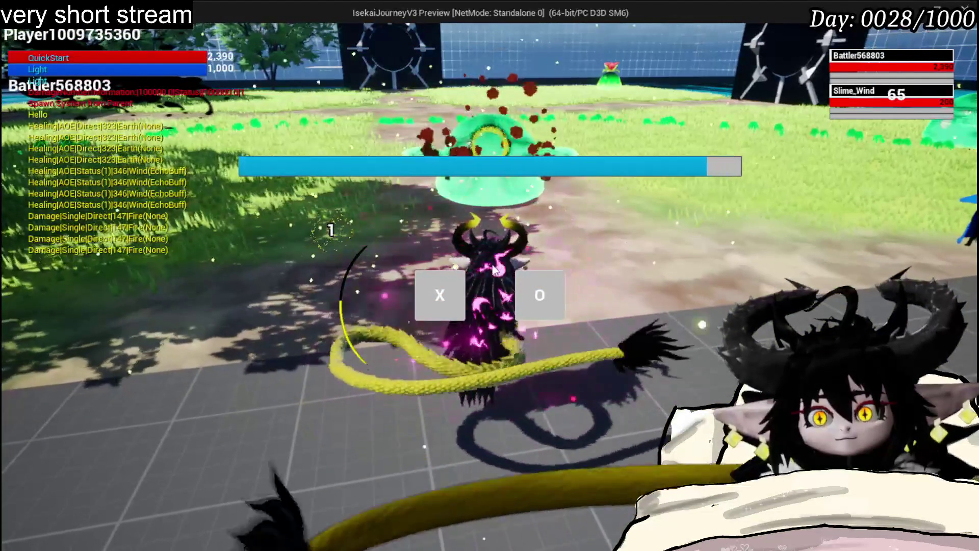
click(449, 308)
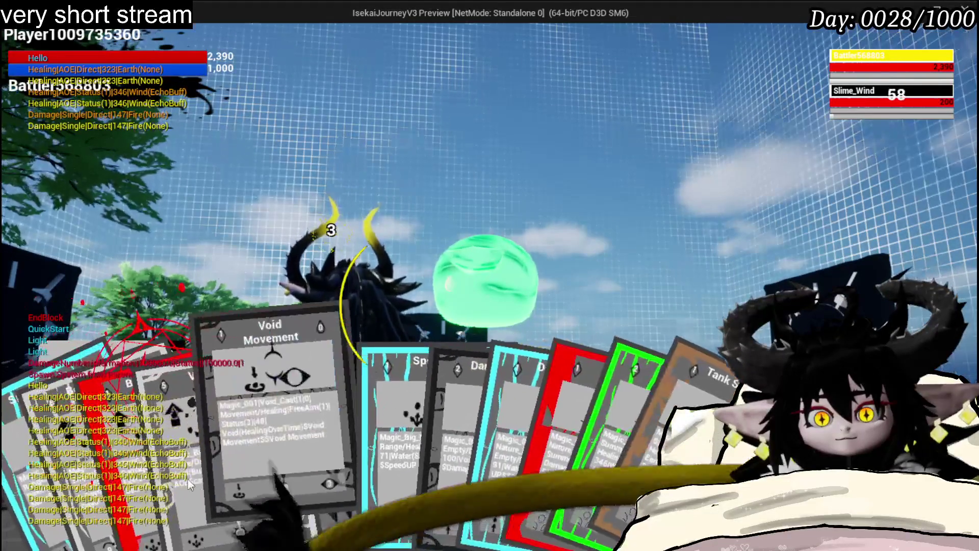
drag(136, 460, 470, 421)
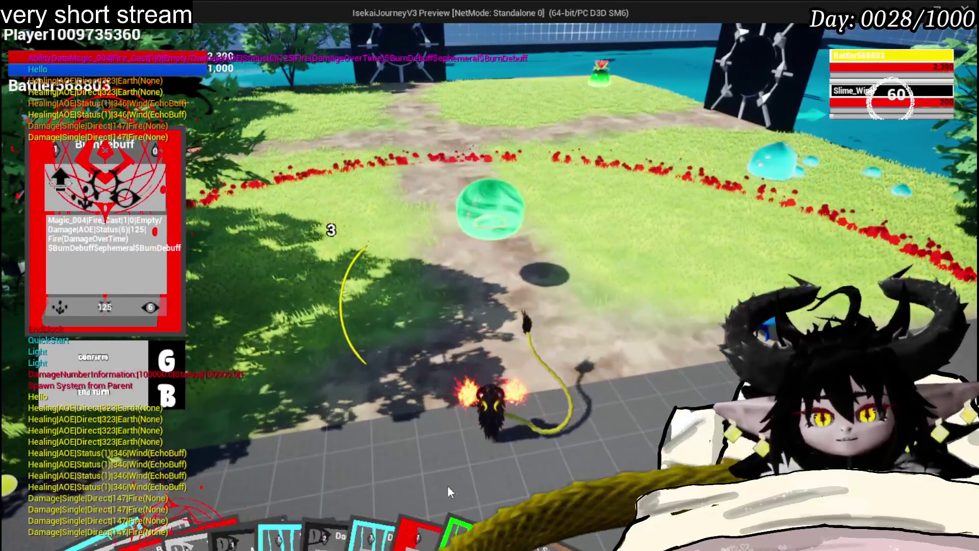
mouse_move(449, 530)
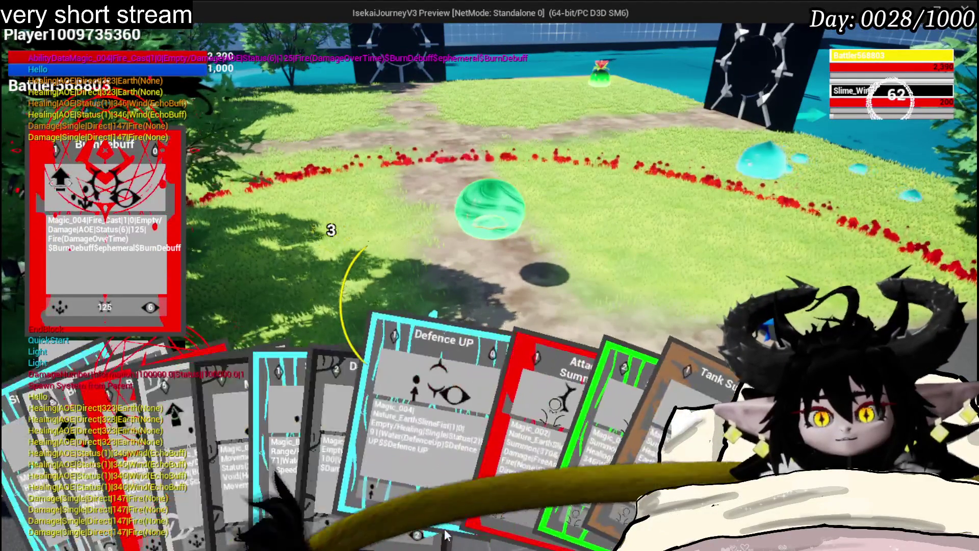
click(304, 440)
key(Tab)
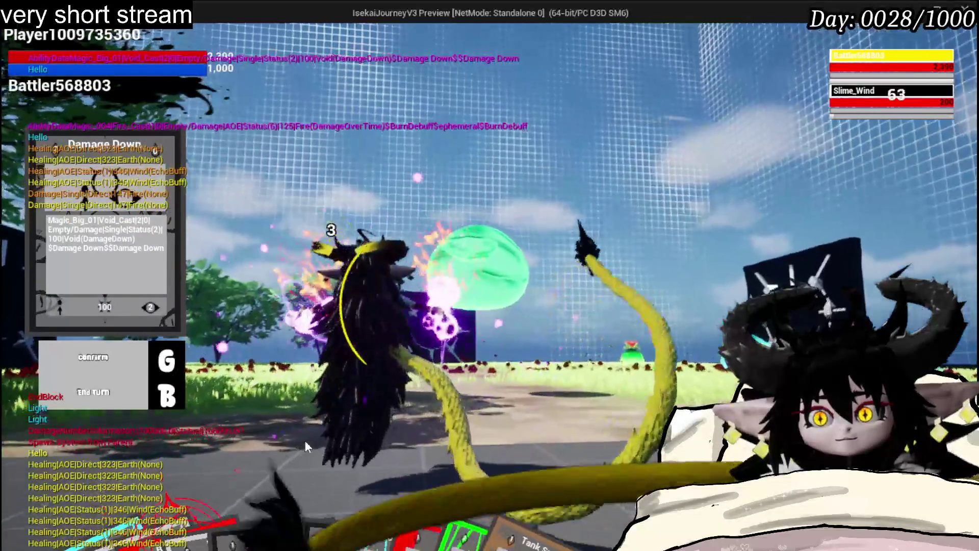
key(Tab)
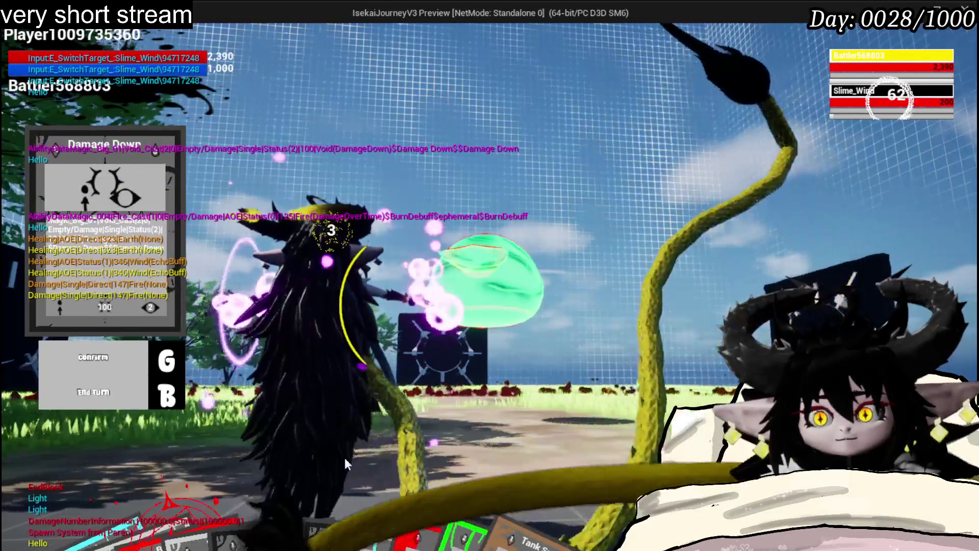
mouse_move(368, 531)
click(464, 450)
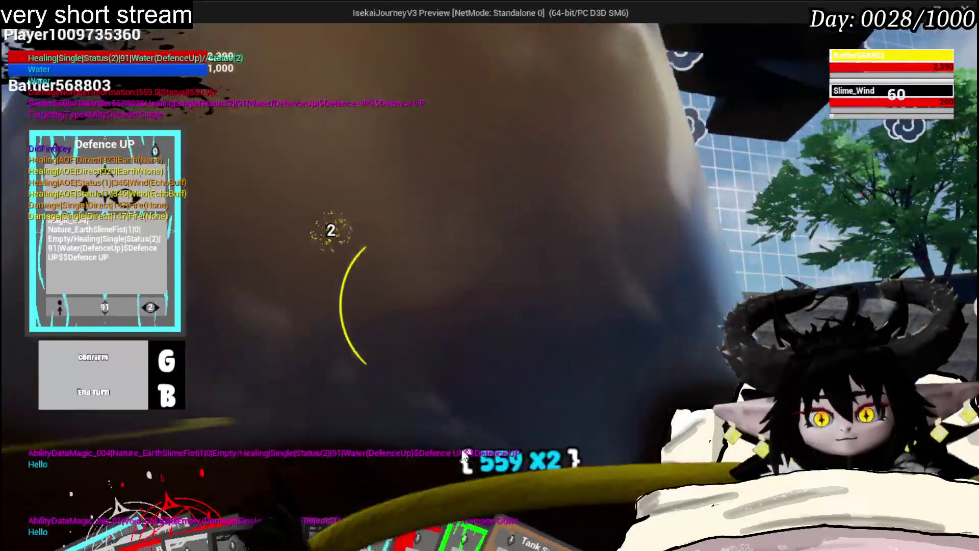
key(alt+Tab)
key(Escape)
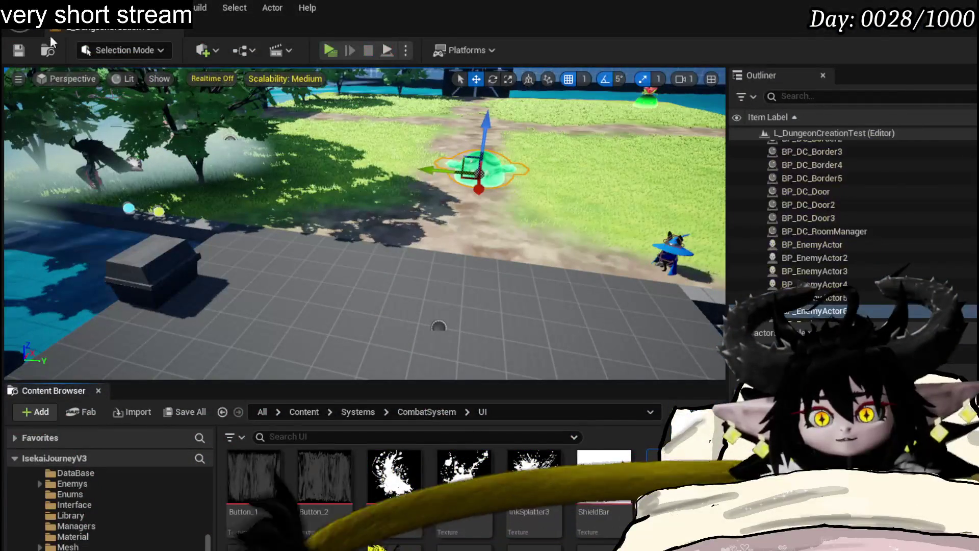
Step: Save all assets and comment BlendviewToBattler with 'Overwrites standard camera movement'
key(ctrl+s)
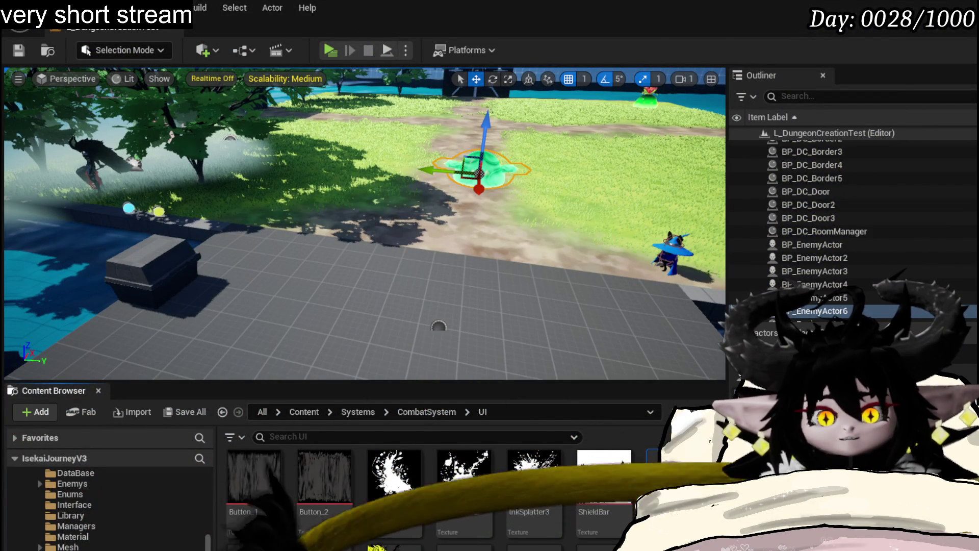
key(alt+Tab)
scroll(306, 229, down, 2)
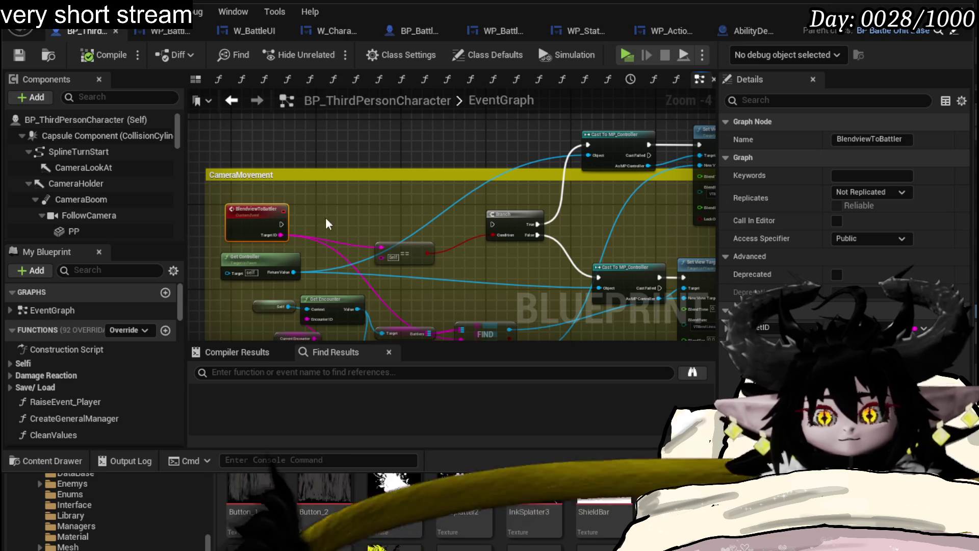
text(c)
text(Ove)
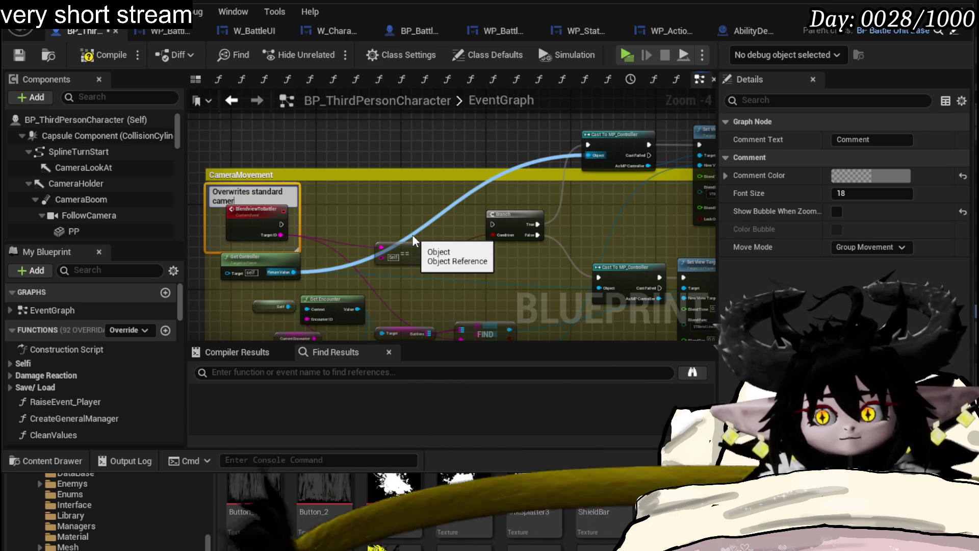
text(a movement)
key(Return)
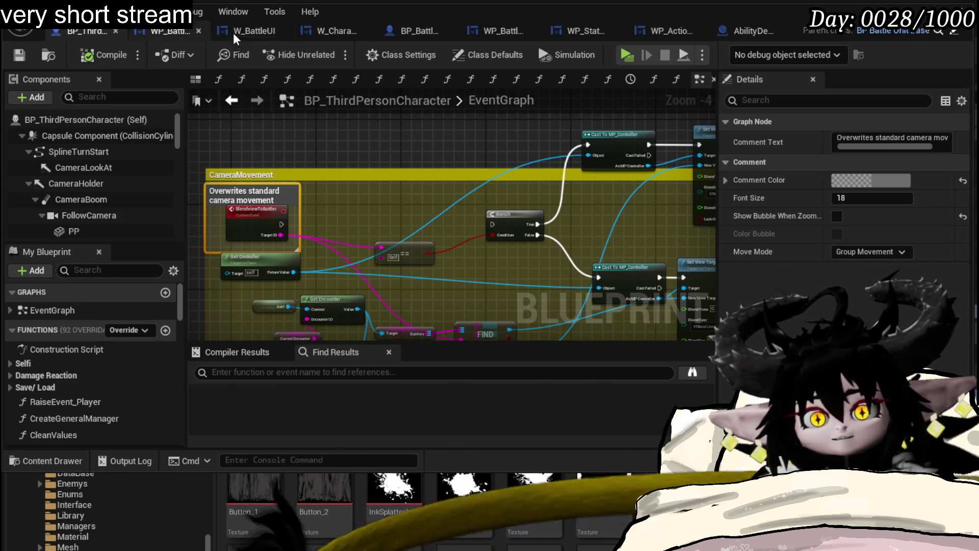
Step: Open the Change View function graph in WP_ActionSelection
click(658, 31)
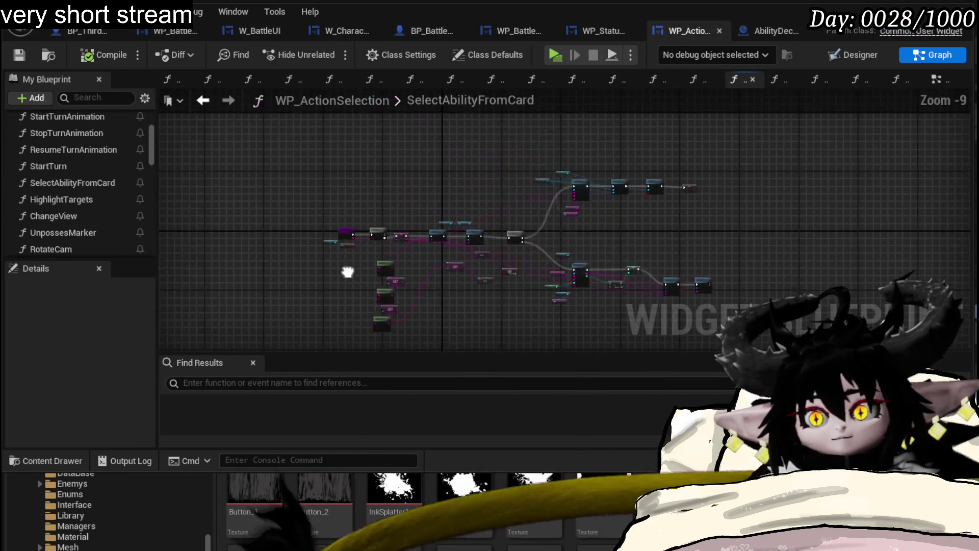
scroll(408, 240, up, 1)
scroll(770, 160, up, 2)
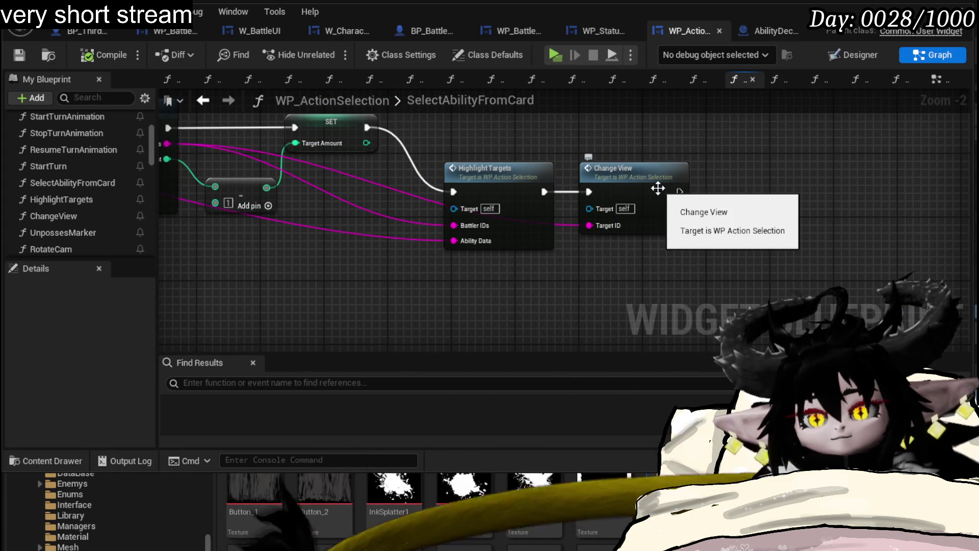
double_click(658, 188)
Step: Find the Event Bus Move Camera call after Switch on String and jump to its definition
scroll(507, 192, down, 3)
scroll(429, 189, up, 5)
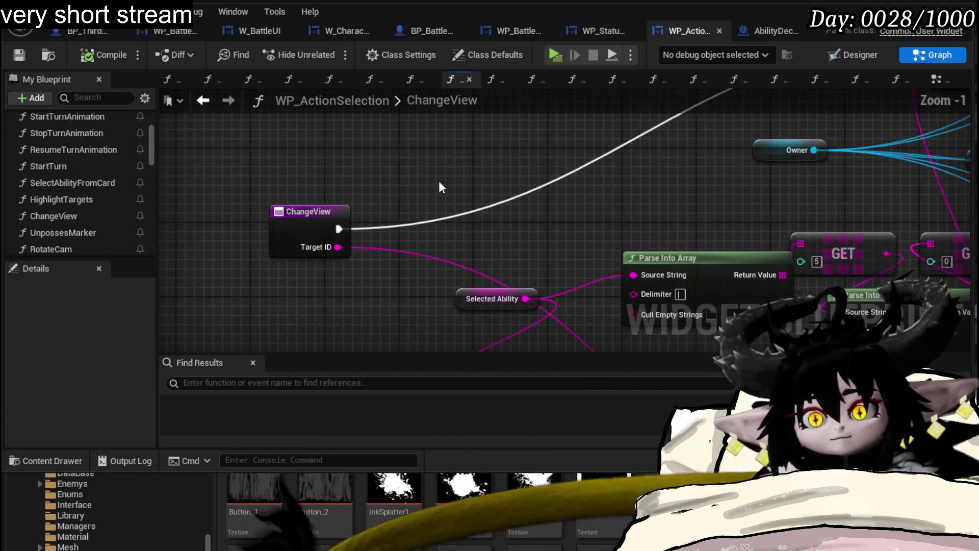
mouse_move(560, 157)
mouse_down()
mouse_move(666, 192)
mouse_move(524, 297)
mouse_move(527, 310)
mouse_move(468, 357)
mouse_move(450, 326)
mouse_move(727, 106)
mouse_move(884, 109)
mouse_up()
scroll(527, 310, down, 1)
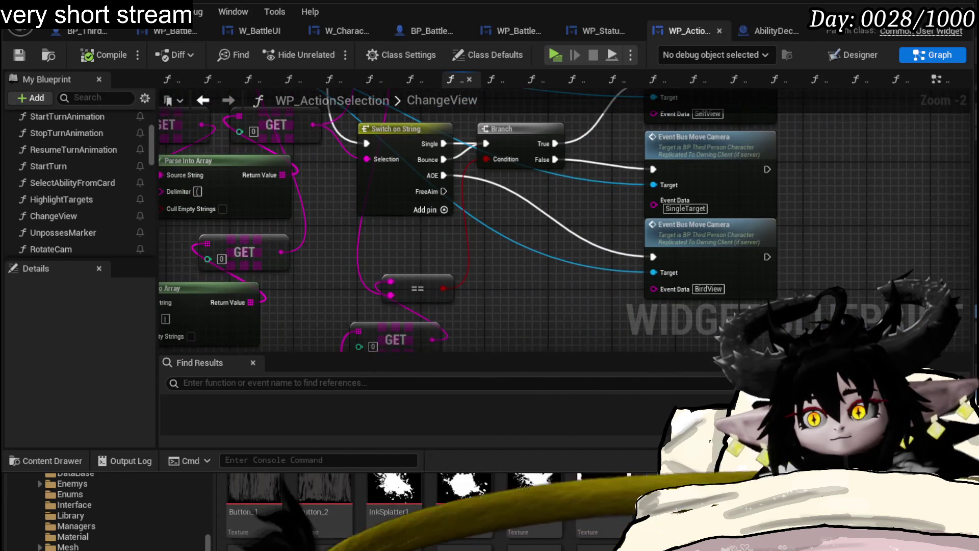
scroll(750, 204, down, 2)
scroll(656, 229, down, 1)
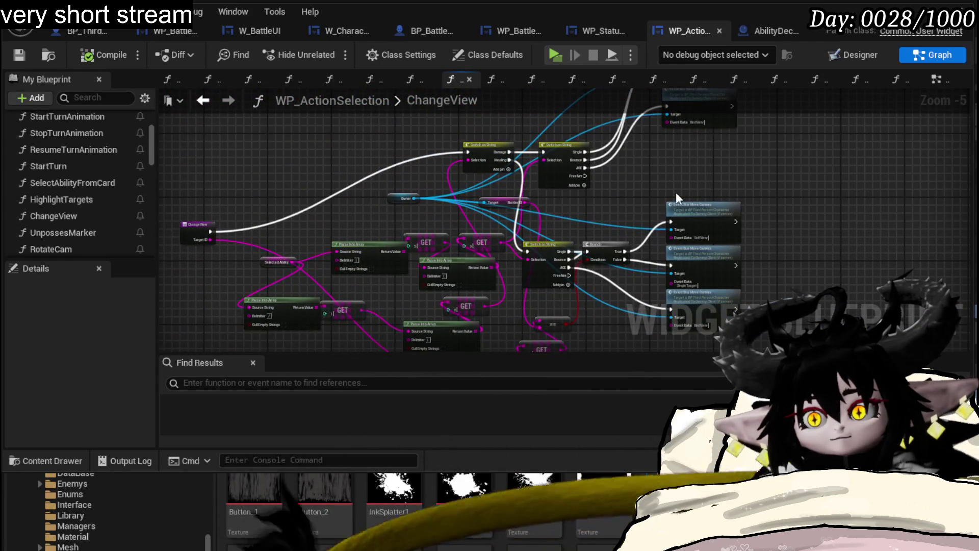
scroll(760, 237, up, 3)
drag(757, 237, 800, 181)
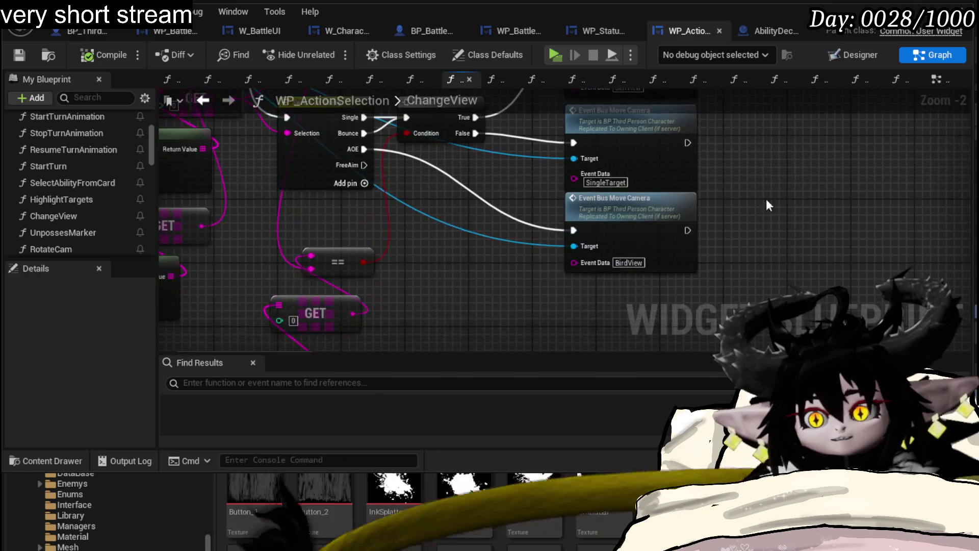
scroll(810, 177, down, 2)
scroll(806, 199, up, 1)
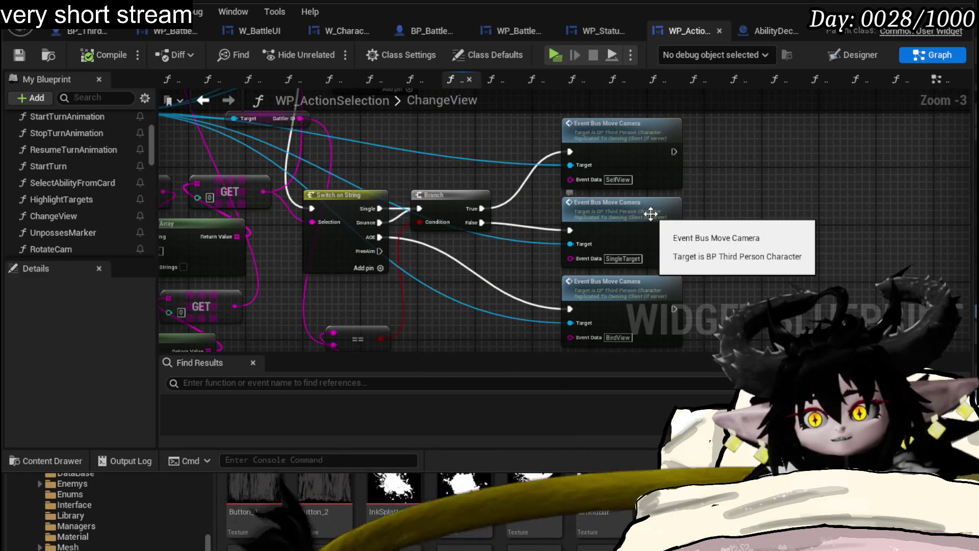
double_click(645, 217)
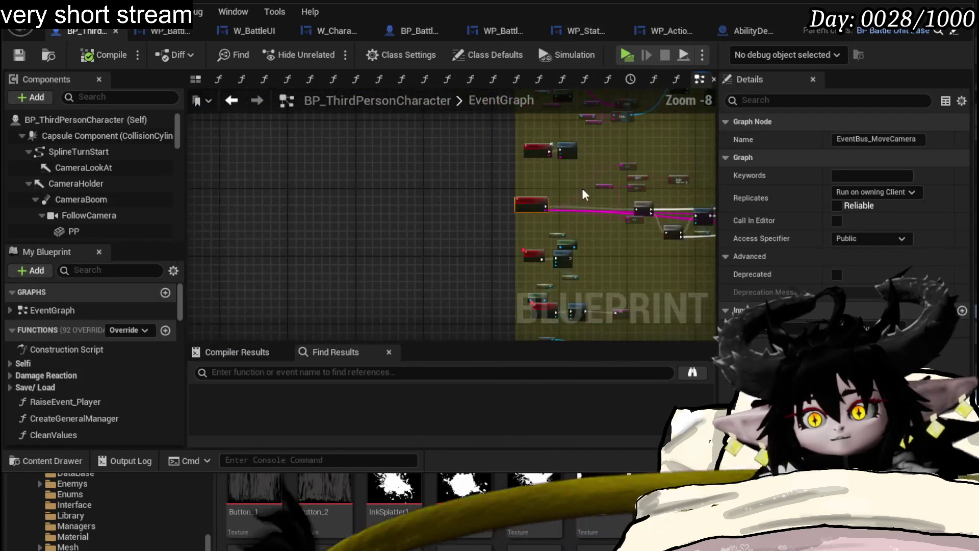
Step: Inspect the EventBus MoveCamera event and its Branch, SET and Switch nodes
scroll(445, 232, up, 3)
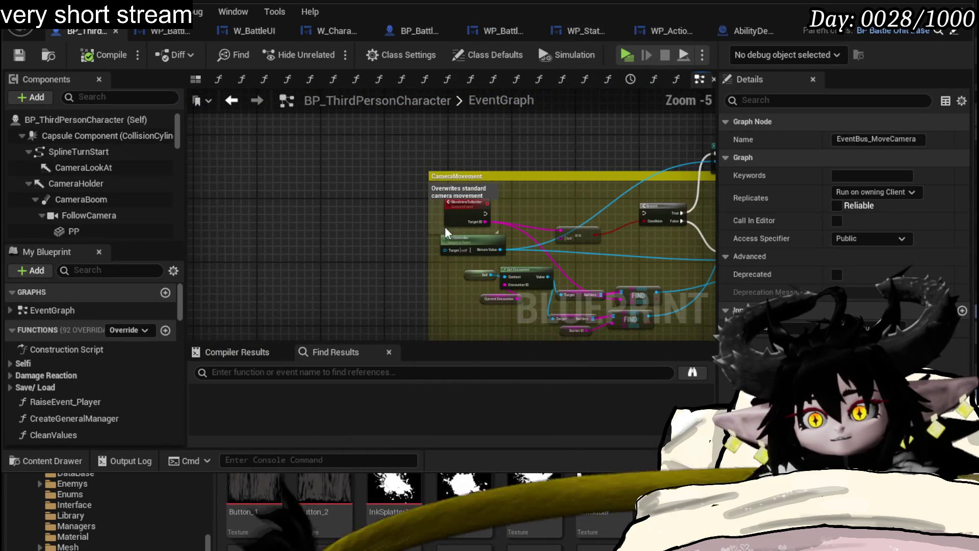
drag(436, 269, 442, 194)
click(446, 279)
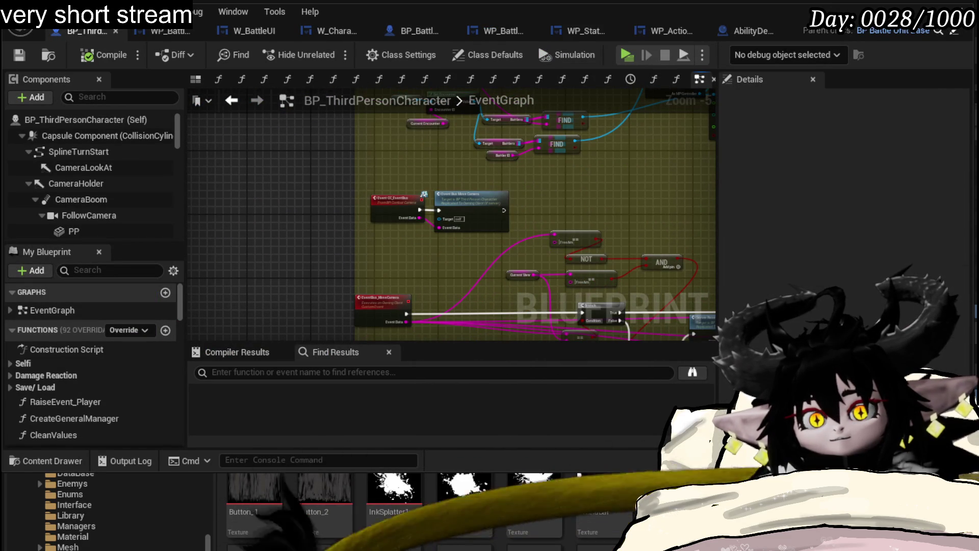
drag(598, 175, 317, 94)
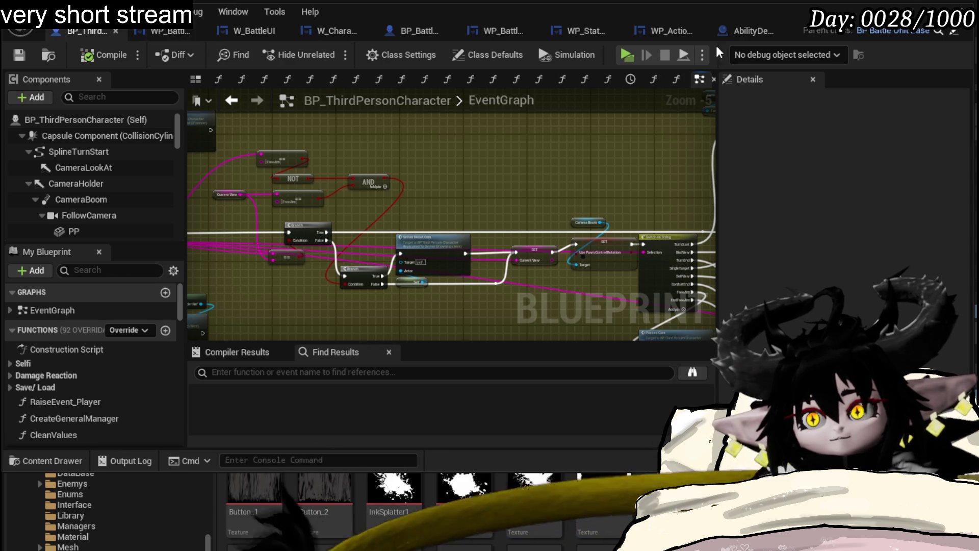
Step: Locate the Highlight Targets and Change View calls in WP_ActionSelection's event graph
click(680, 34)
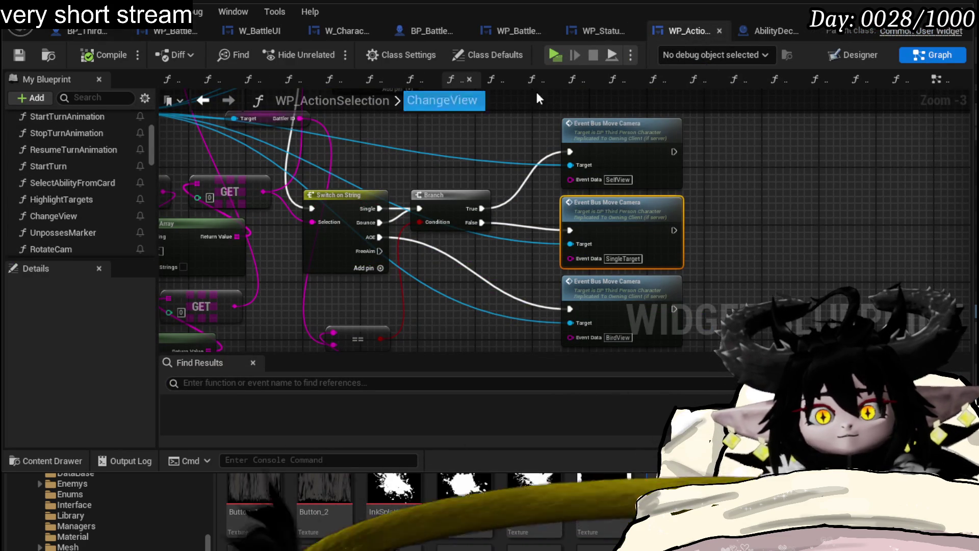
click(936, 82)
scroll(457, 189, down, 6)
scroll(455, 215, up, 4)
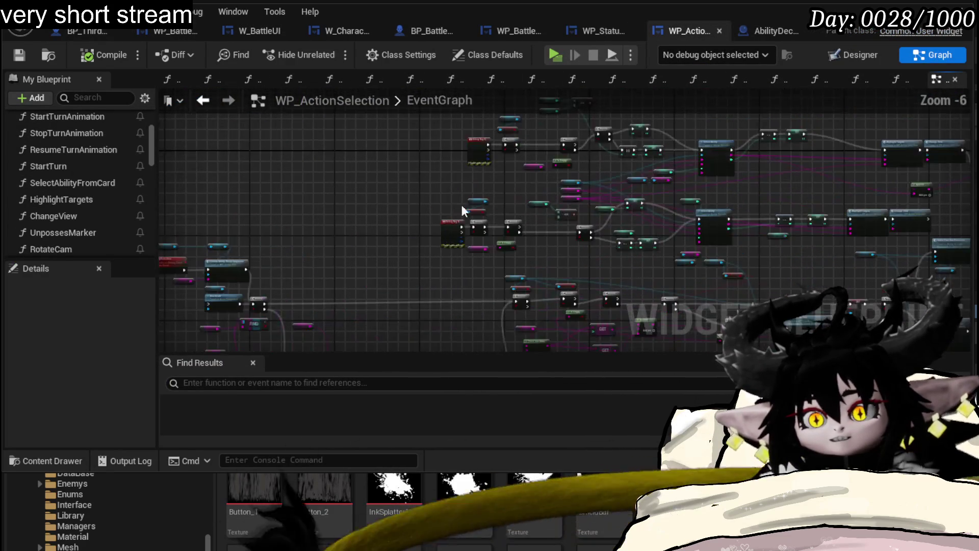
scroll(455, 214, up, 4)
mouse_move(455, 214)
mouse_down()
mouse_move(307, 148)
mouse_move(715, 199)
mouse_move(375, 227)
mouse_move(610, 218)
mouse_move(589, 198)
mouse_move(497, 201)
mouse_move(403, 271)
mouse_move(430, 188)
mouse_up()
scroll(307, 148, down, 1)
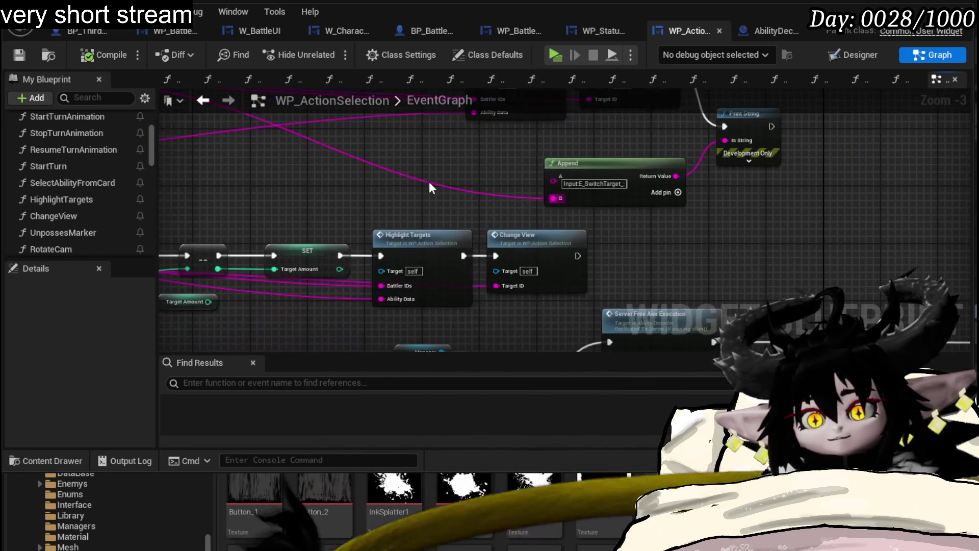
mouse_move(437, 268)
mouse_down()
mouse_move(466, 192)
mouse_move(513, 248)
mouse_up()
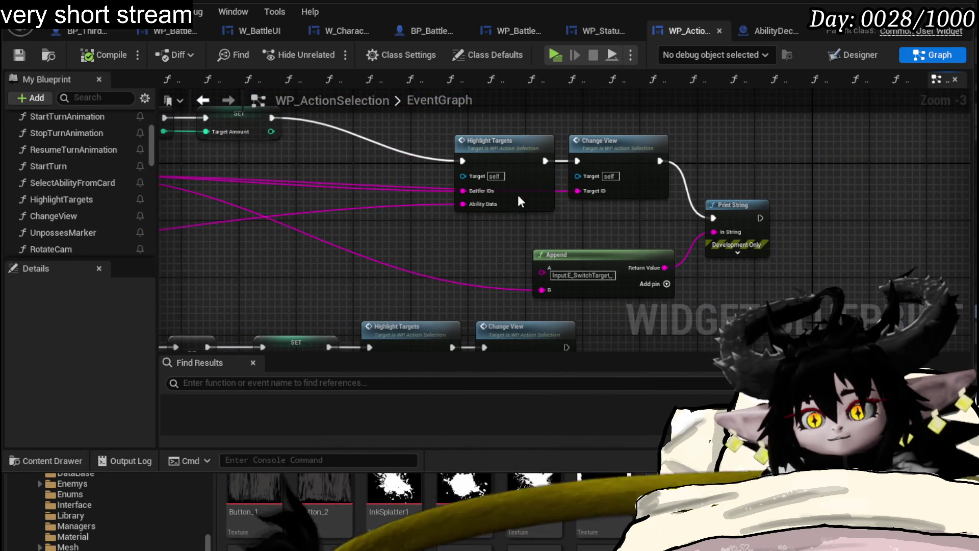
Step: Open the HighlightTargets function and jump to the CreateTargetVisual event definition
double_click(520, 201)
drag(645, 169, 452, 169)
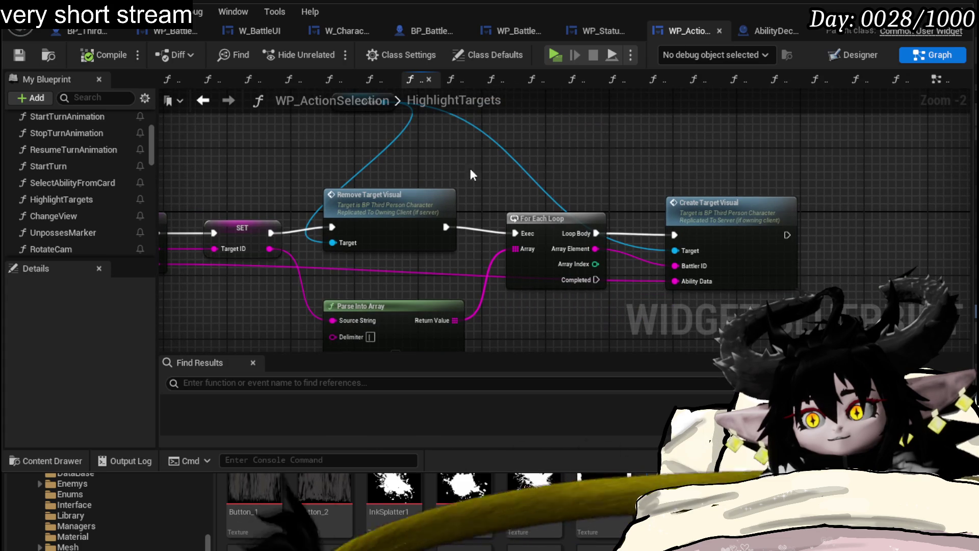
double_click(709, 202)
scroll(449, 181, up, 1)
mouse_move(449, 181)
mouse_down()
mouse_move(225, 165)
mouse_move(236, 102)
mouse_up()
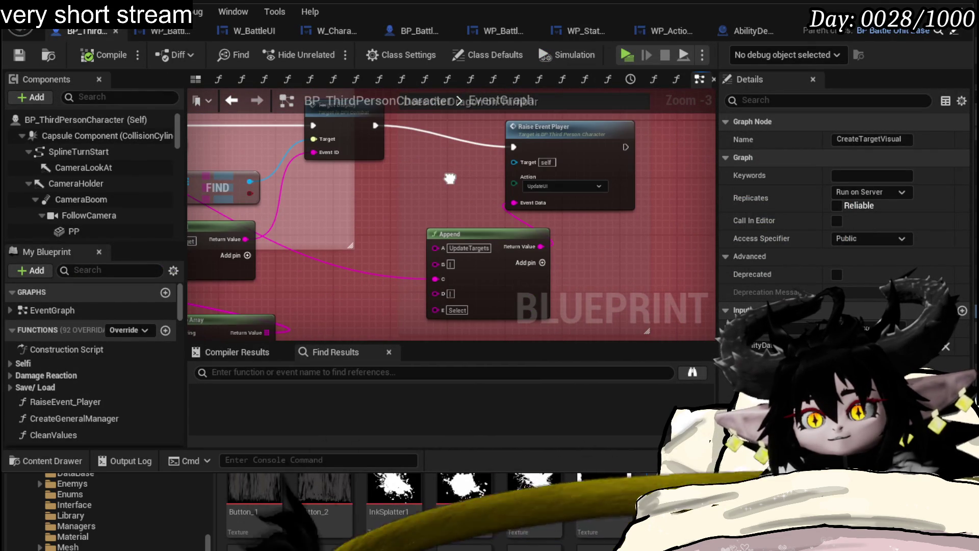
Step: Select the Target Display node, then view BP_BattleUnit_Base's TargetDisplay event logic
drag(450, 178, 484, 256)
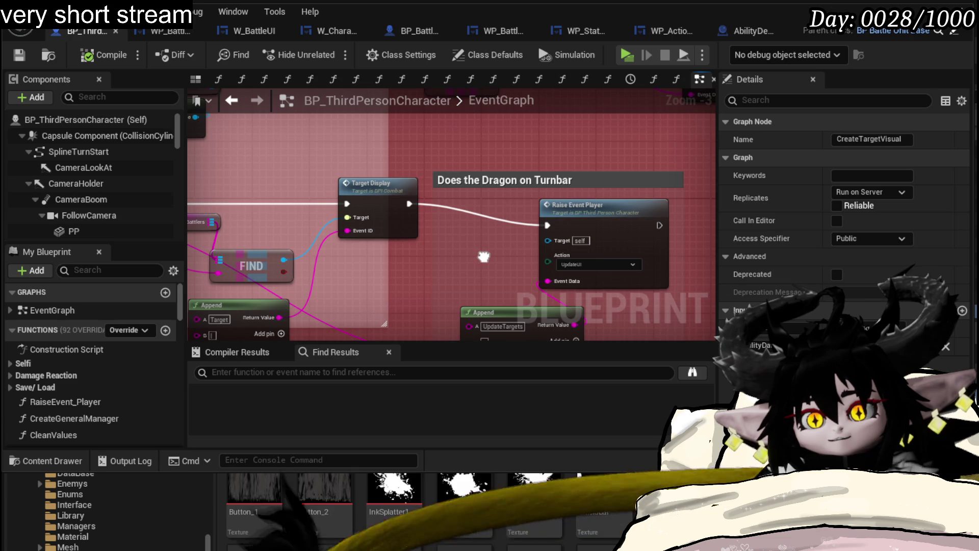
click(369, 179)
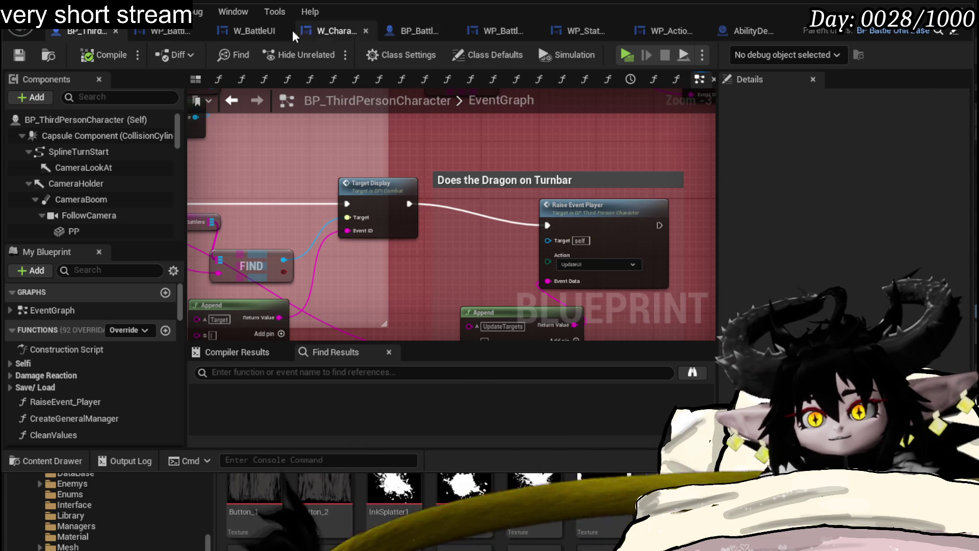
click(418, 33)
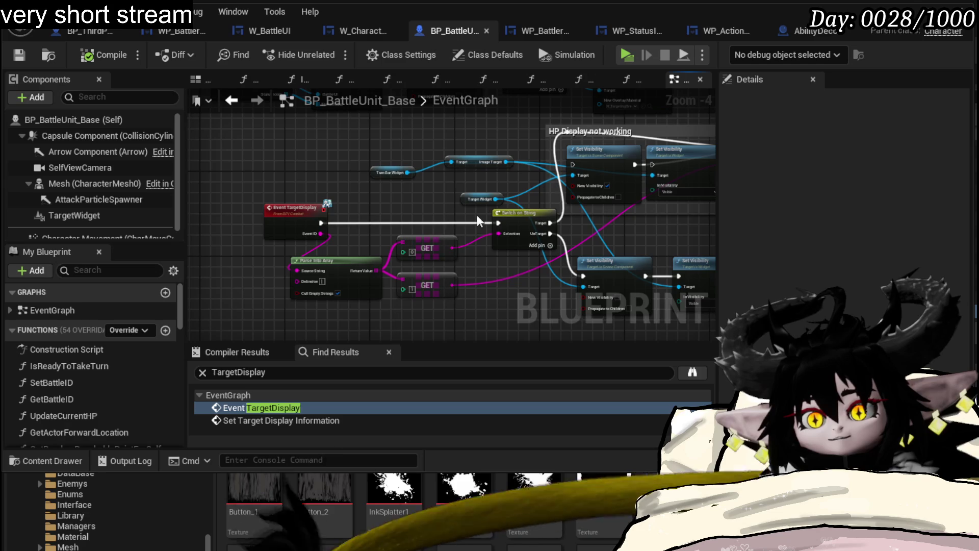
mouse_move(483, 228)
mouse_down()
mouse_move(516, 242)
mouse_move(572, 319)
mouse_move(702, 323)
mouse_move(337, 219)
mouse_up()
Step: Wire the switch's Target output into Set Visibility, compile, and return to BP_ThirdPersonCharacter
drag(279, 244, 304, 182)
drag(365, 181, 389, 187)
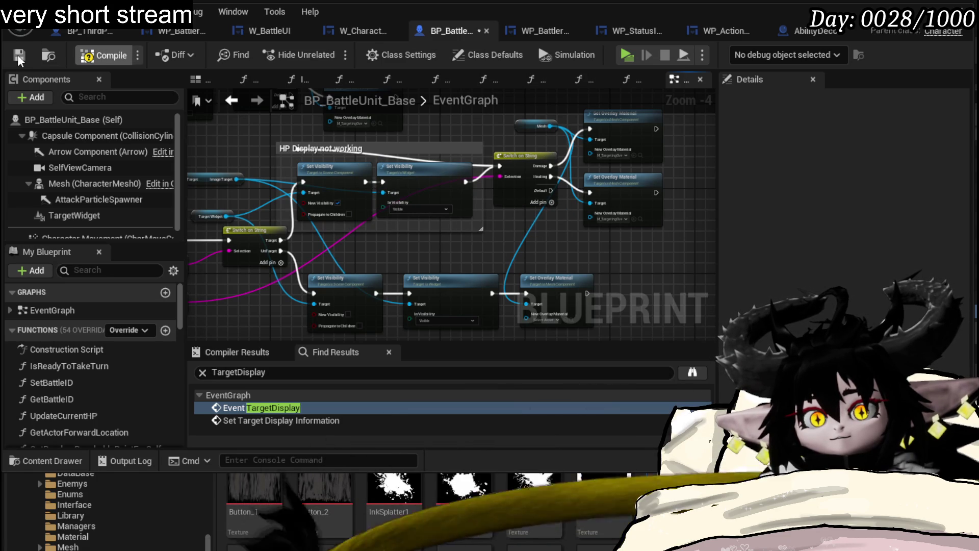
click(19, 58)
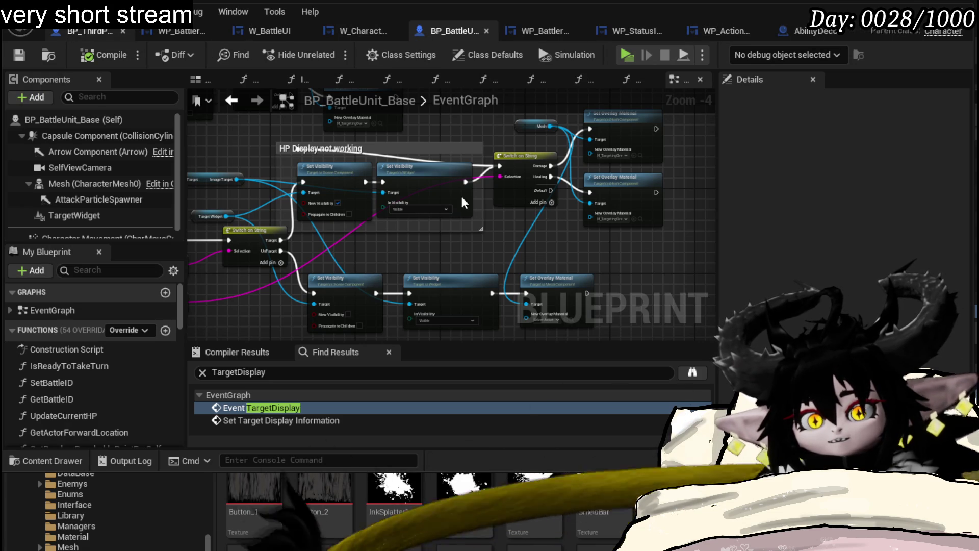
key(ctrl+Tab)
drag(516, 249, 512, 203)
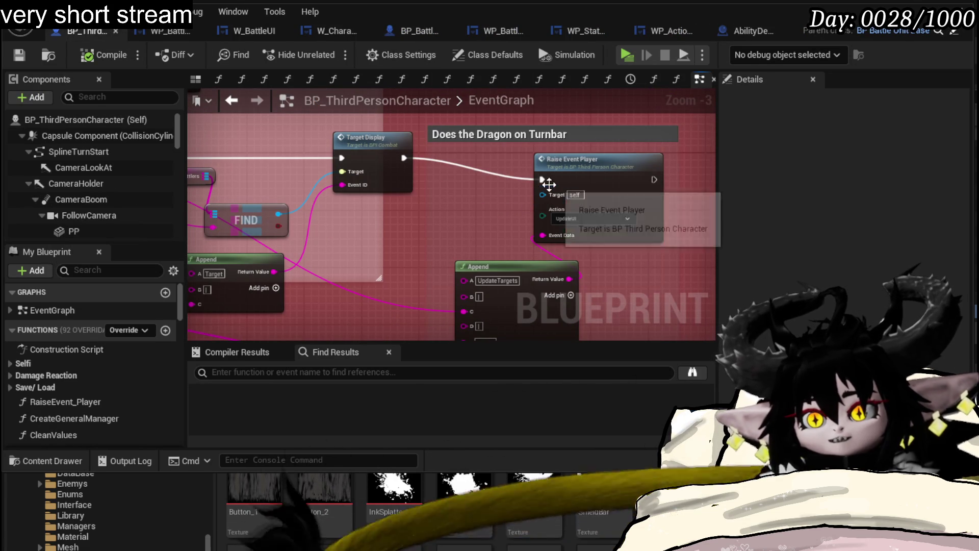
Step: Wire BlendviewToBattler's execution output into the Branch node
drag(547, 186, 386, 129)
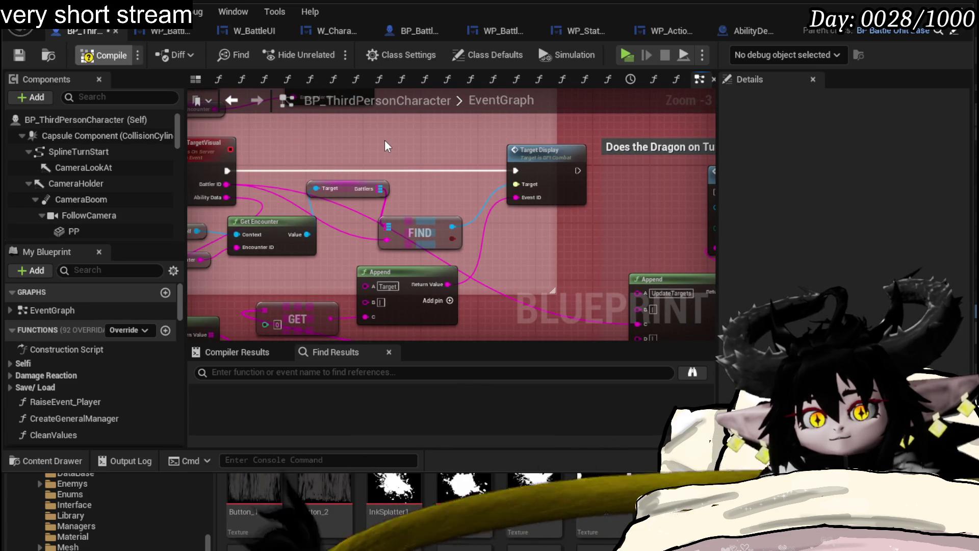
scroll(386, 147, down, 9)
mouse_move(383, 157)
mouse_down()
mouse_move(306, 179)
mouse_move(429, 204)
mouse_up()
scroll(429, 204, up, 9)
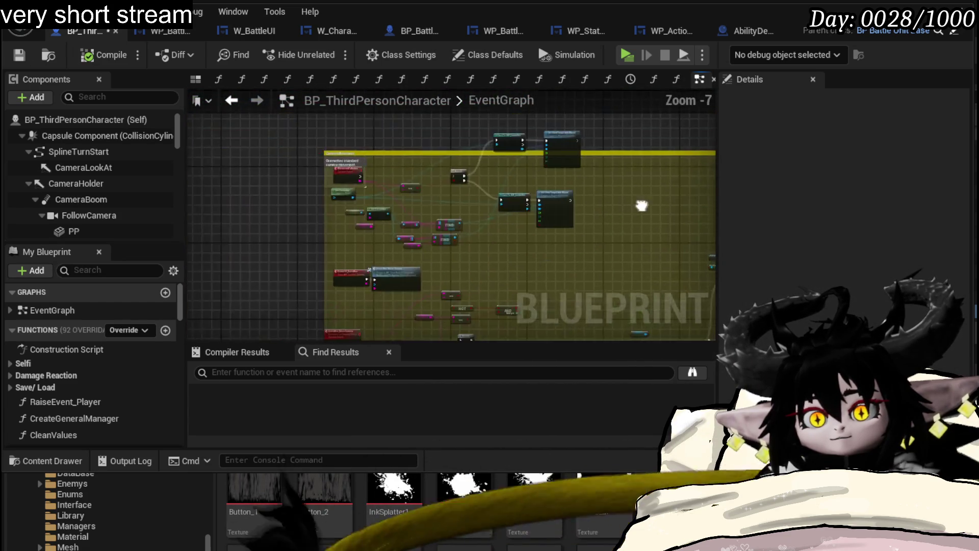
mouse_move(245, 188)
mouse_down()
mouse_move(546, 192)
mouse_move(533, 185)
mouse_up()
Step: Add a breakpoint on the BlendviewToBattler event and start a test play of the level
right_click(317, 186)
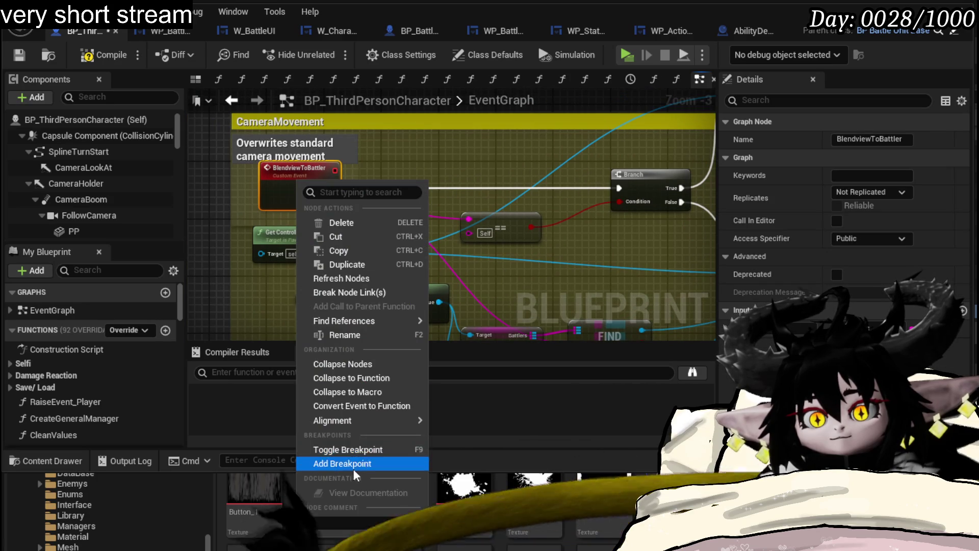
click(352, 463)
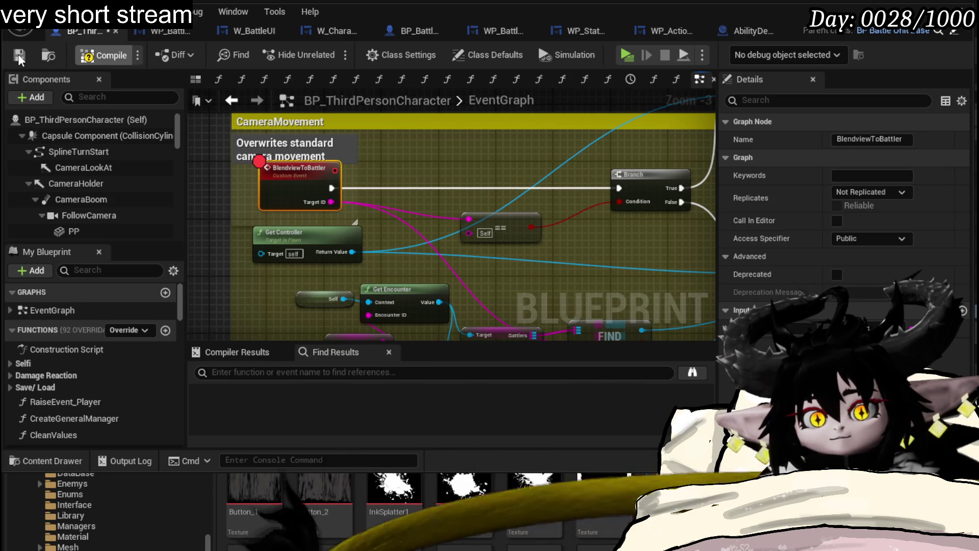
key(alt+Tab)
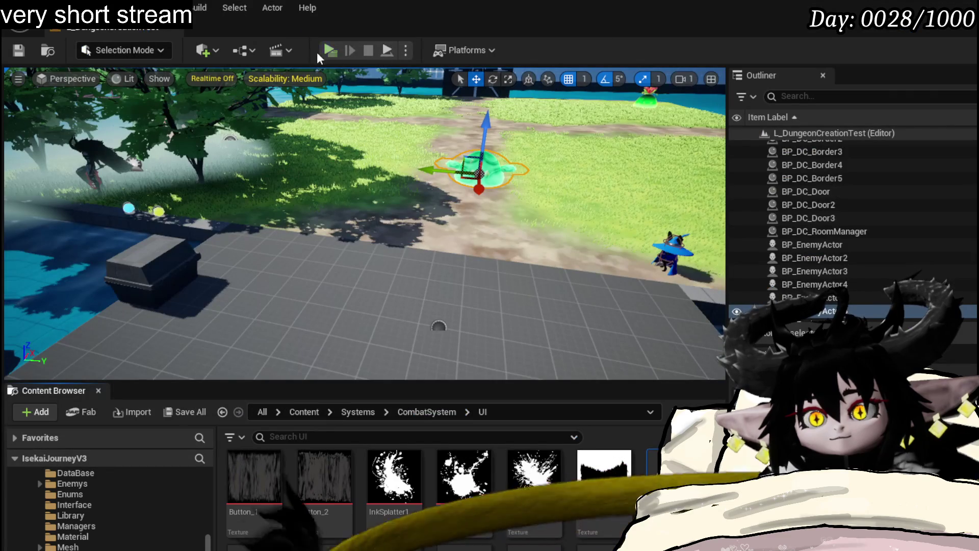
click(323, 51)
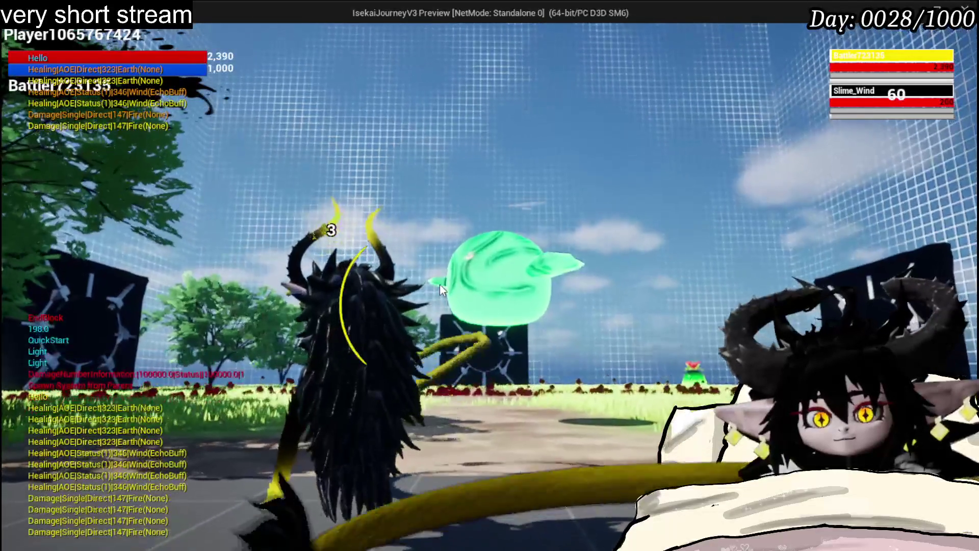
Step: Play the Damage Down, Defence UP, Damage Down and Fire BurnDebuff cards in the Slime_Wind battle
mouse_move(191, 500)
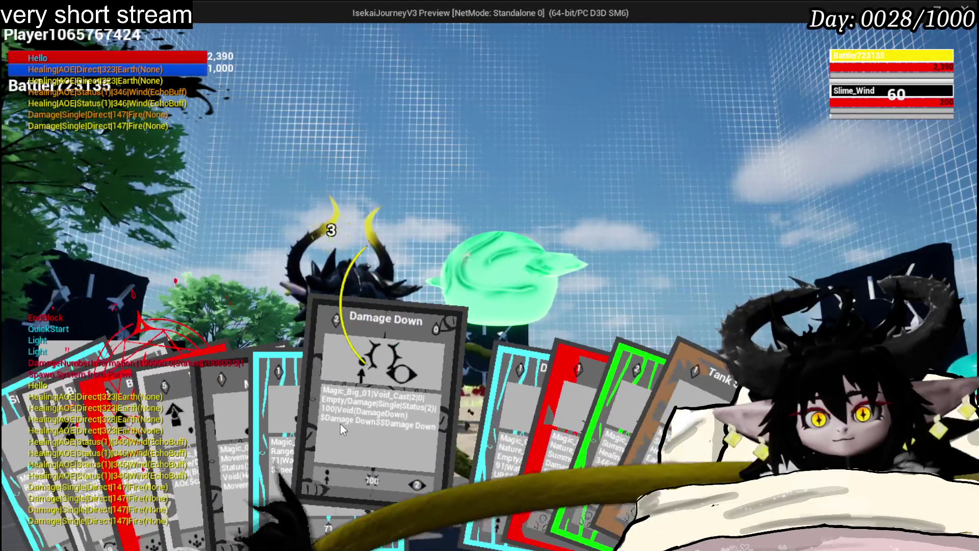
click(341, 424)
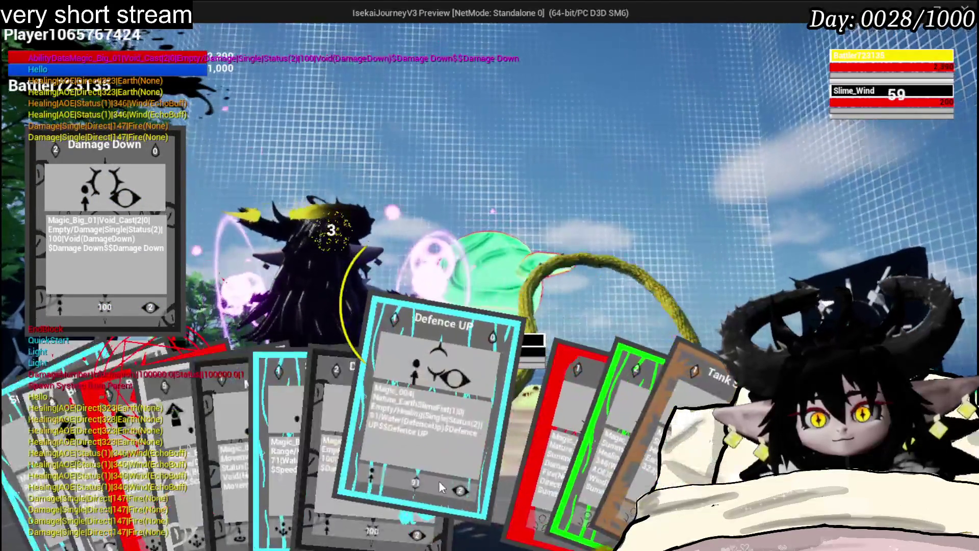
click(439, 487)
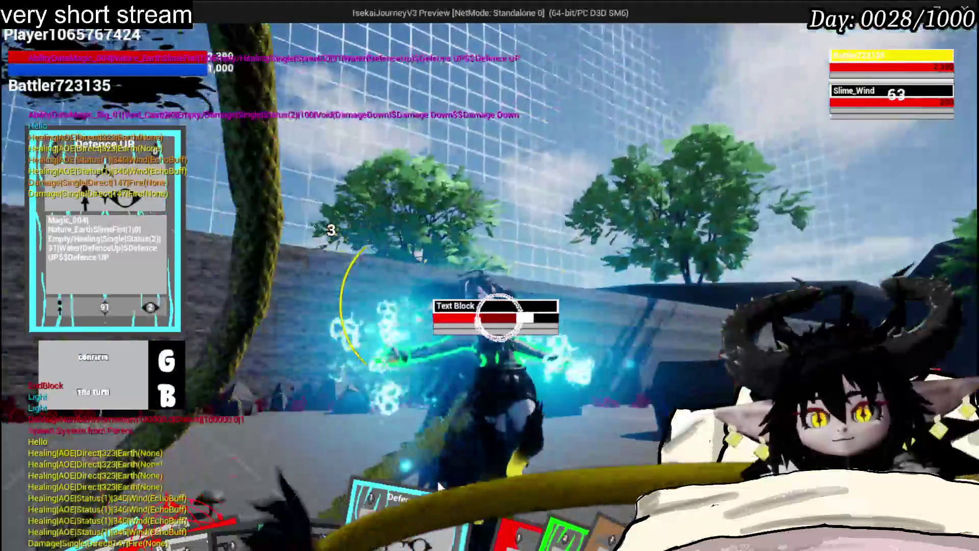
mouse_move(345, 547)
click(417, 465)
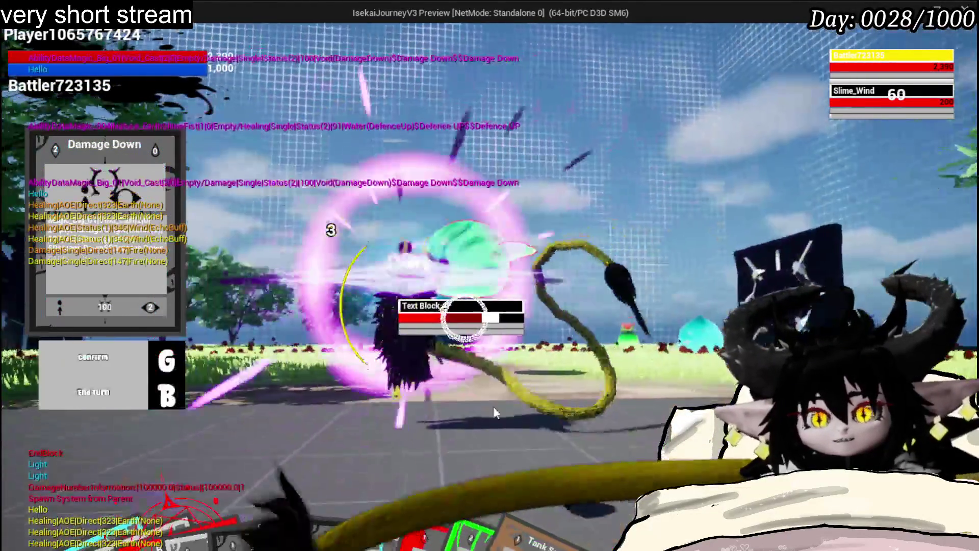
mouse_move(285, 510)
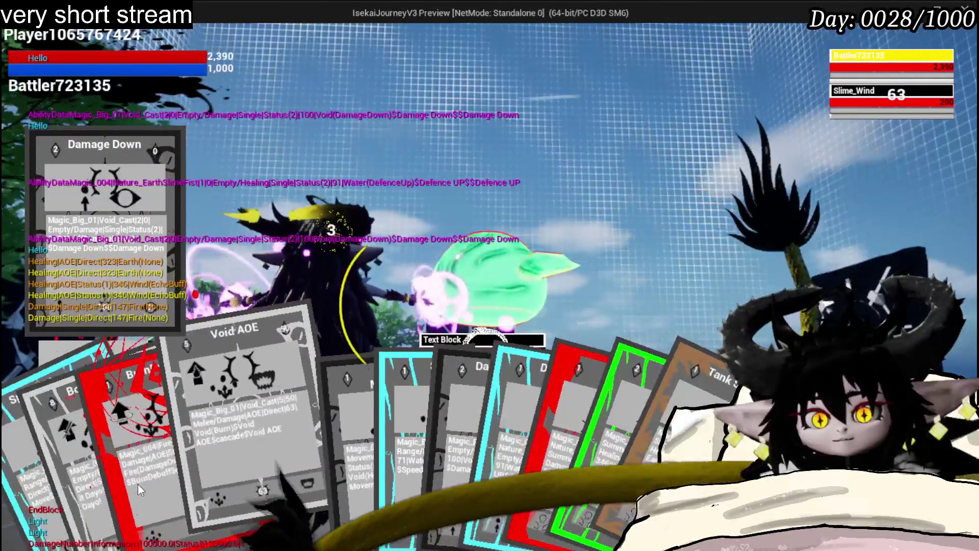
click(129, 482)
Step: Stop the playtest, save the level, and return to BP_ThirdPersonCharacter's EventGraph
key(Escape)
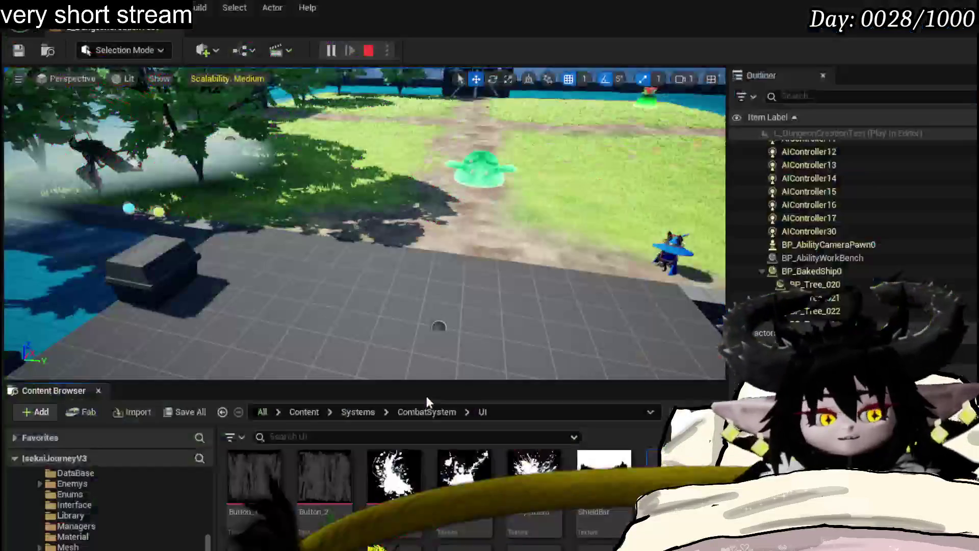
click(18, 50)
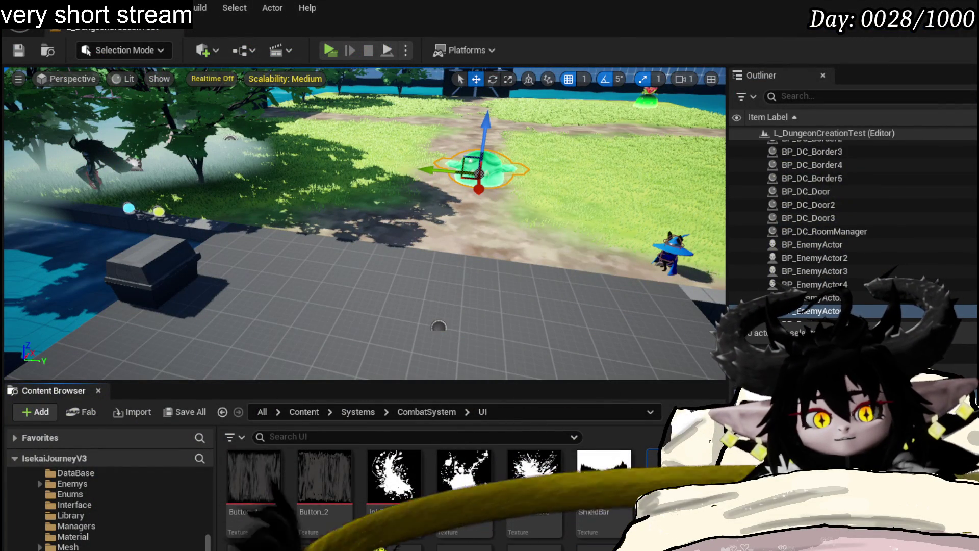
key(alt+Tab)
scroll(451, 214, down, 5)
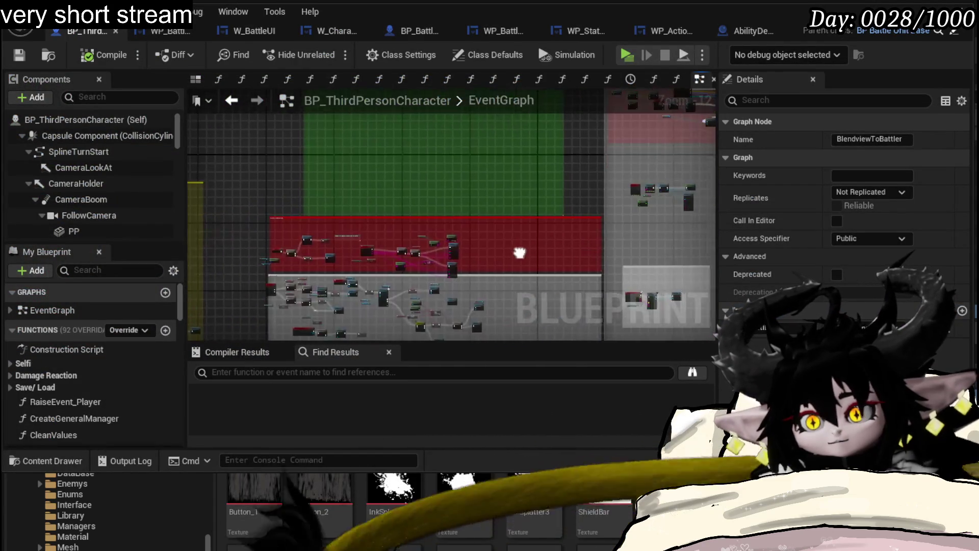
Step: Wire Target Display's exec output into Raise Event Player, then launch a fresh test play
scroll(498, 258, up, 6)
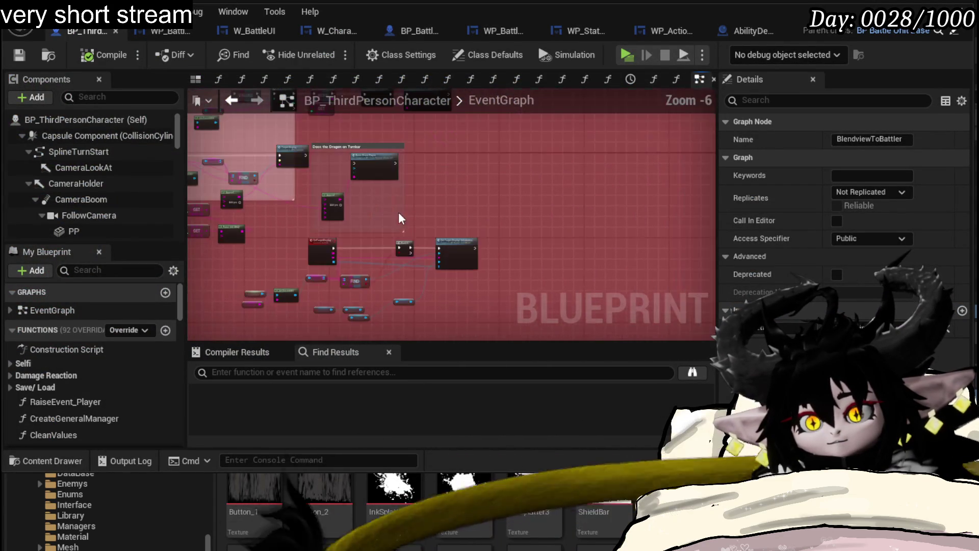
scroll(408, 221, up, 4)
click(541, 199)
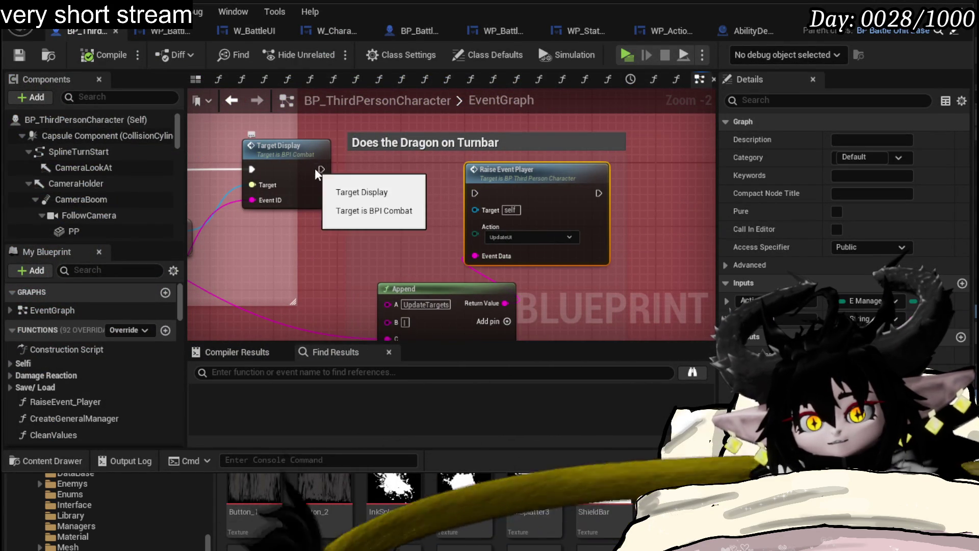
drag(313, 169, 451, 191)
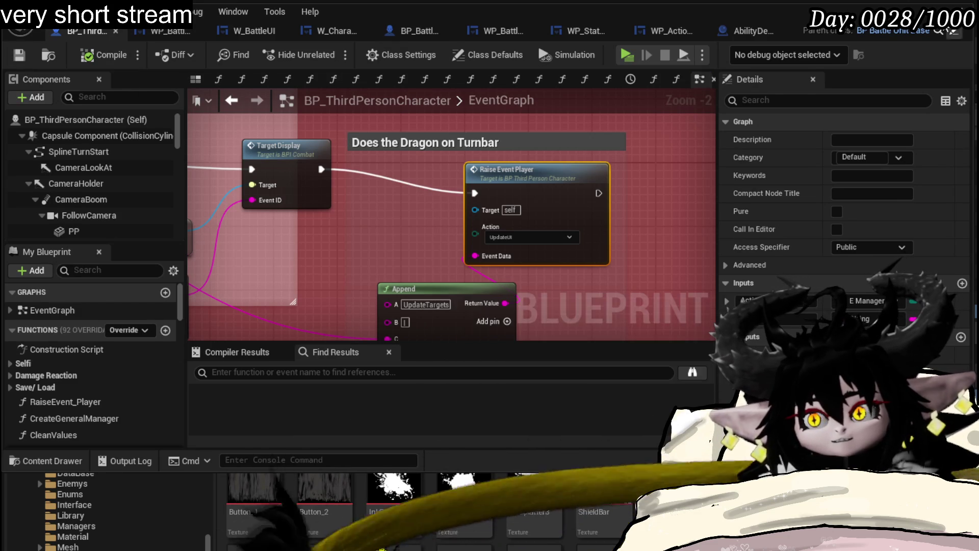
key(alt+Tab)
click(324, 47)
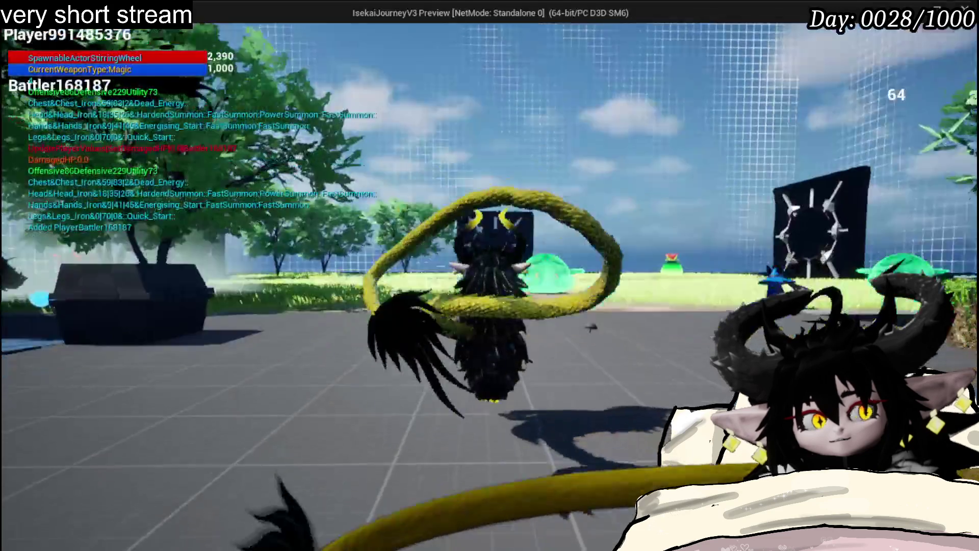
Step: Cast magic at the slime, answer the battle prompt, and play the Damage Down card
key(w)
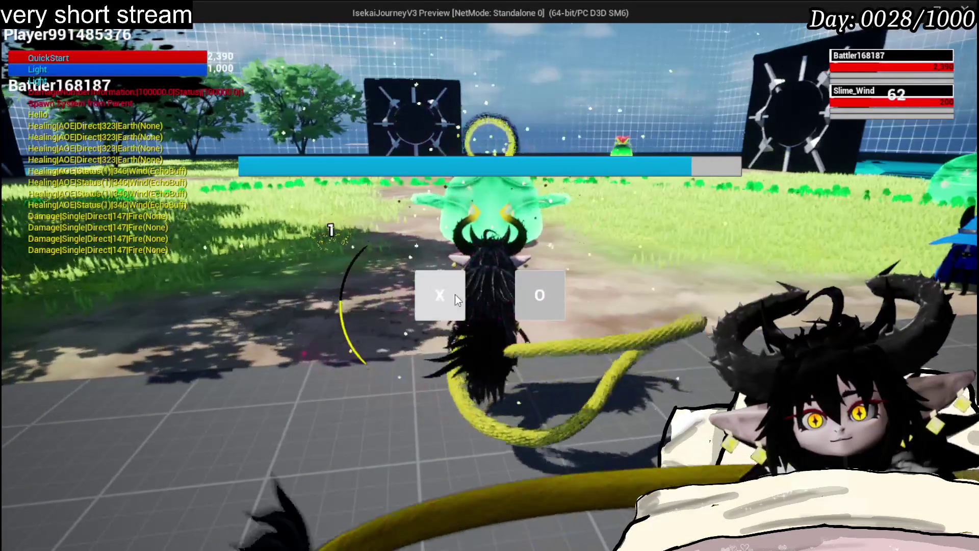
click(456, 297)
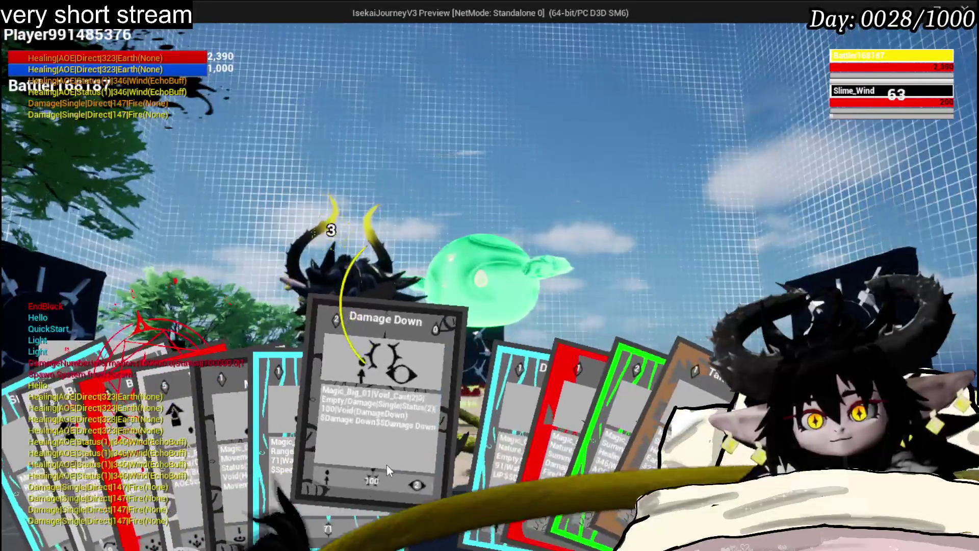
click(386, 465)
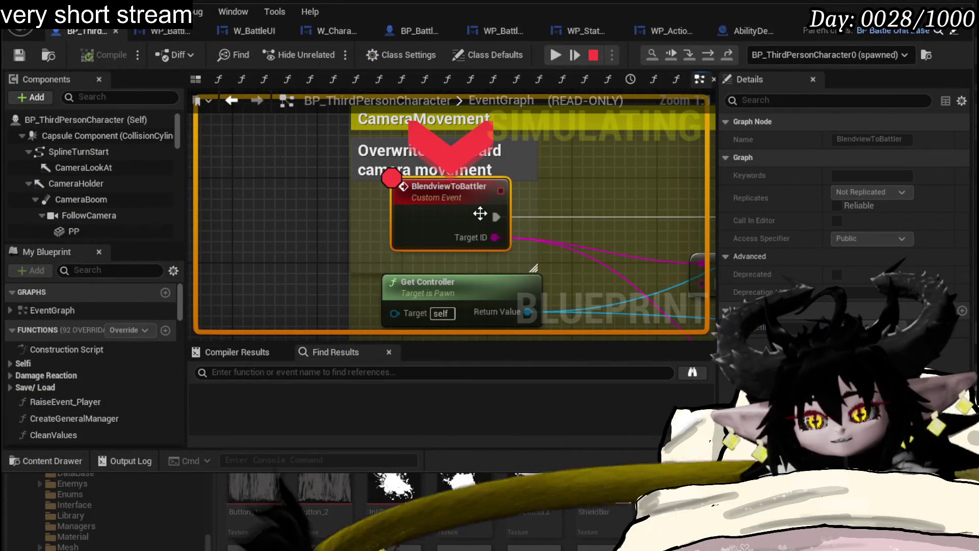
Step: Disable the breakpoint on BlendviewToBattler and resume the game
right_click(437, 235)
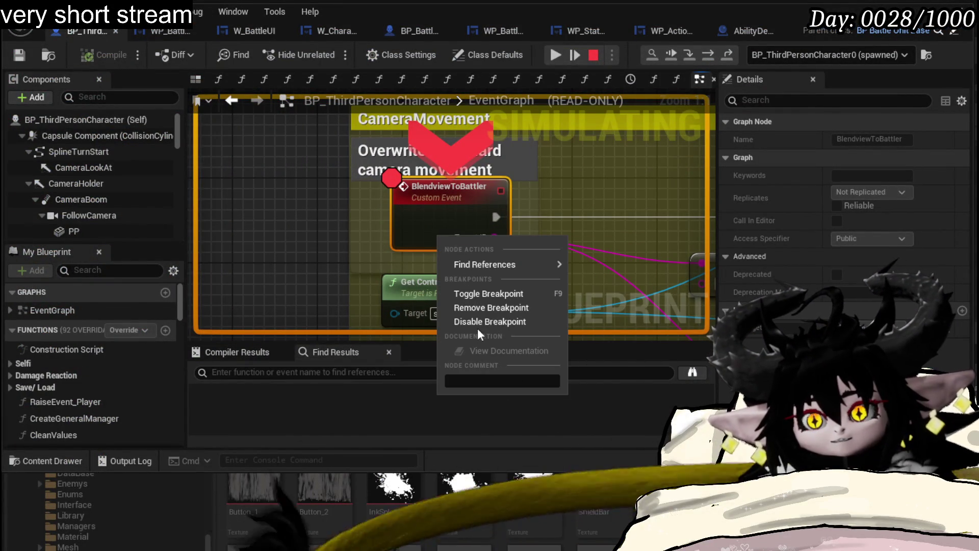
click(476, 326)
click(551, 56)
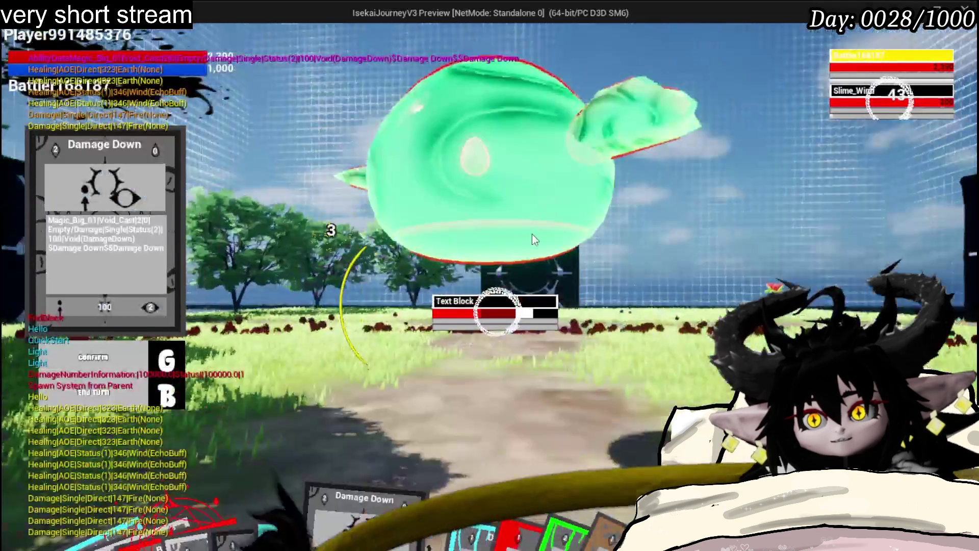
Step: Save the character Blueprint and bring the Raise Event Player and Append nodes into view
key(ctrl+s)
scroll(345, 159, down, 12)
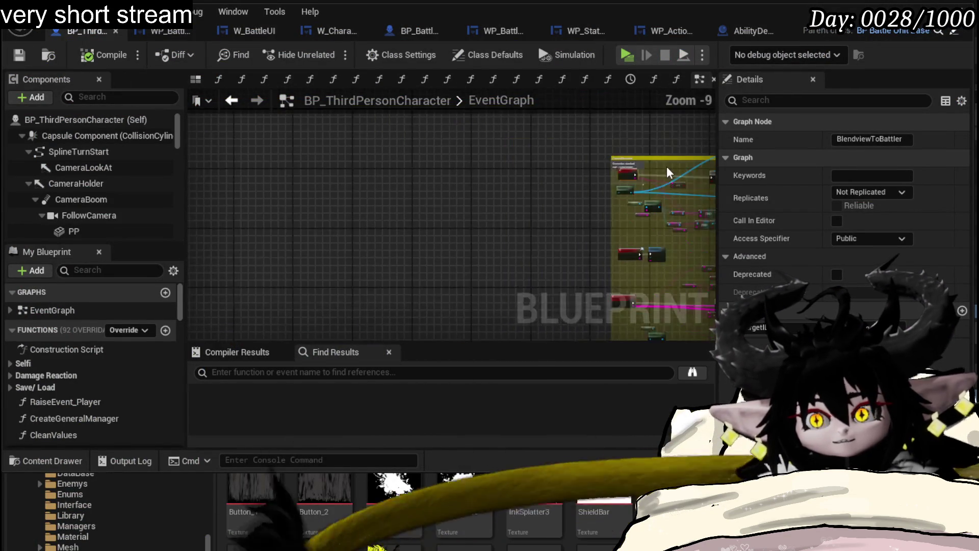
mouse_move(350, 175)
mouse_down()
mouse_move(250, 184)
mouse_move(389, 197)
mouse_move(544, 176)
mouse_up()
scroll(545, 176, up, 12)
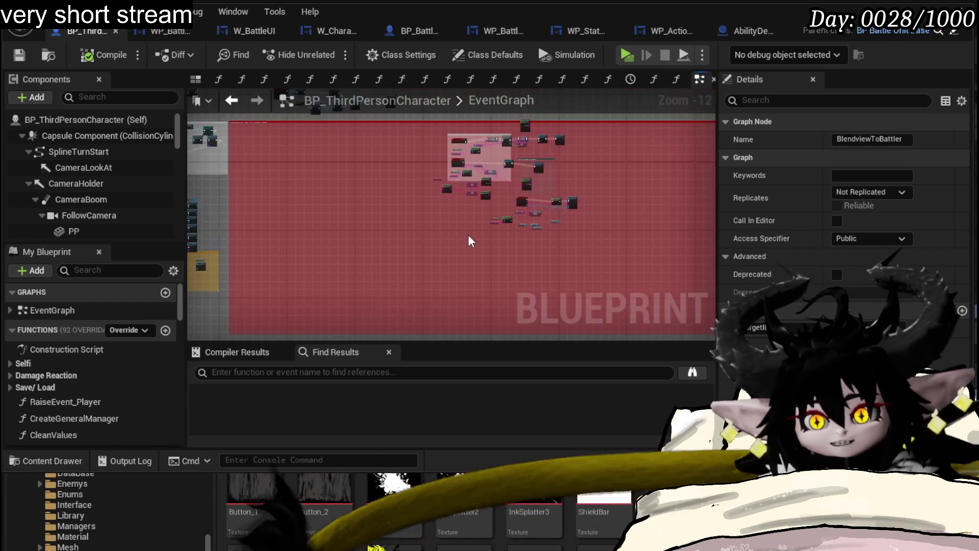
mouse_move(527, 209)
mouse_down()
mouse_move(392, 219)
mouse_move(332, 148)
mouse_move(284, 192)
mouse_move(301, 90)
mouse_move(332, 181)
mouse_up()
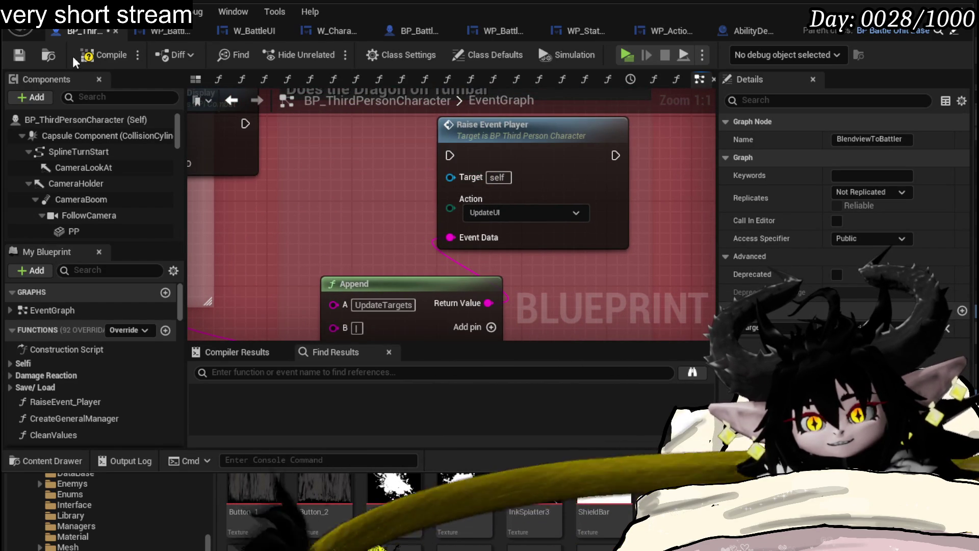
Step: Save and compile the character Blueprint, then move to W_CharacterUI
click(20, 56)
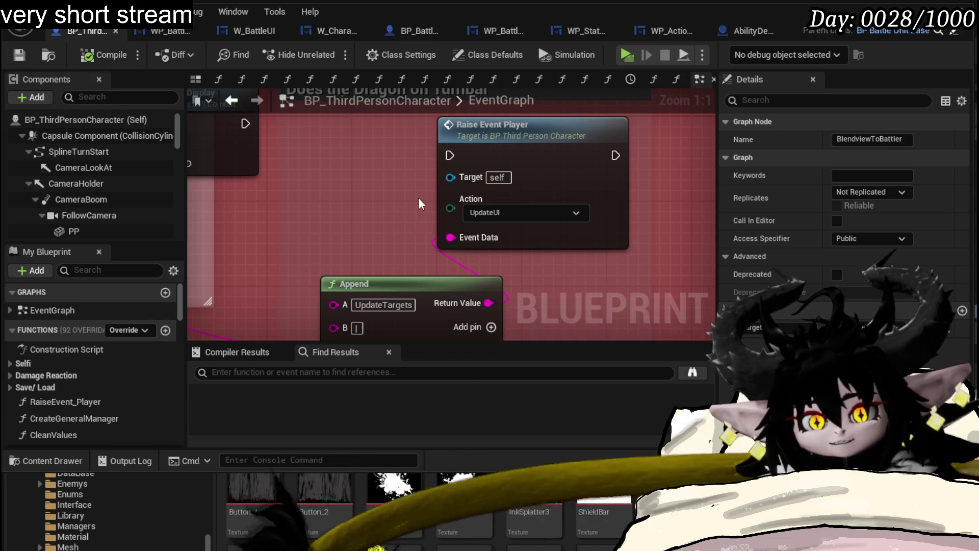
scroll(393, 193, down, 1)
scroll(392, 193, down, 1)
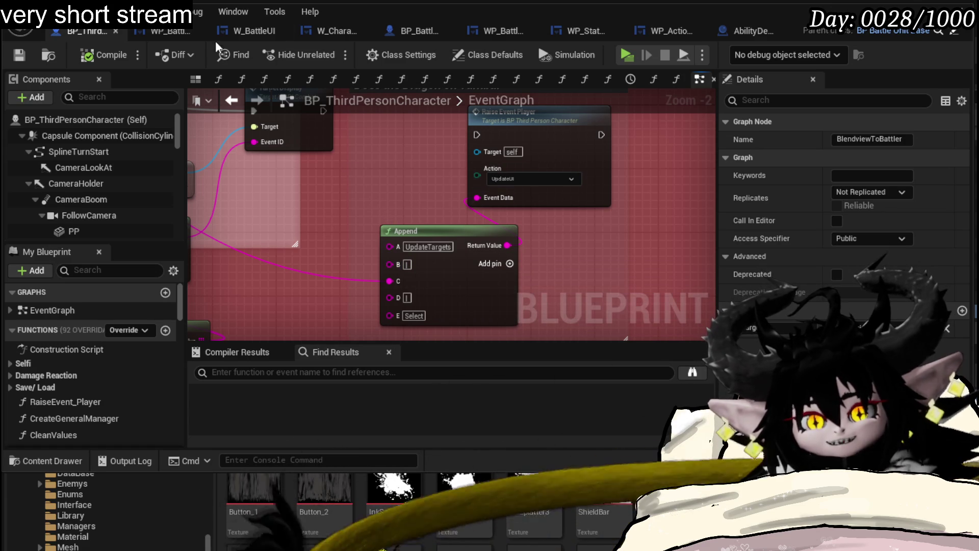
click(314, 32)
Step: Scroll through W_CharacterUI's ClickBattler graph to review its nodes
scroll(123, 151, up, 3)
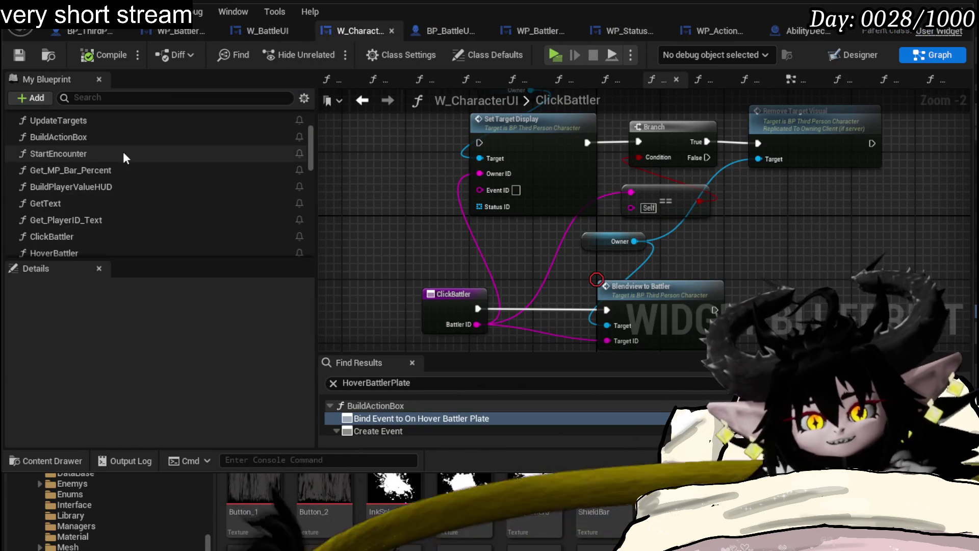
scroll(123, 151, up, 2)
scroll(123, 151, down, 1)
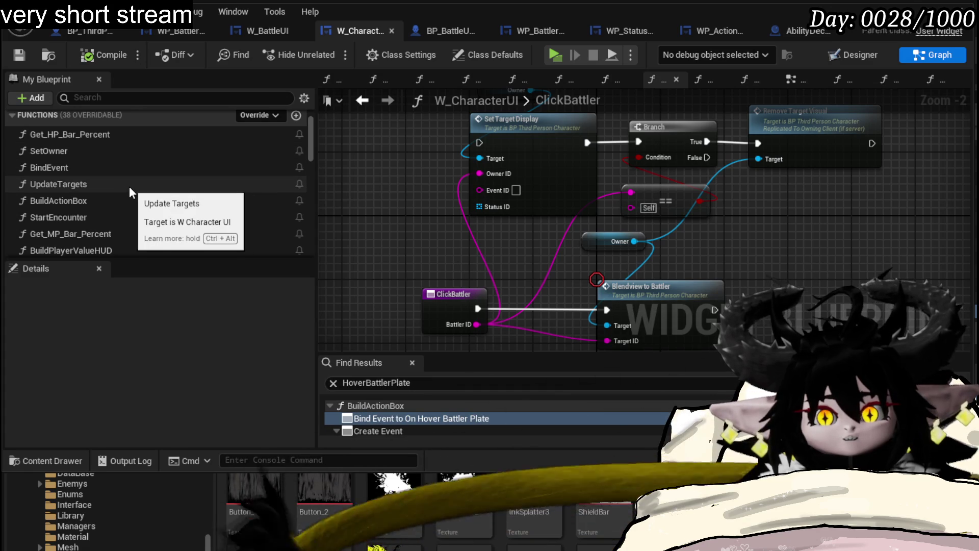
scroll(107, 158, down, 1)
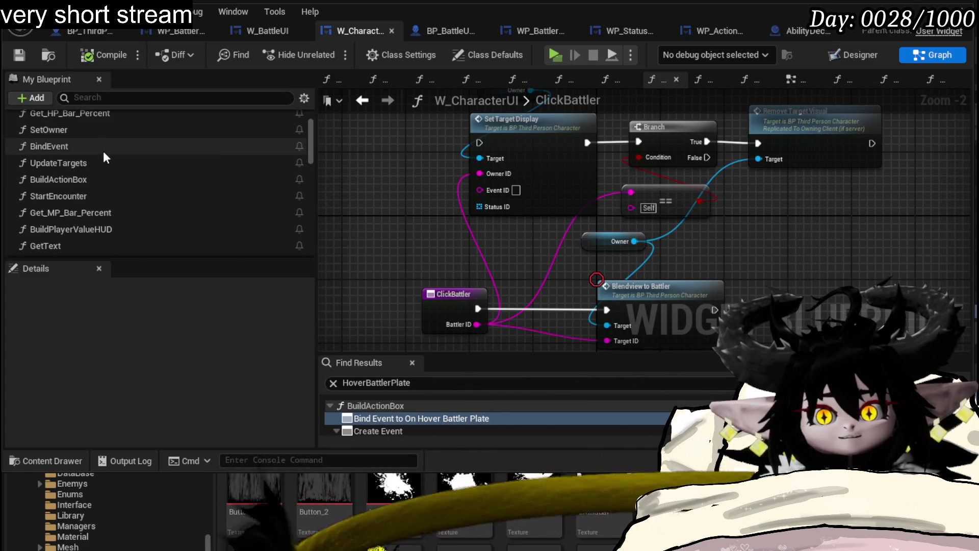
scroll(156, 190, down, 4)
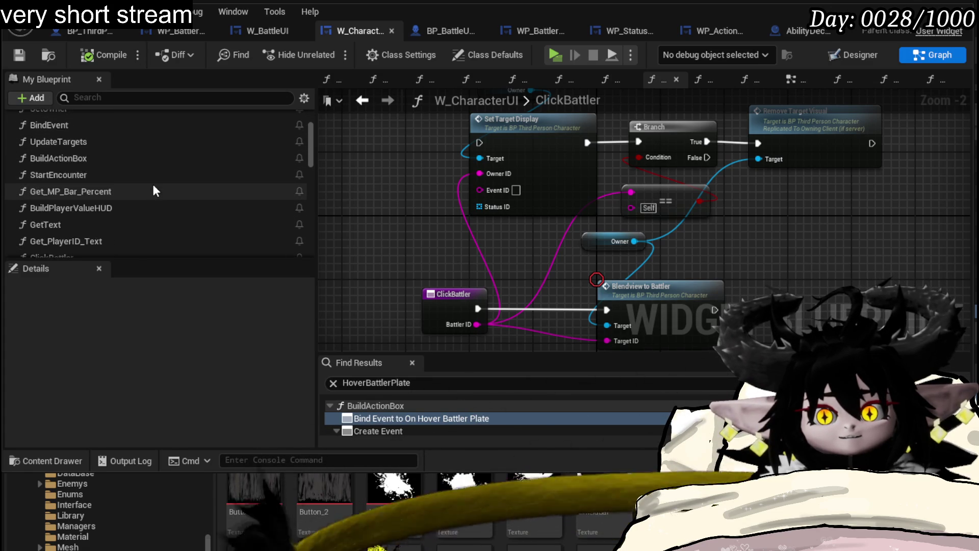
scroll(153, 185, up, 5)
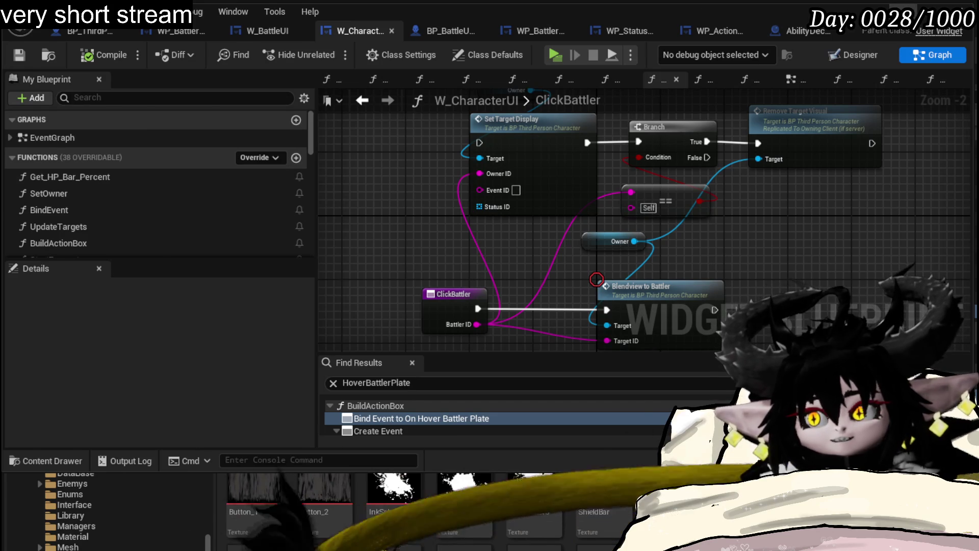
Step: Browse to the Managers folder in the Content Browser and open GeneralUI_Manager
click(255, 489)
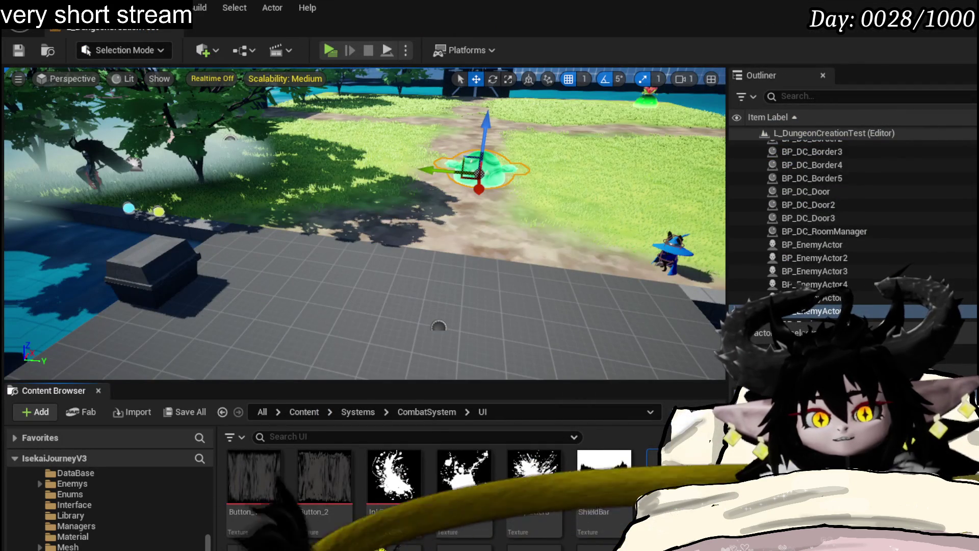
scroll(107, 510, up, 3)
scroll(85, 526, down, 3)
click(82, 536)
click(76, 526)
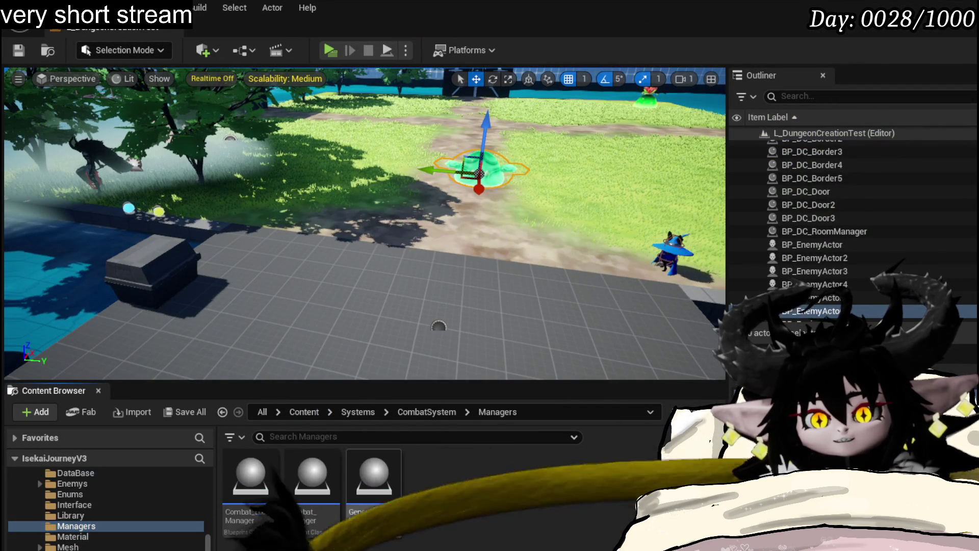
double_click(377, 516)
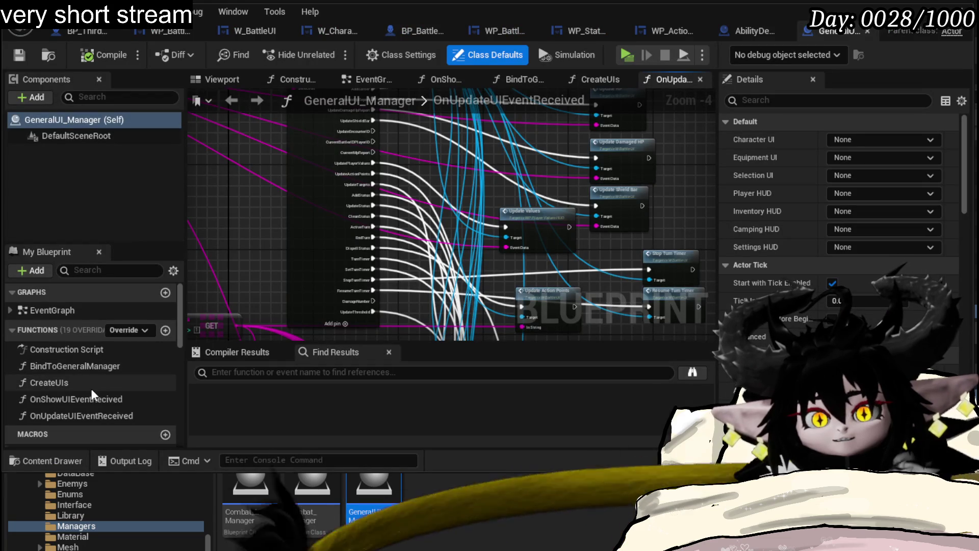
Step: Show GeneralUI_Manager's OnUpdateUIEventReceived graph, briefly checking the character Blueprint
click(83, 416)
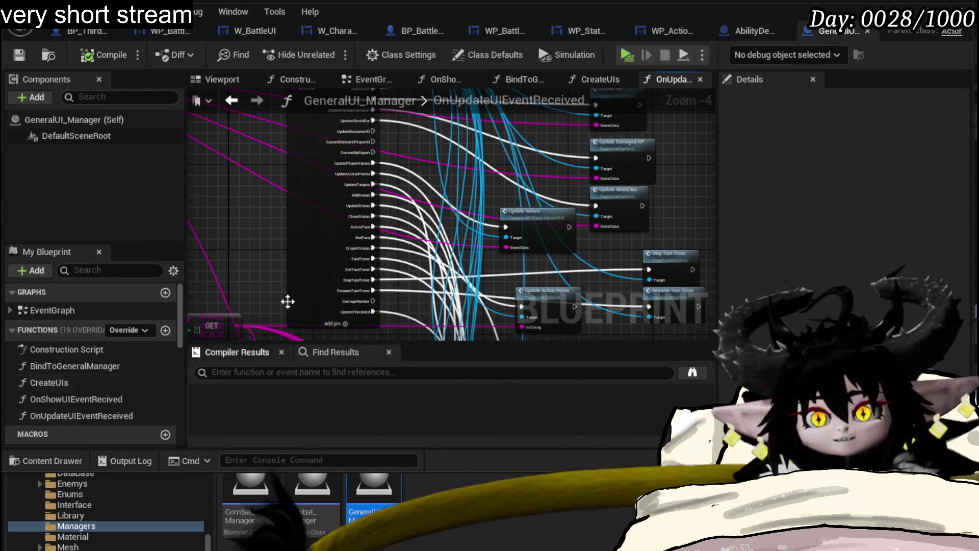
scroll(413, 212, up, 4)
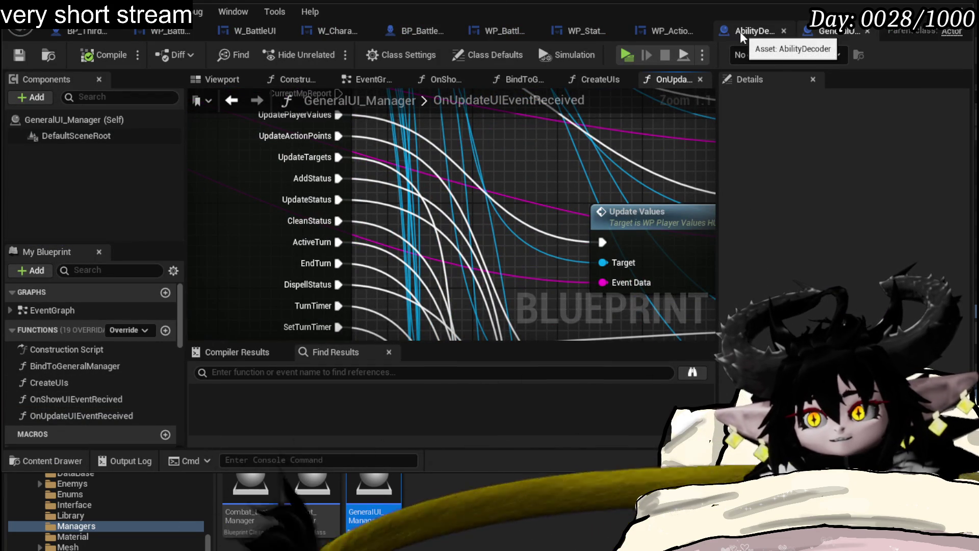
key(ctrl+Tab)
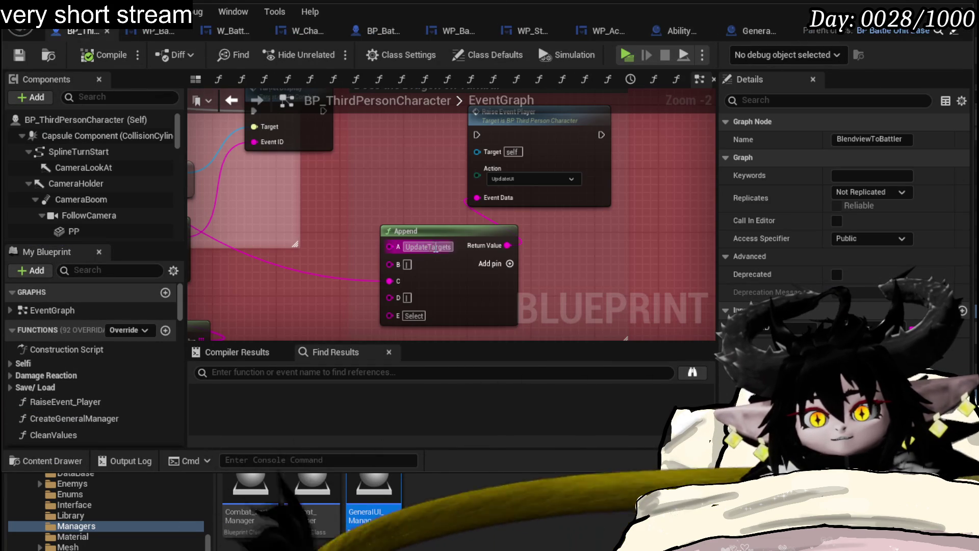
click(759, 32)
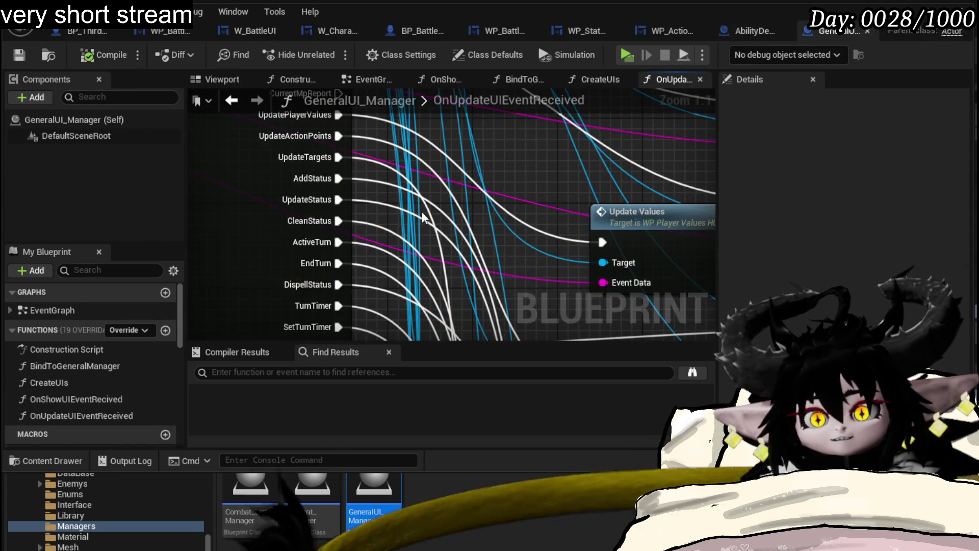
Step: Follow the UpdateTargets output to Set Target and open W_BattleUI's SetTarget function
scroll(540, 240, down, 1)
mouse_move(534, 128)
mouse_down()
mouse_move(516, 194)
mouse_move(520, 341)
mouse_up()
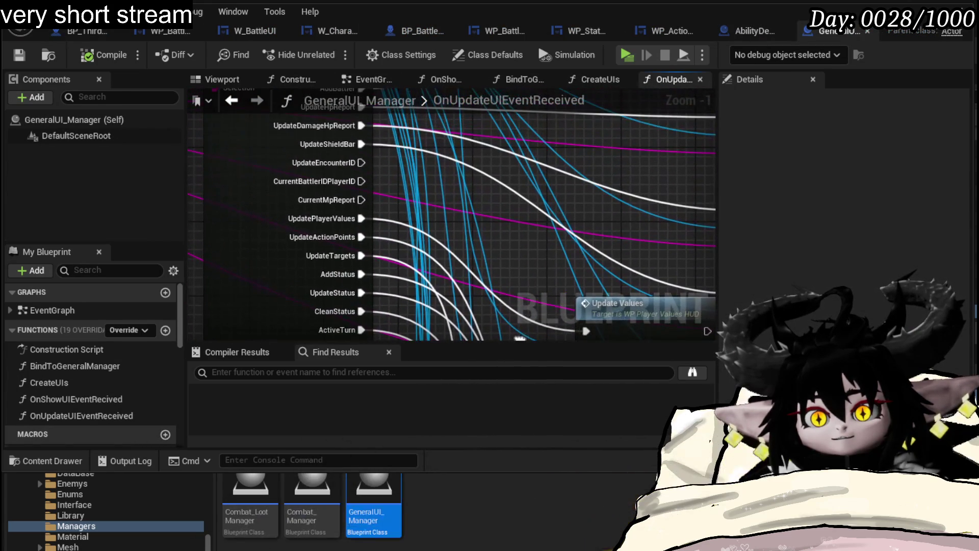
double_click(392, 263)
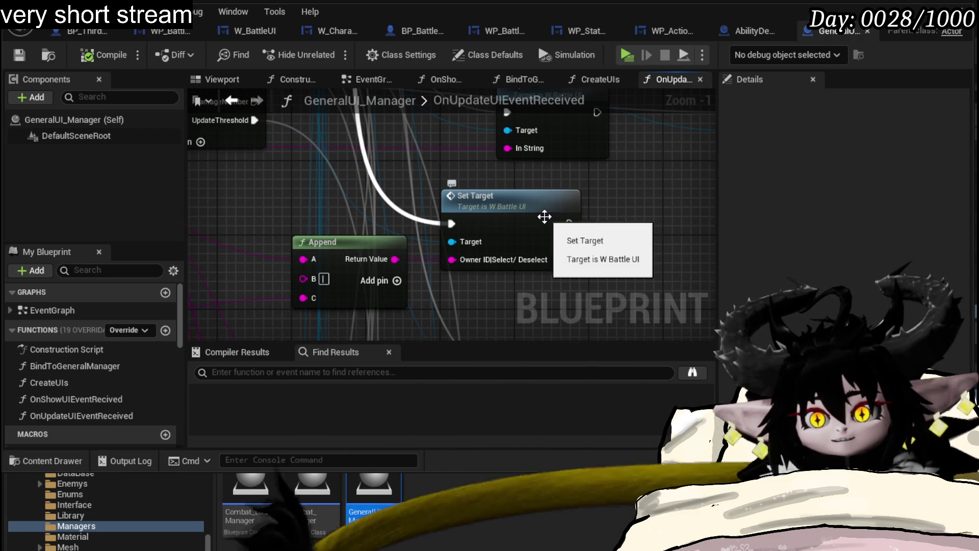
double_click(514, 218)
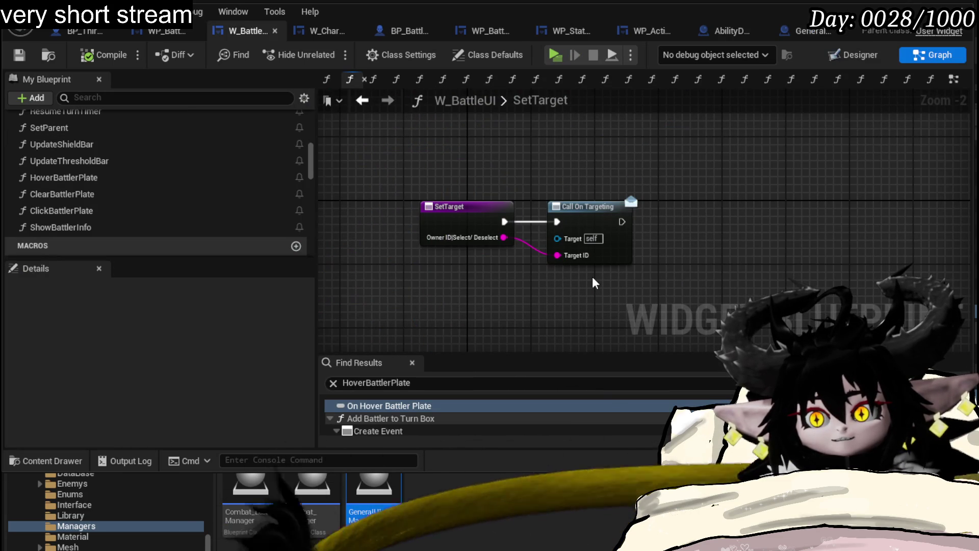
Step: Inspect the event bind nodes in W_CharacterUI's BuildActionBox function
drag(422, 294, 654, 162)
click(654, 161)
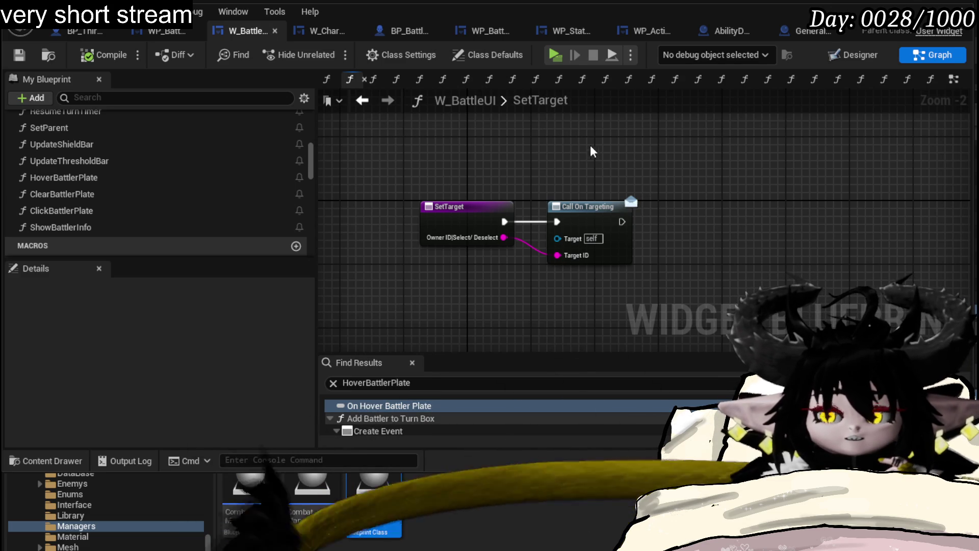
click(325, 28)
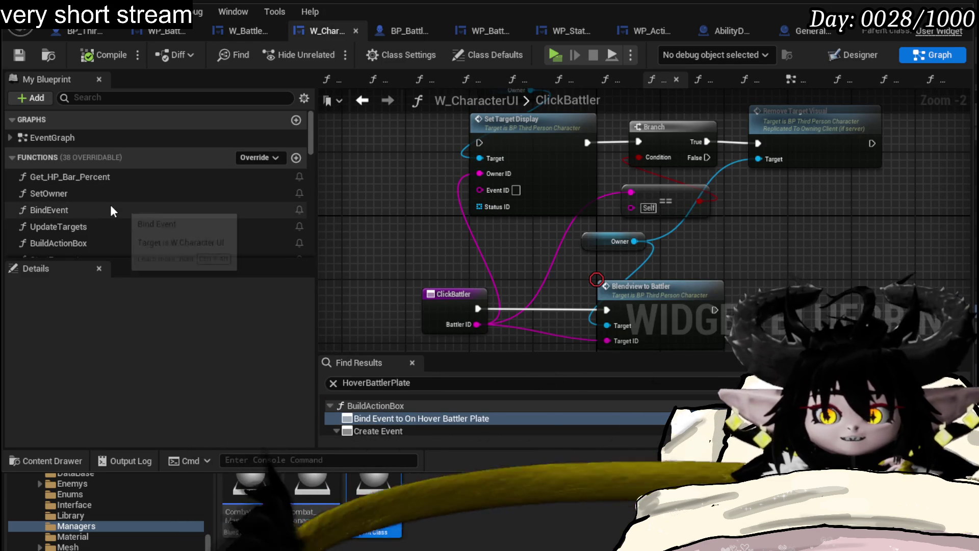
scroll(109, 204, down, 1)
double_click(99, 222)
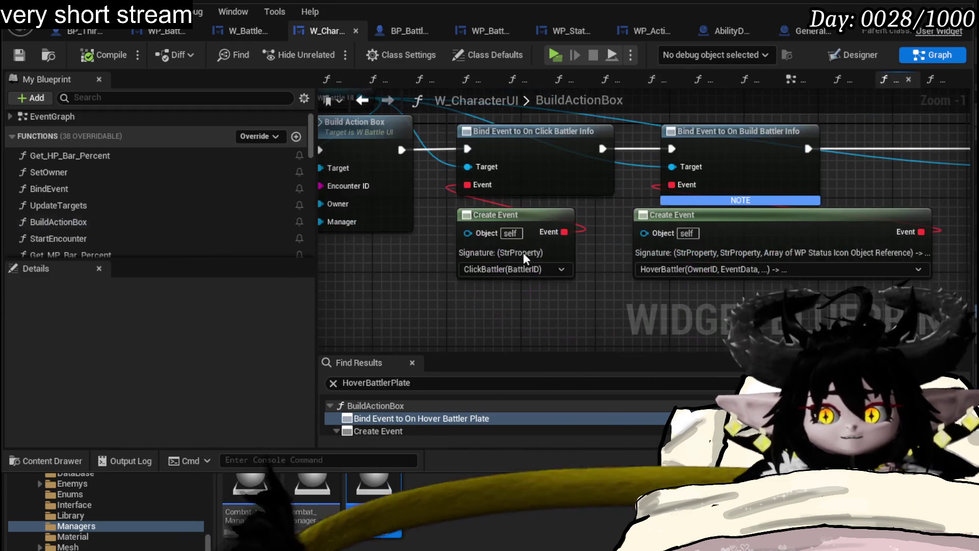
scroll(431, 248, down, 3)
scroll(443, 270, up, 2)
mouse_move(290, 290)
mouse_down()
mouse_move(342, 299)
mouse_move(816, 296)
mouse_move(597, 293)
mouse_move(770, 296)
mouse_move(347, 267)
mouse_move(172, 240)
mouse_move(117, 255)
mouse_move(362, 327)
mouse_up()
Step: Open WP_ActionSelection's SetOwner function from W_BattleUI's BuildActionBox graph
click(244, 31)
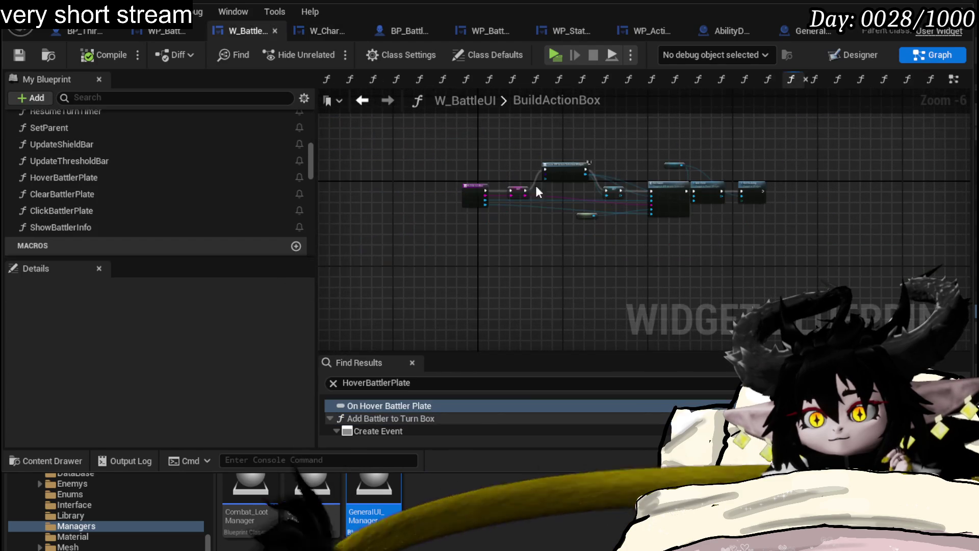
scroll(579, 213, up, 2)
mouse_move(579, 212)
mouse_down()
mouse_move(546, 249)
mouse_move(402, 263)
mouse_up()
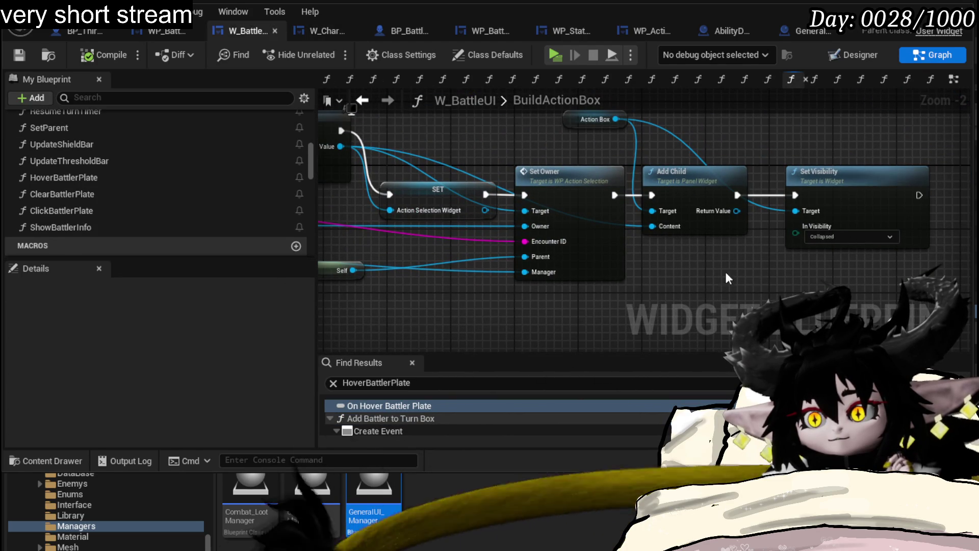
double_click(585, 211)
scroll(638, 228, up, 1)
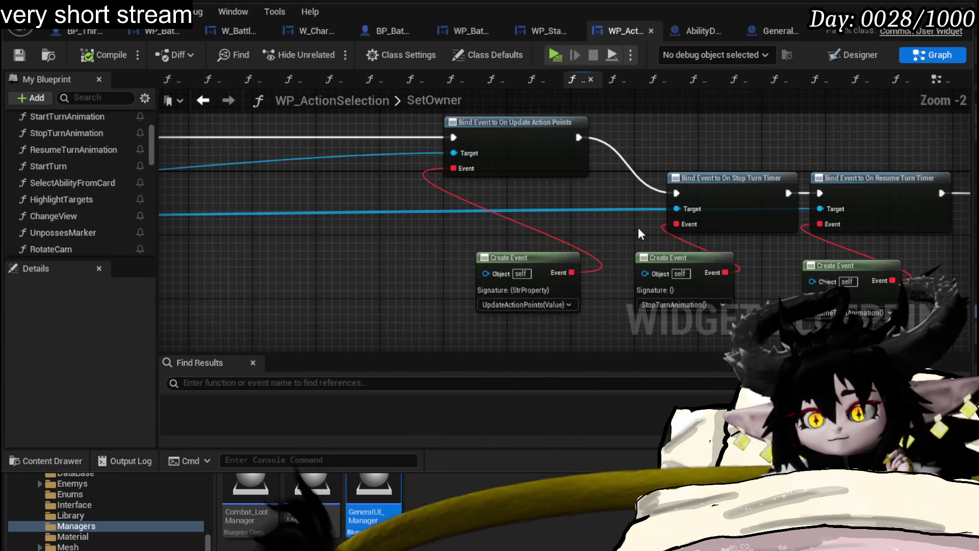
Step: Move the Owner getter further left in the SetOwner graph
scroll(641, 234, up, 1)
mouse_move(641, 234)
mouse_down()
mouse_move(543, 204)
mouse_move(541, 255)
mouse_up()
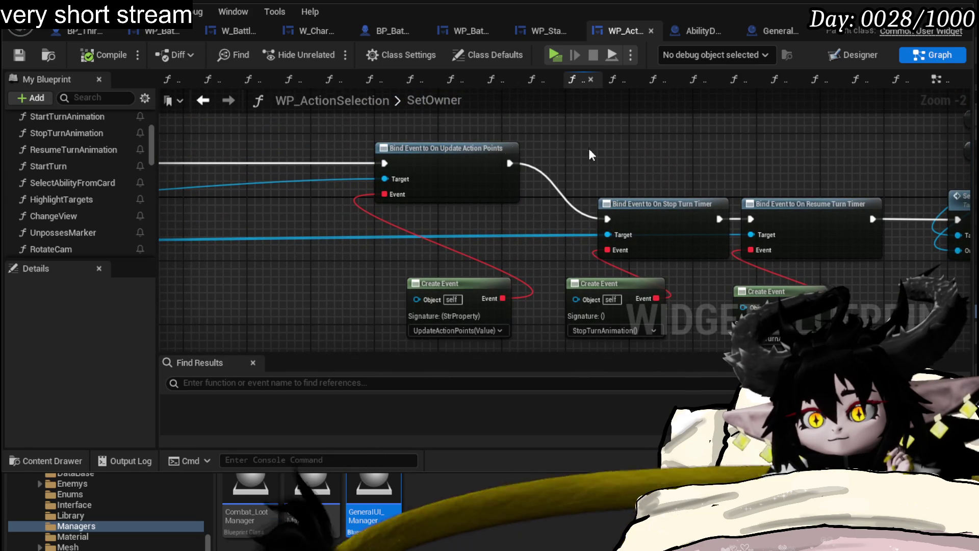
drag(707, 163, 317, 146)
mouse_move(773, 140)
mouse_down()
mouse_move(661, 96)
mouse_move(622, 166)
mouse_up()
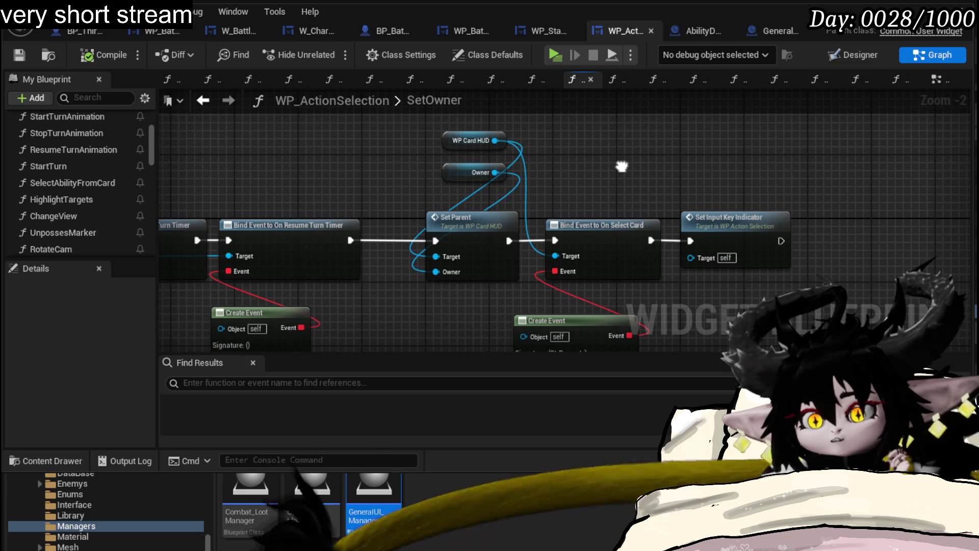
drag(485, 172, 388, 164)
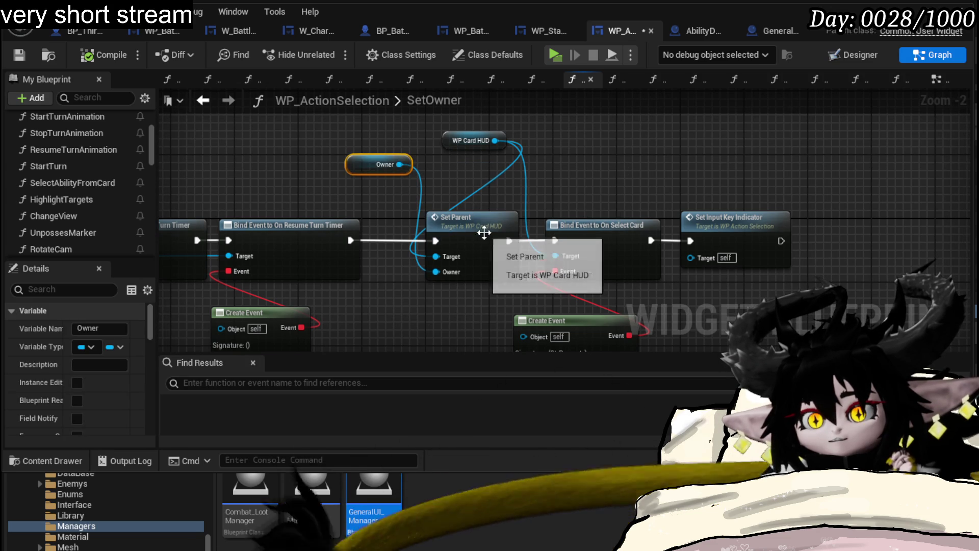
Step: Inspect WP_Card_HUD's SetParent, then reopen W_BattleUI's SetTarget from GeneralUI_Manager
click(503, 229)
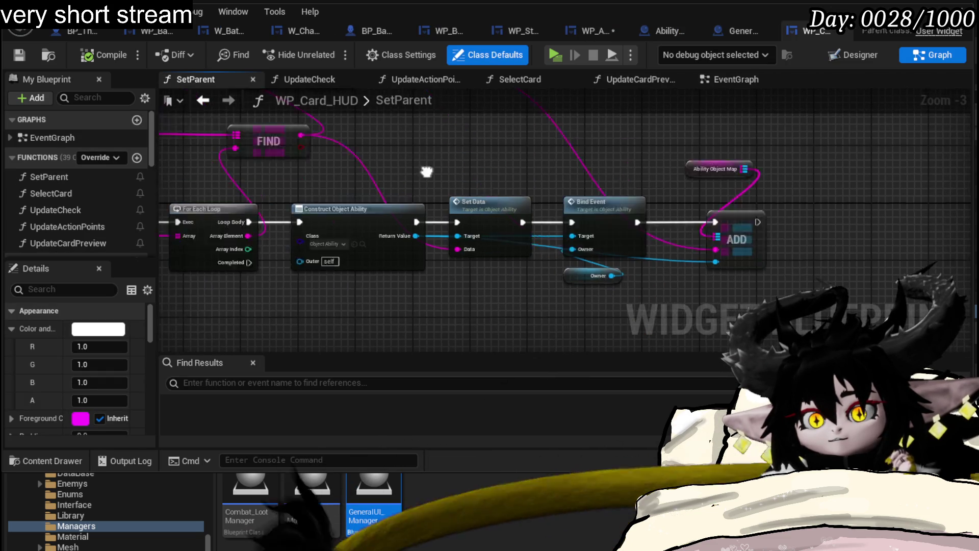
mouse_move(519, 222)
mouse_down()
mouse_move(794, 176)
mouse_move(789, 198)
mouse_up()
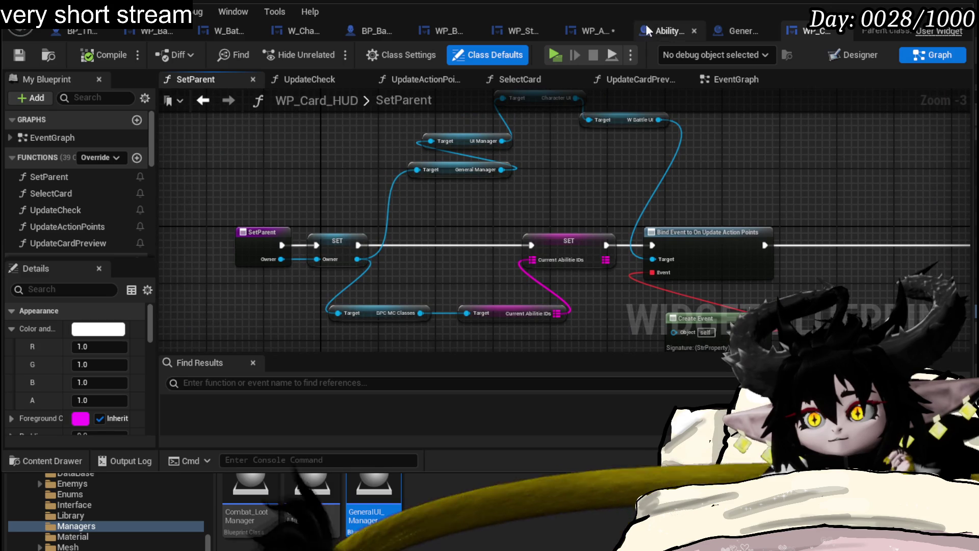
click(588, 32)
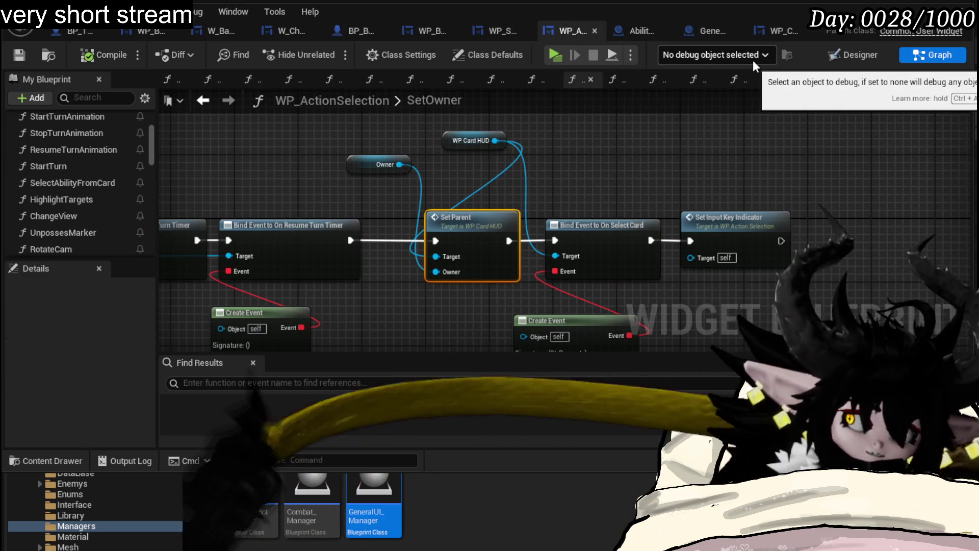
click(711, 28)
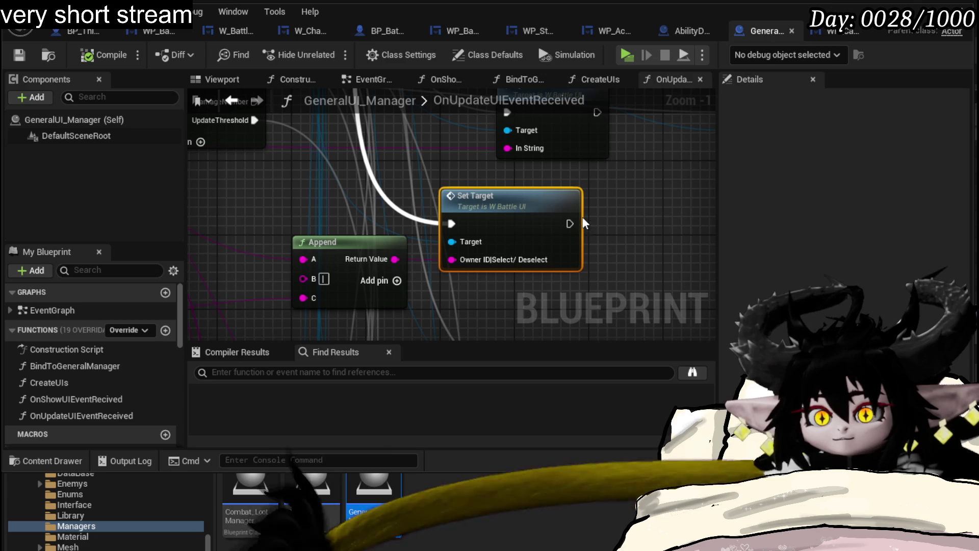
double_click(523, 200)
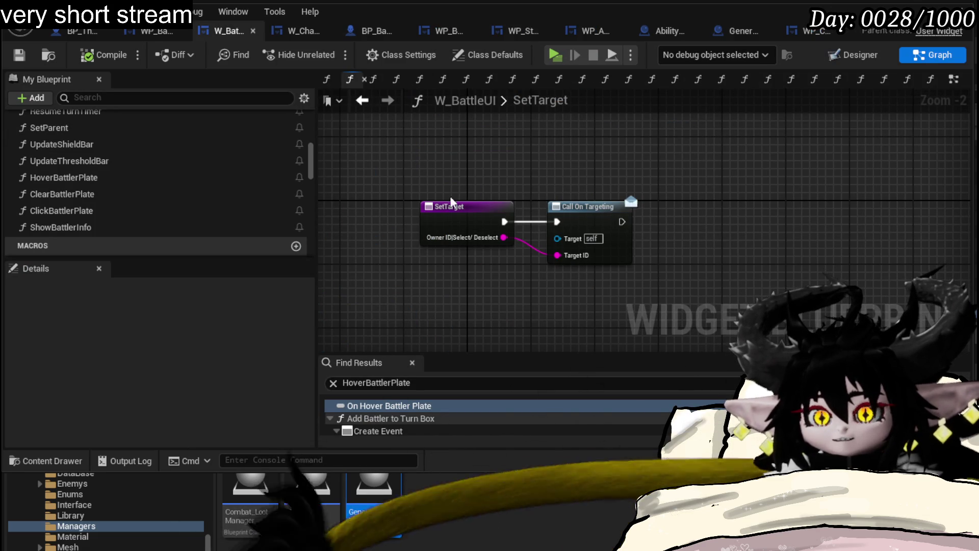
Step: Search for OnTargeting references and scroll through the results
text(S)
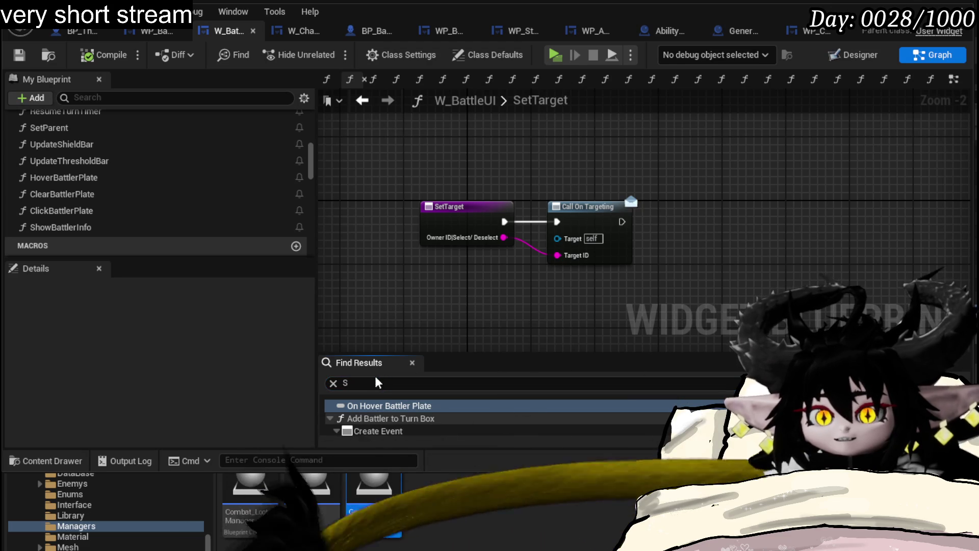
text(OnTargeting)
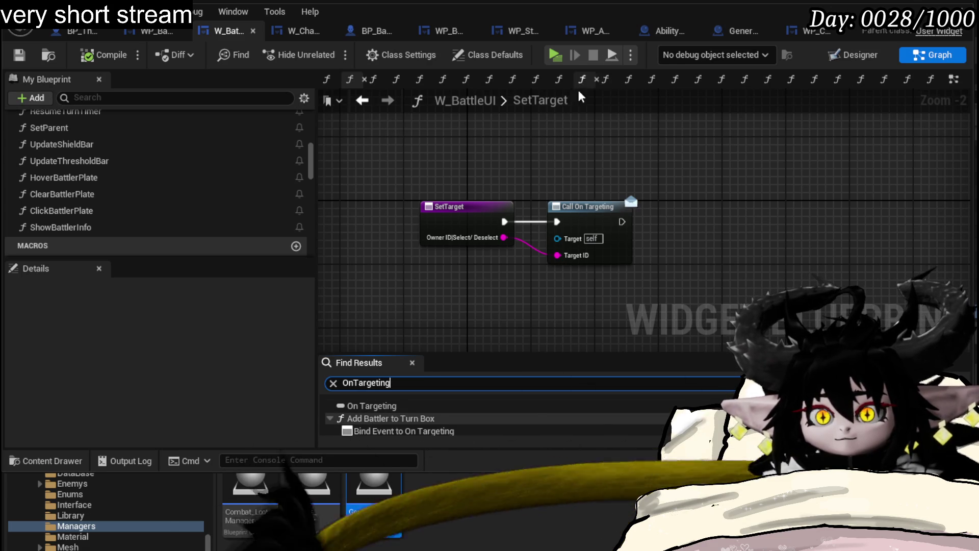
scroll(123, 166, up, 4)
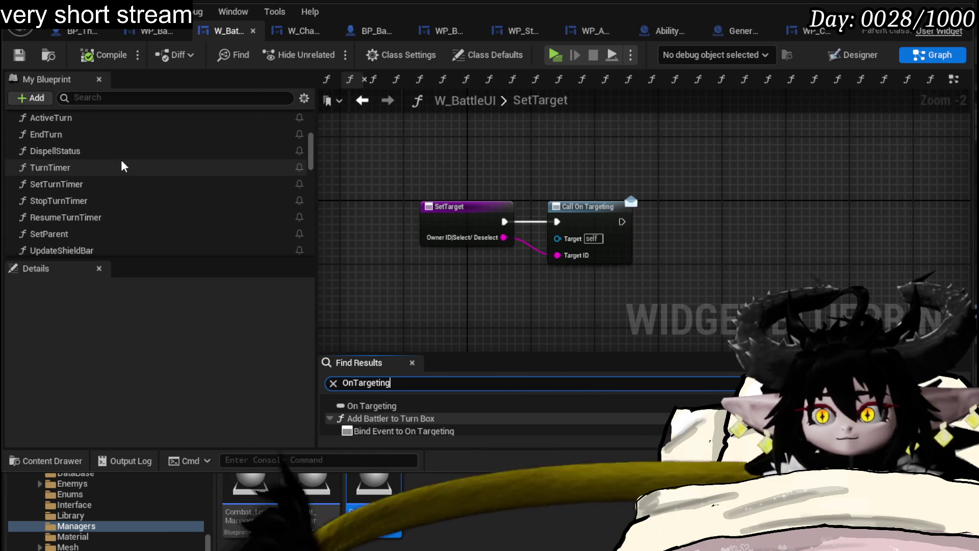
scroll(122, 166, up, 4)
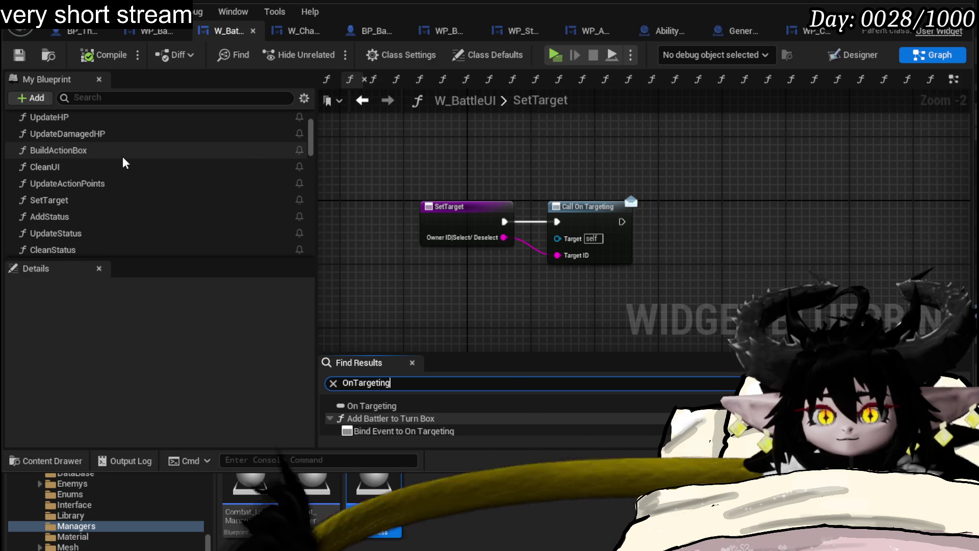
scroll(122, 162, up, 2)
scroll(123, 163, down, 2)
scroll(123, 163, down, 5)
scroll(123, 157, down, 15)
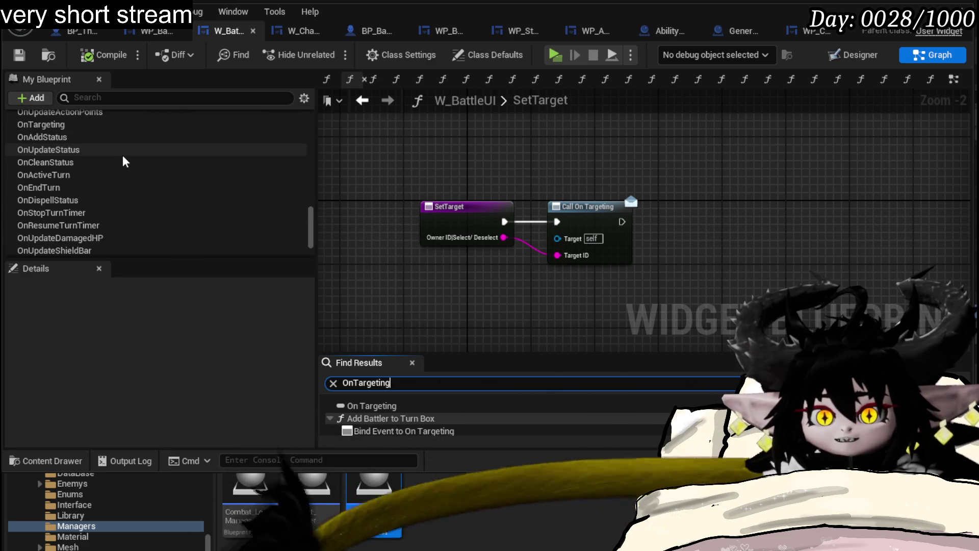
scroll(123, 155, down, 2)
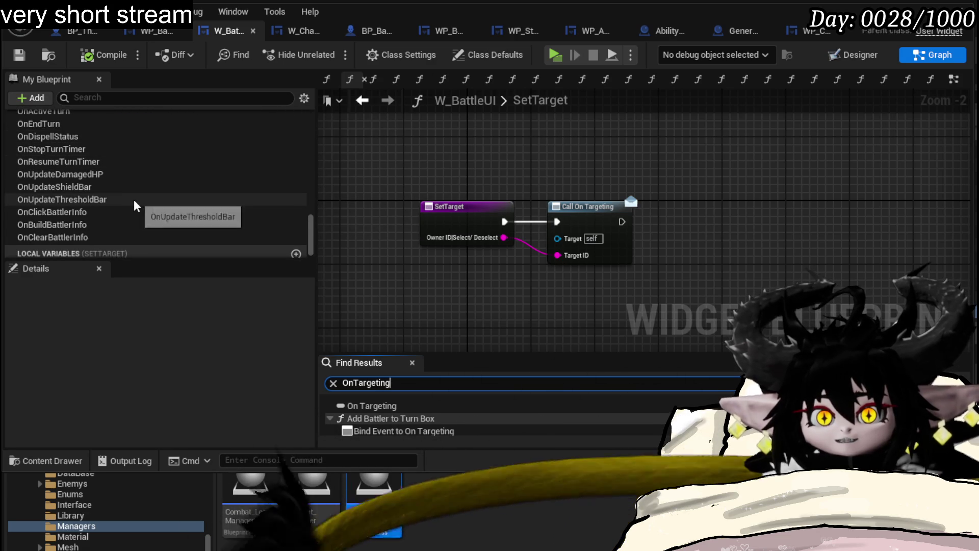
scroll(88, 154, up, 1)
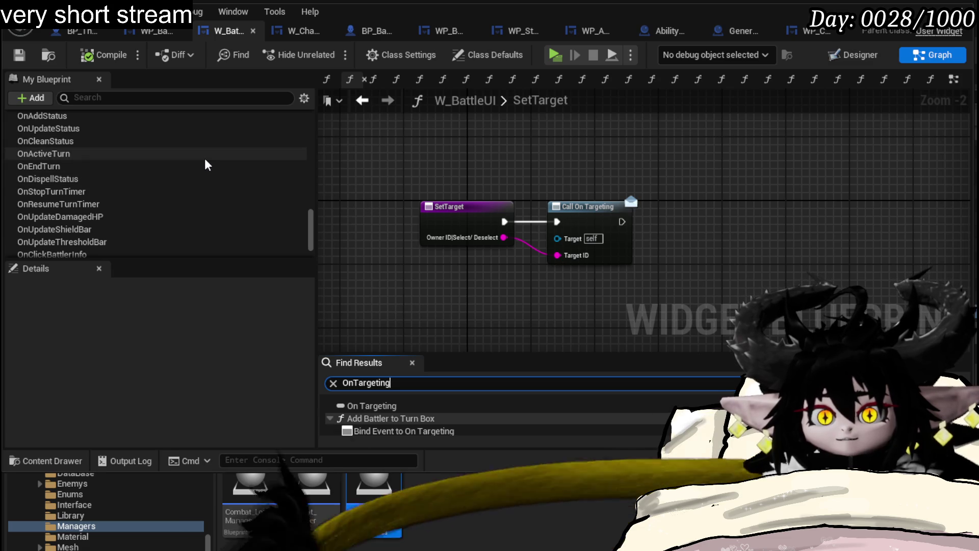
scroll(206, 162, up, 2)
Step: Delete the OnTargeting event dispatcher, compile W_BattleUI, and dismiss the save prompt
click(176, 145)
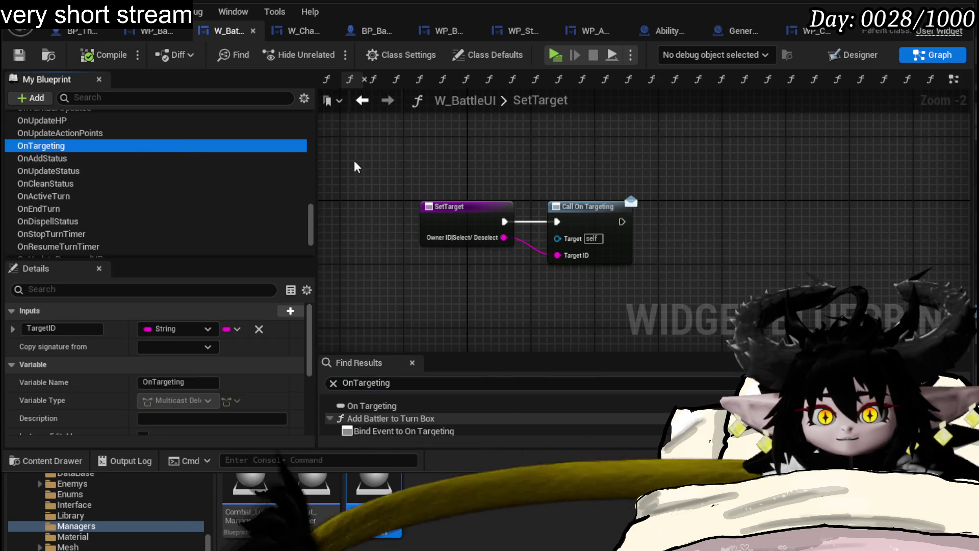
key(Delete)
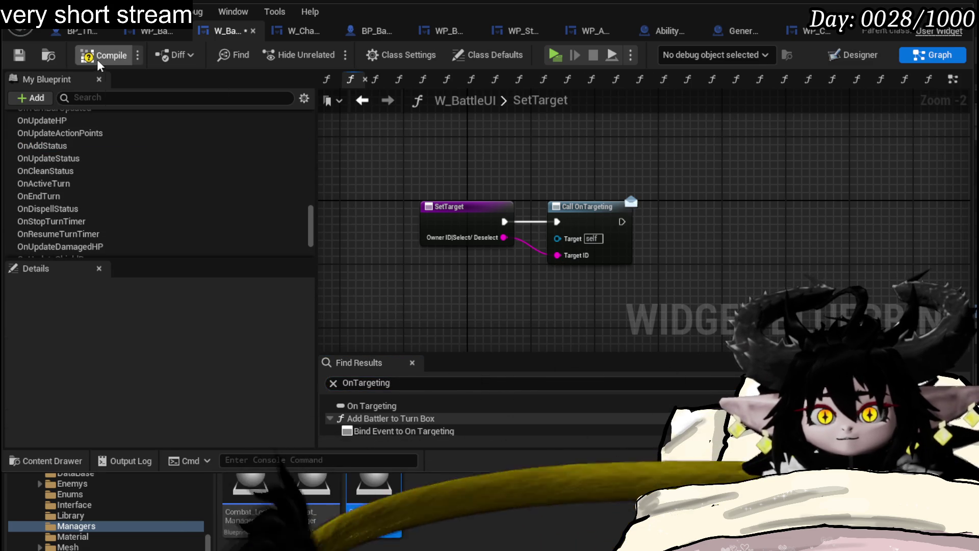
key(F7)
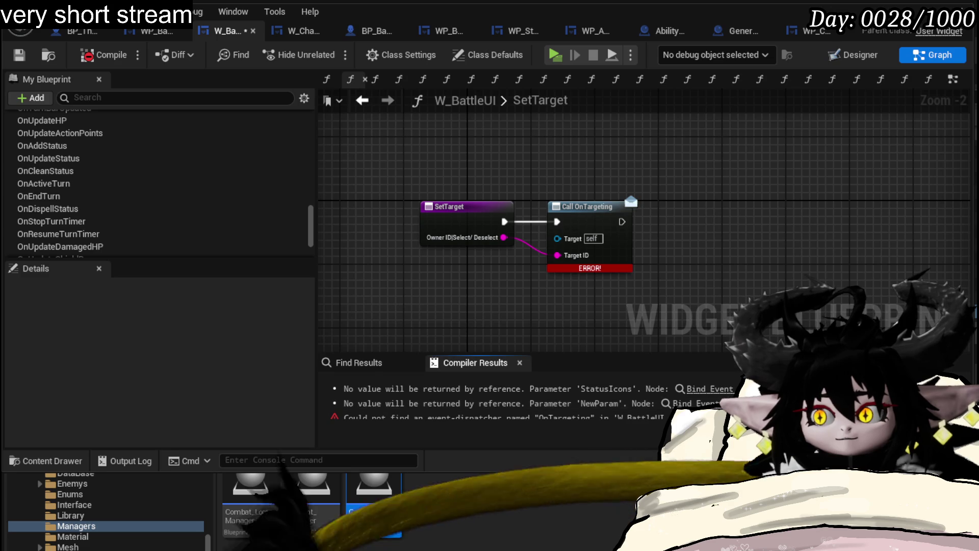
key(ctrl+shift+s)
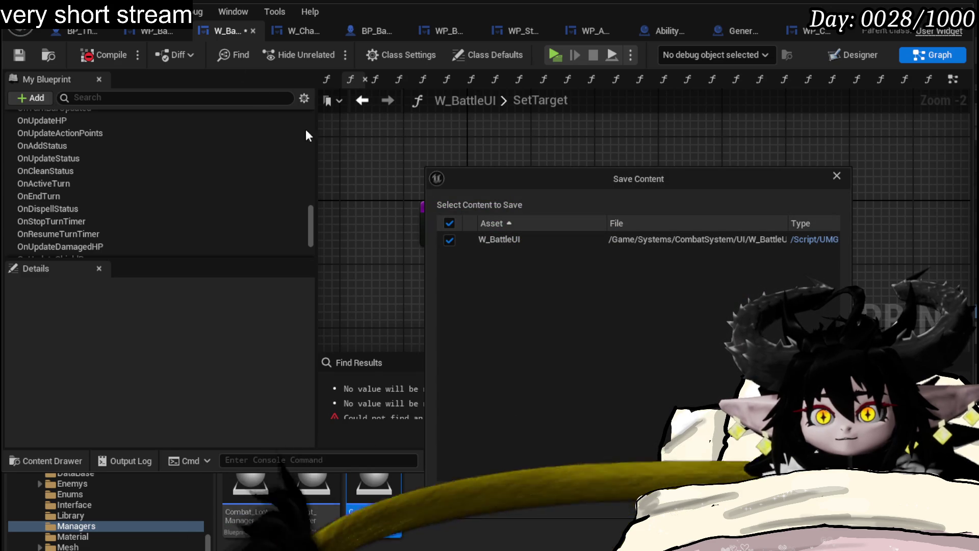
click(837, 177)
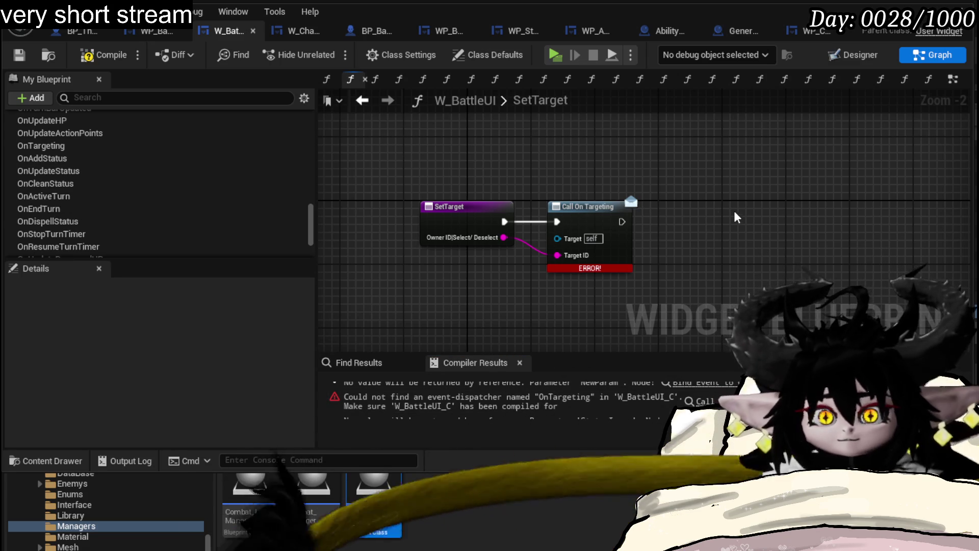
Step: Recompile W_BattleUI and re-run the On Targeting reference search
click(100, 61)
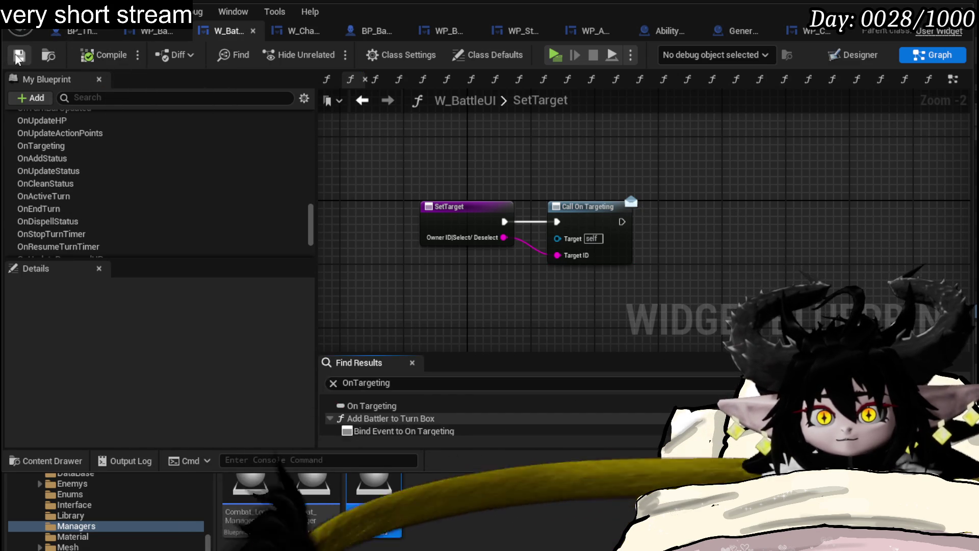
key(Return)
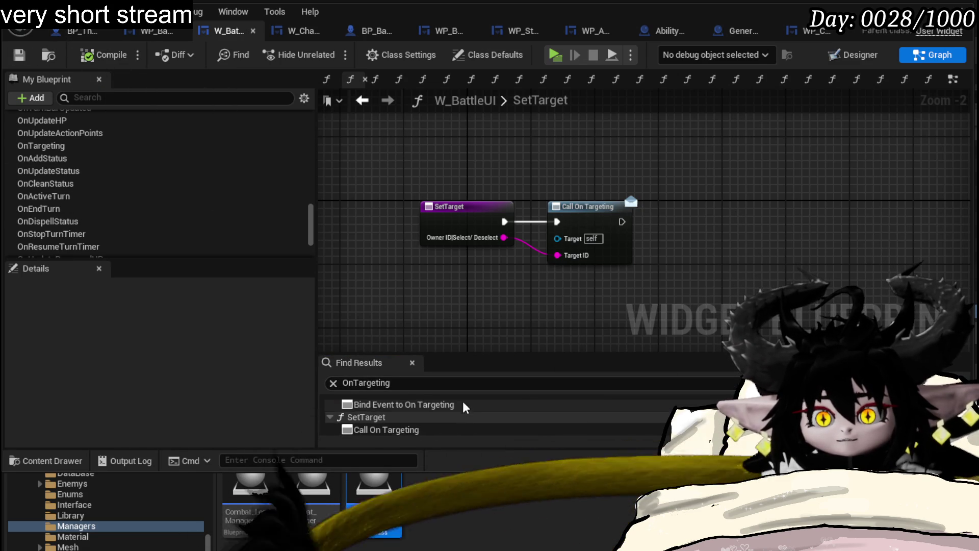
click(418, 428)
Step: Unhook the Bind Event to On Targeting node from the Add Battler to Turn Box execution chain
click(397, 405)
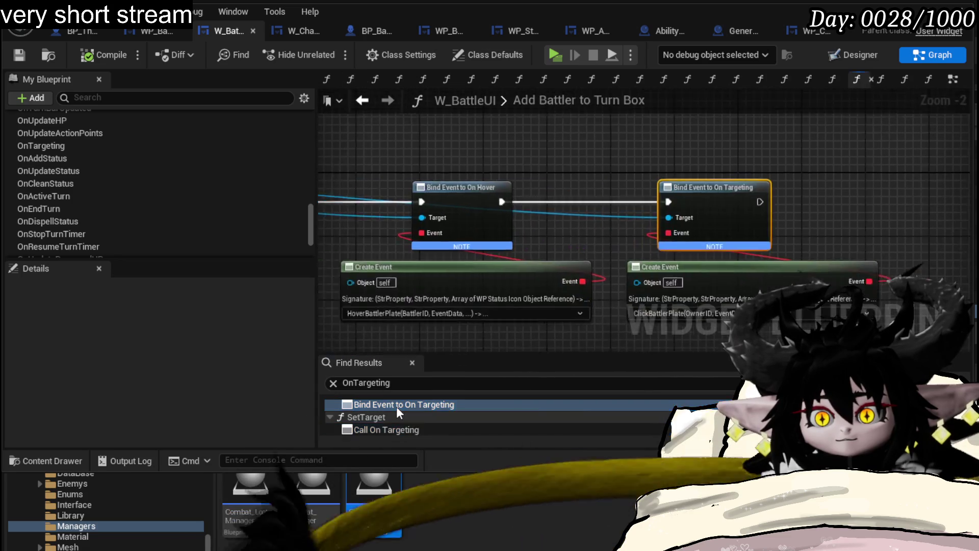
scroll(489, 229, down, 2)
mouse_move(489, 229)
mouse_down()
mouse_move(525, 165)
mouse_move(717, 197)
mouse_move(552, 234)
mouse_move(519, 227)
mouse_move(817, 238)
mouse_up()
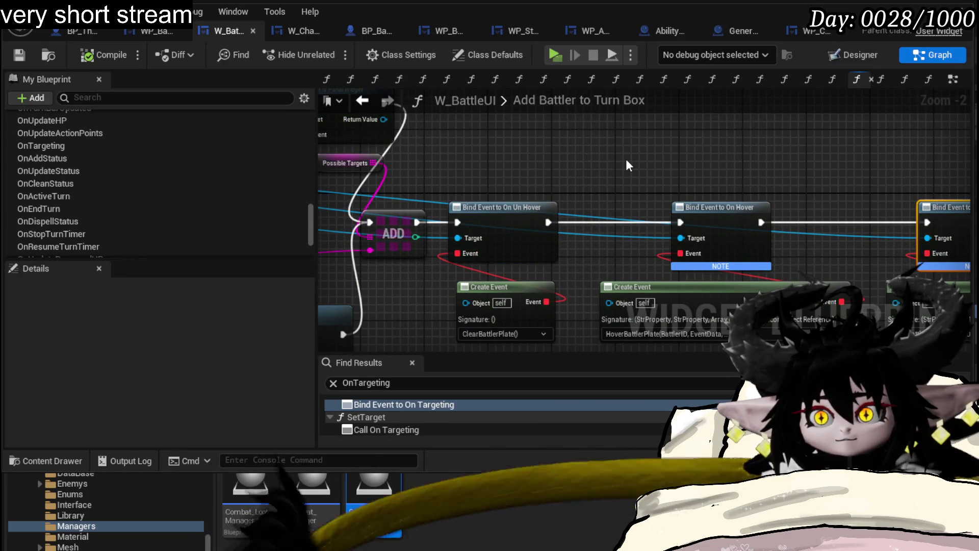
mouse_move(628, 164)
mouse_down()
mouse_move(379, 162)
mouse_move(678, 157)
mouse_move(576, 150)
mouse_move(920, 211)
mouse_move(907, 182)
mouse_up()
scroll(576, 150, down, 2)
scroll(757, 207, up, 3)
mouse_move(763, 206)
mouse_down()
mouse_move(767, 150)
mouse_move(791, 215)
mouse_up()
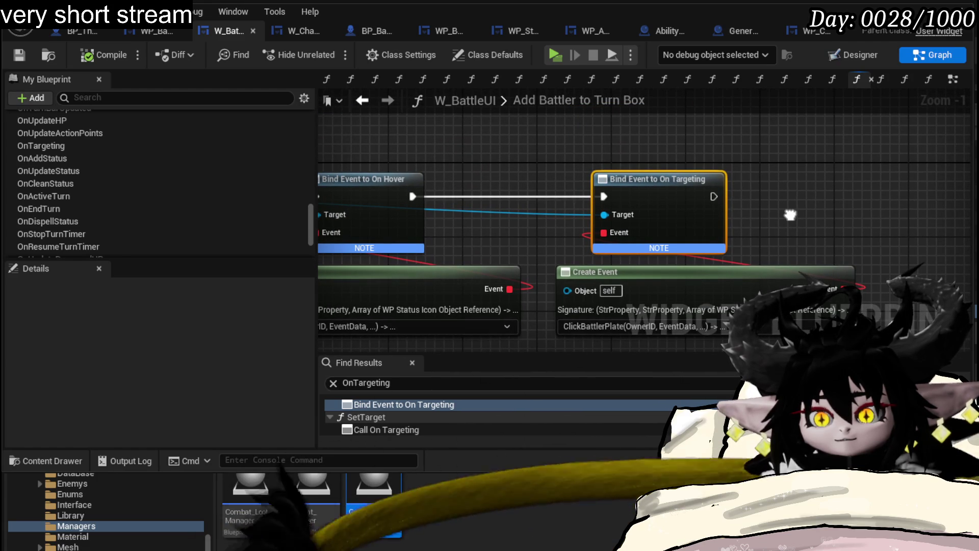
mouse_move(791, 215)
mouse_down()
mouse_move(972, 228)
mouse_move(878, 224)
mouse_move(914, 226)
mouse_move(863, 210)
mouse_move(880, 228)
mouse_up()
alt+click(786, 206)
Step: Compile W_BattleUI and move over to the WP_BattlerTurnBar Blueprint
scroll(696, 176, down, 4)
scroll(562, 189, up, 3)
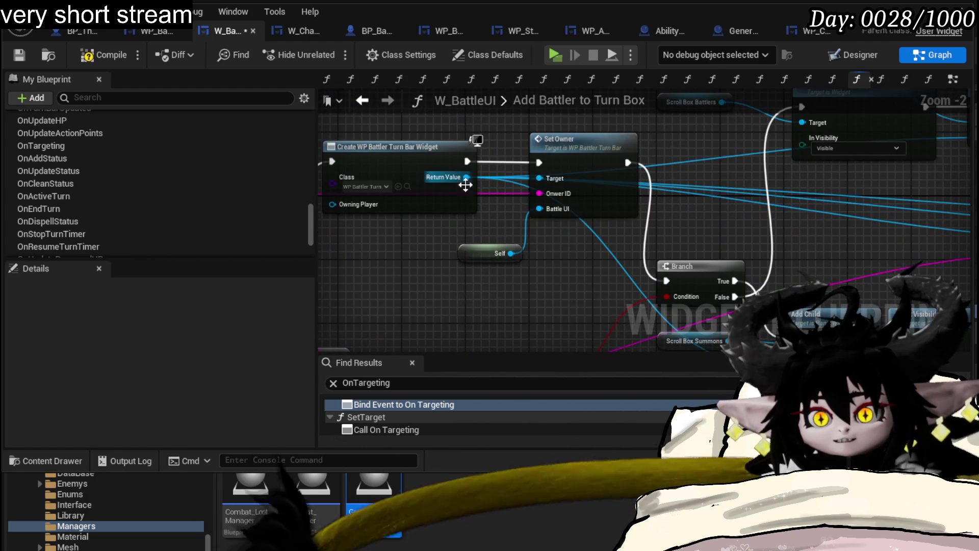
click(108, 51)
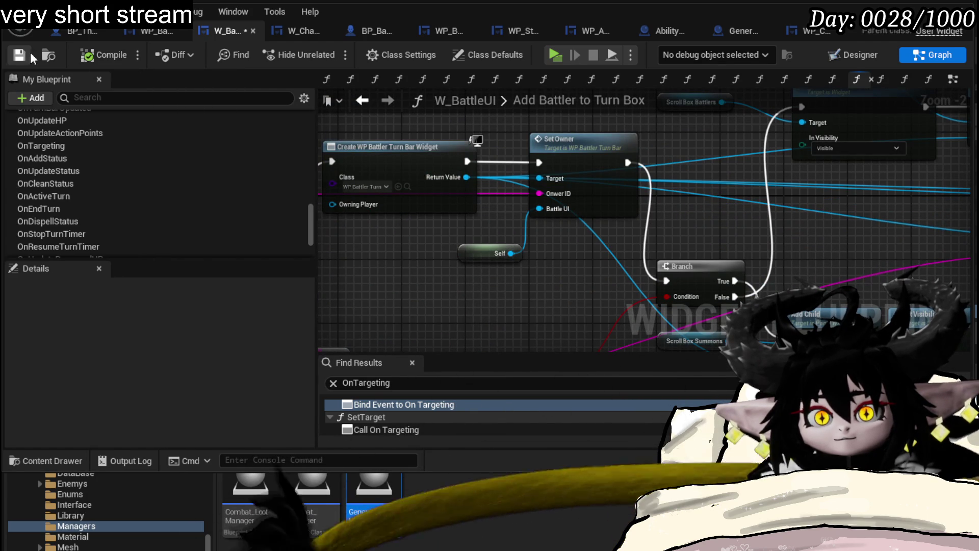
click(138, 29)
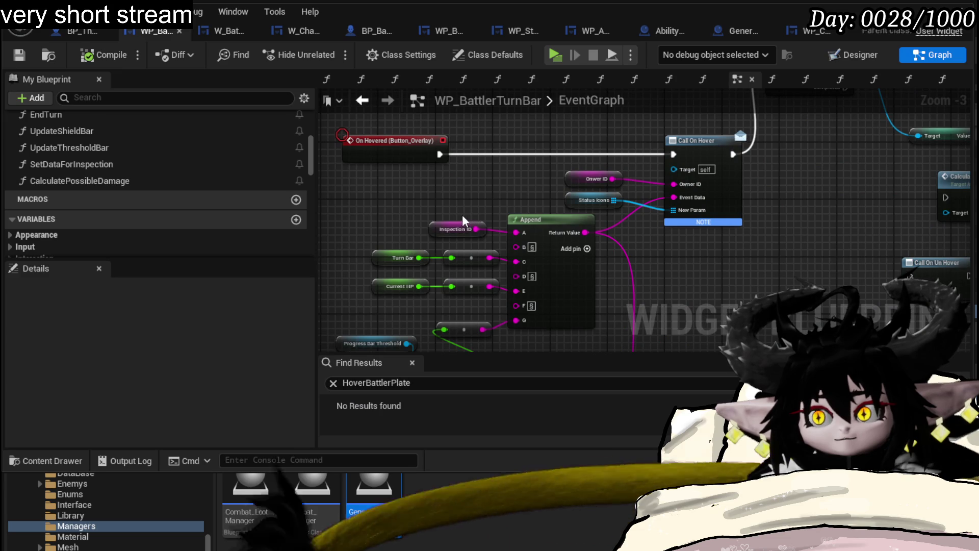
Step: Review the BindToBattleUI function graph and the widget Designer layout before returning to the event graph
scroll(116, 191, down, 10)
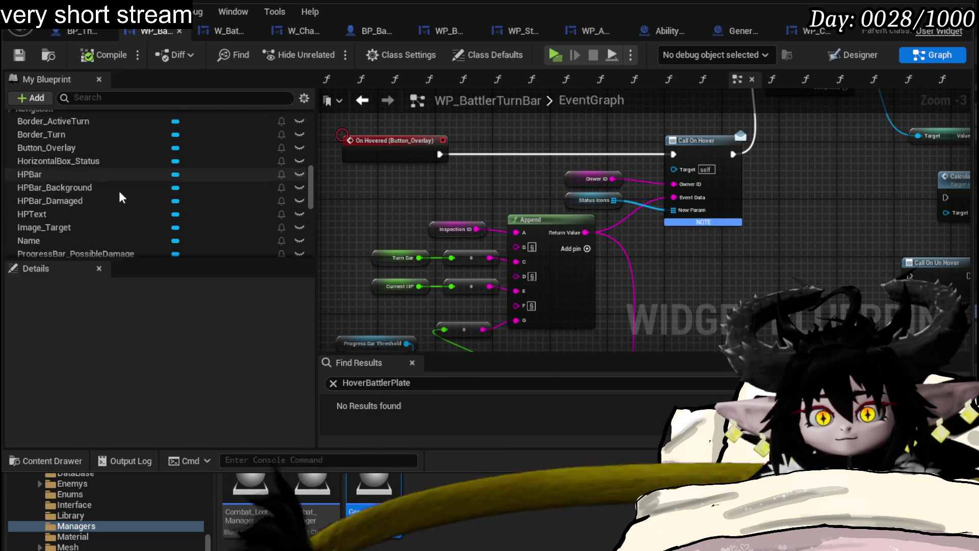
scroll(121, 192, down, 2)
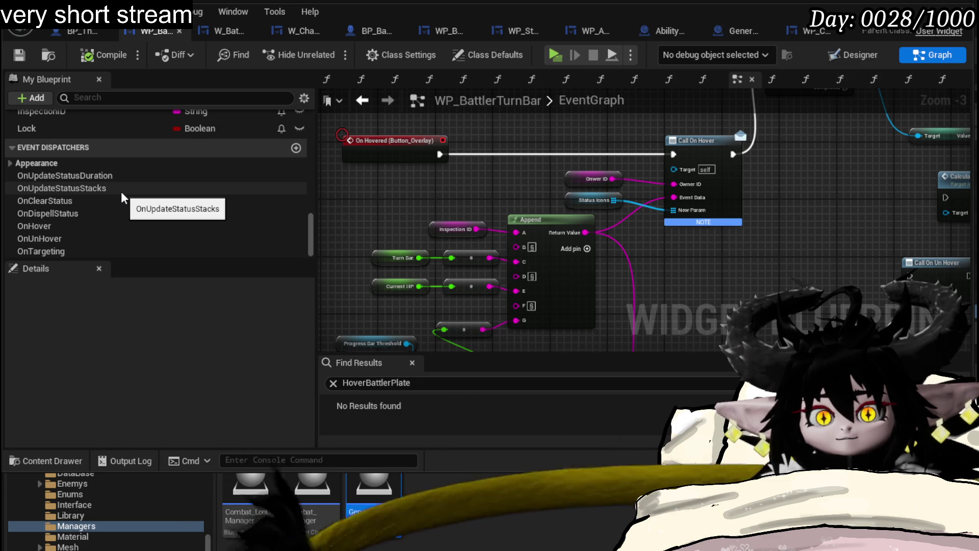
scroll(123, 195, up, 10)
scroll(121, 191, up, 4)
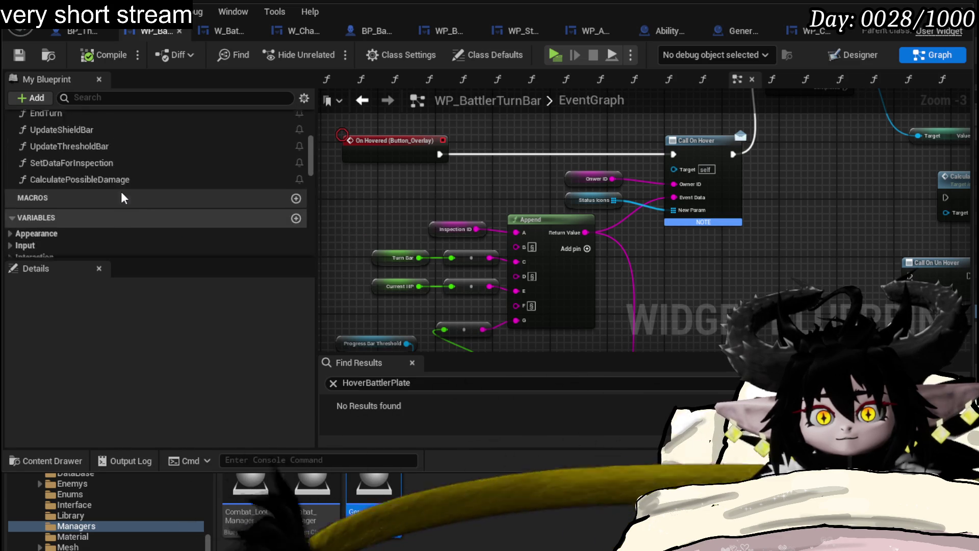
scroll(121, 192, up, 3)
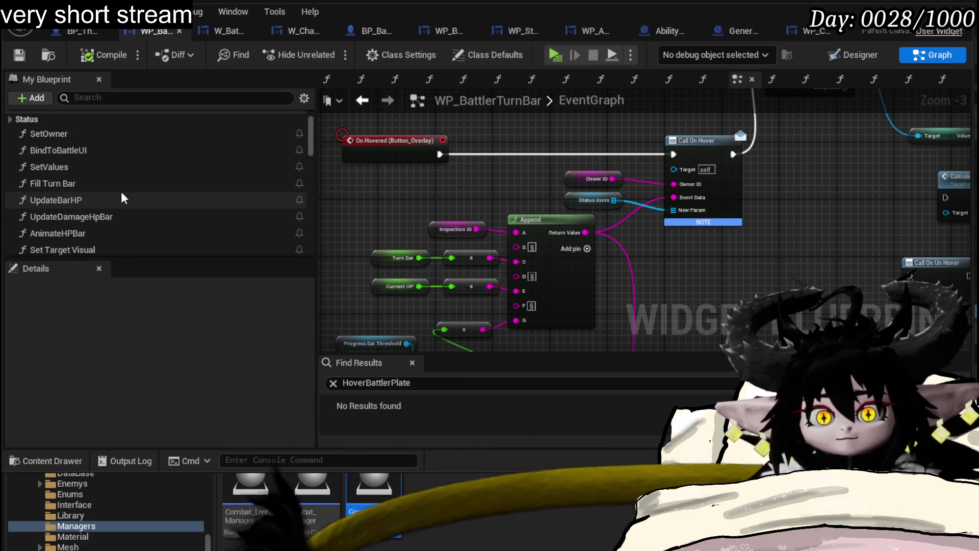
double_click(110, 153)
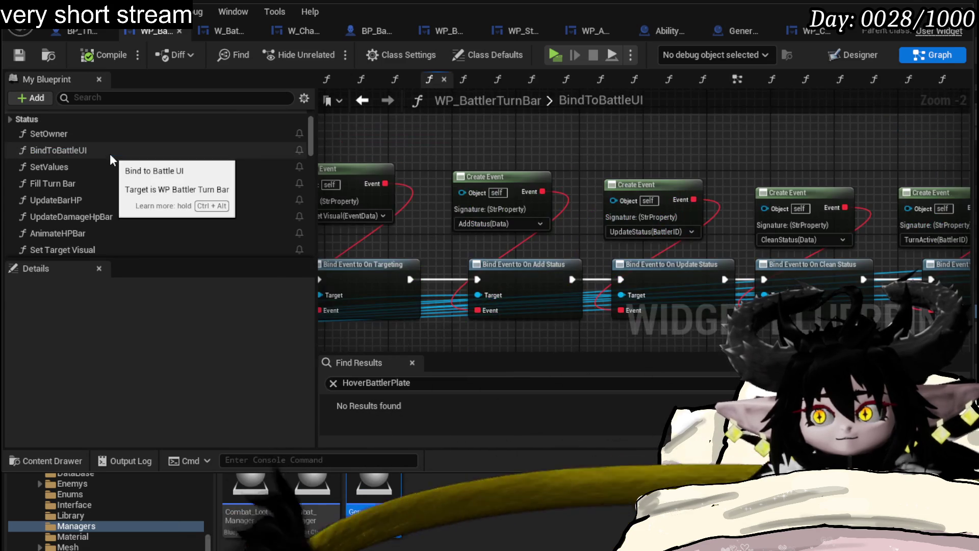
scroll(110, 183, down, 2)
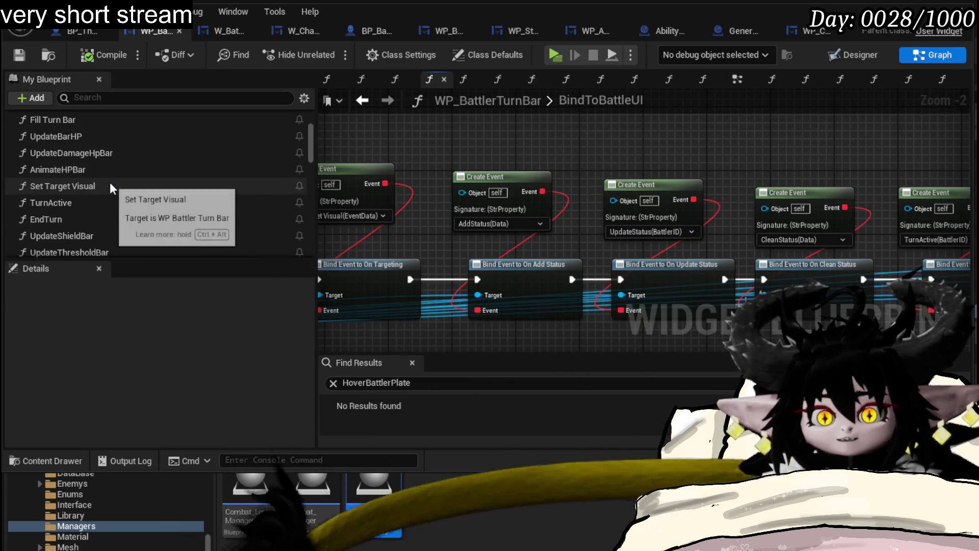
scroll(110, 184, down, 2)
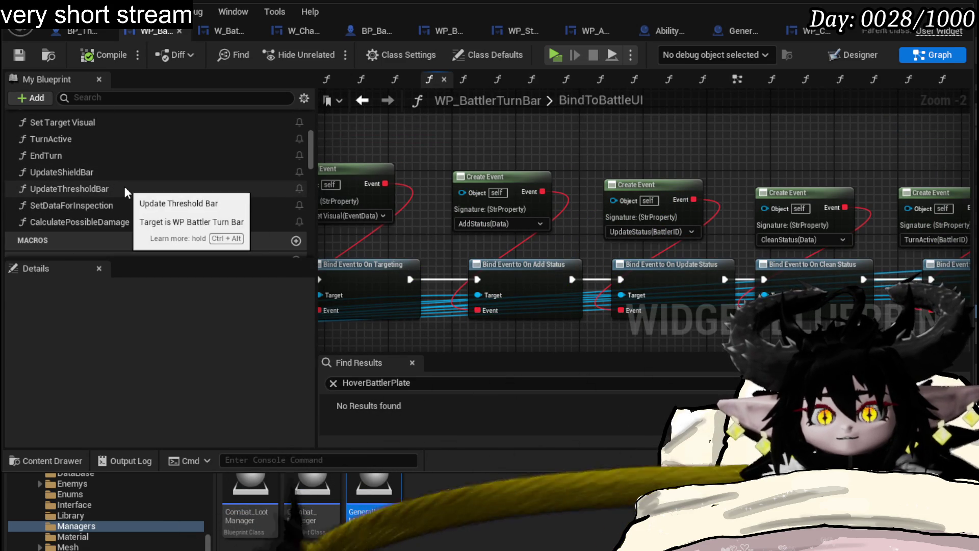
scroll(124, 185, down, 2)
scroll(125, 186, up, 2)
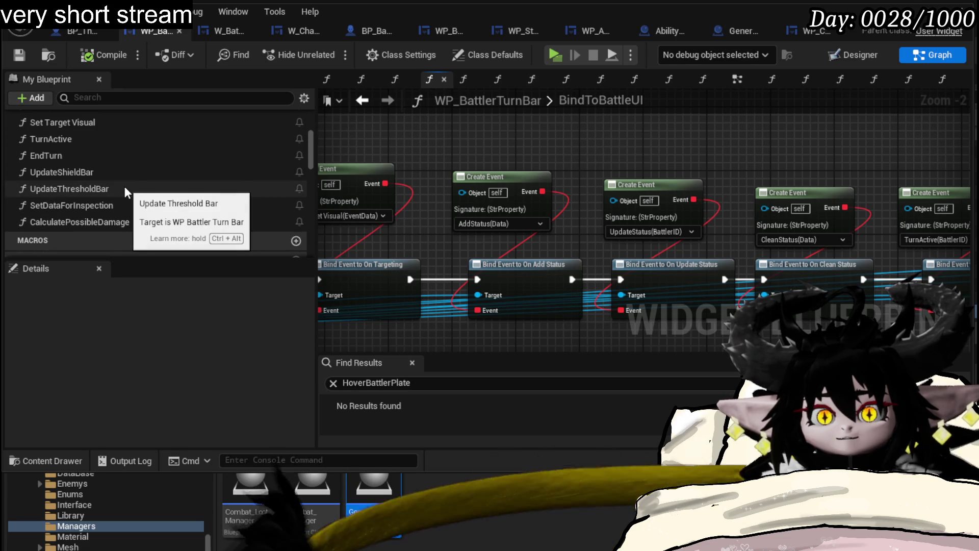
click(745, 84)
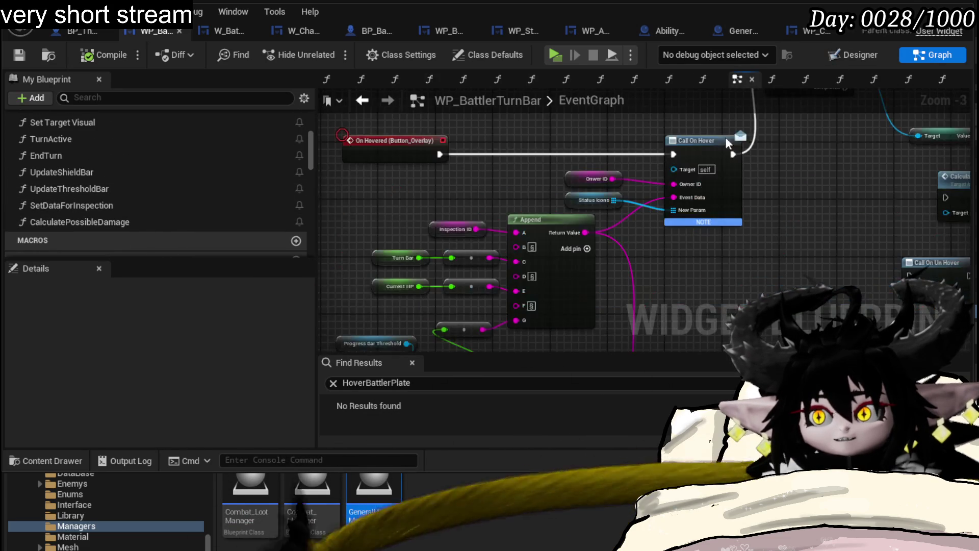
scroll(795, 215, down, 5)
click(847, 55)
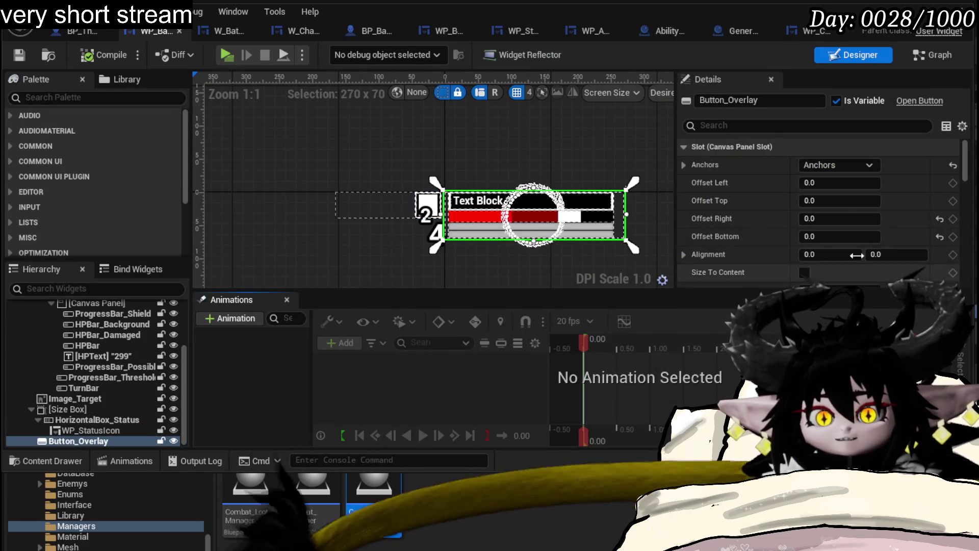
drag(965, 158, 966, 292)
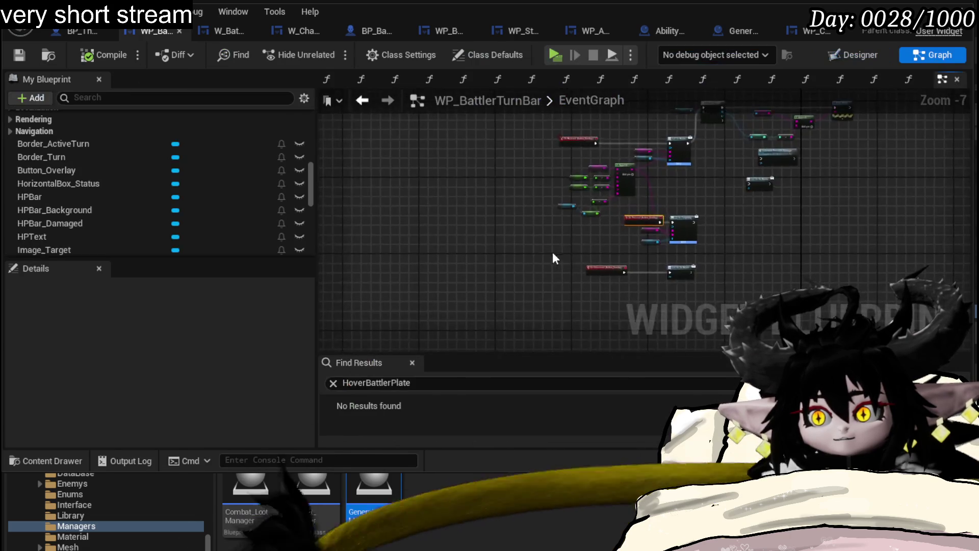
Step: Shift the Call On Targeting node further right, leaving space after On Pressed (Button_Overlay)
drag(585, 142, 711, 270)
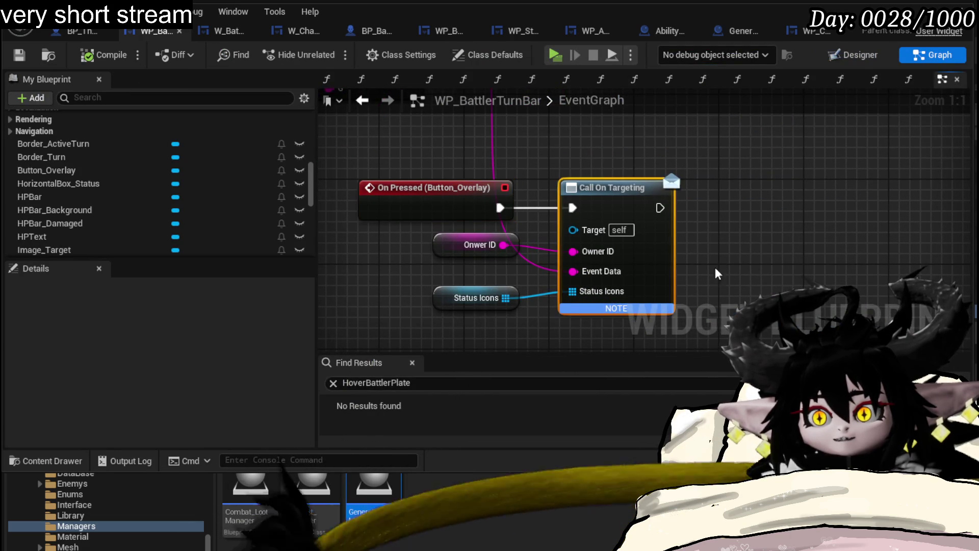
drag(612, 187, 835, 187)
click(730, 178)
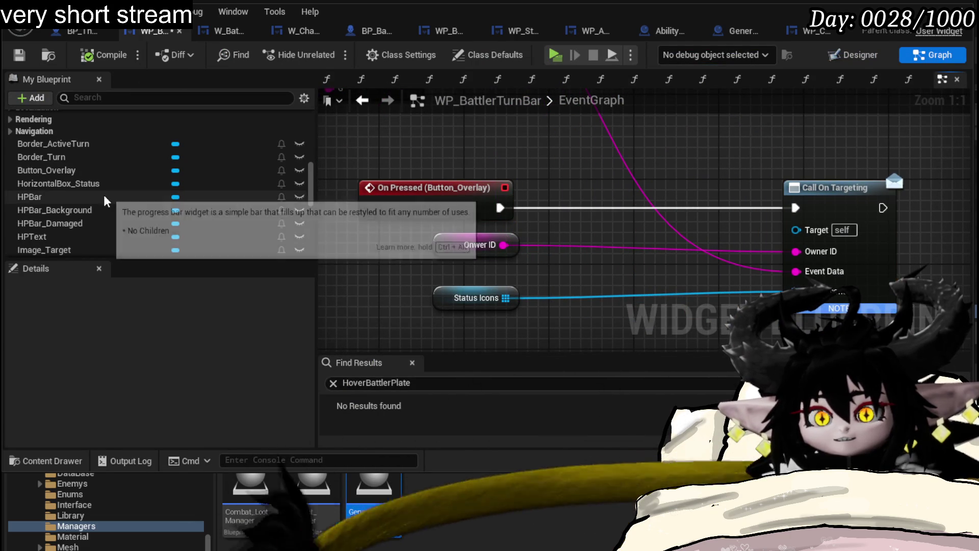
scroll(182, 186, down, 2)
scroll(183, 187, up, 5)
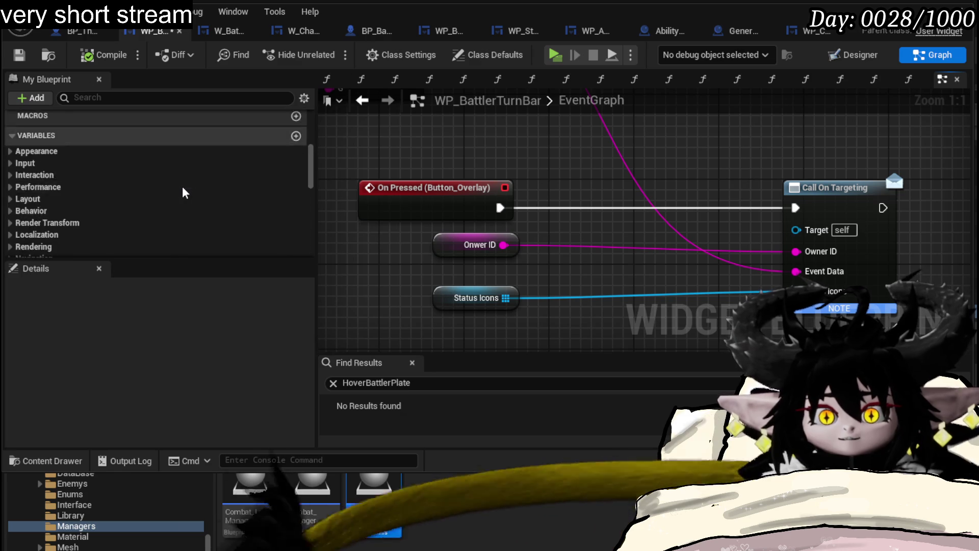
scroll(183, 188, down, 10)
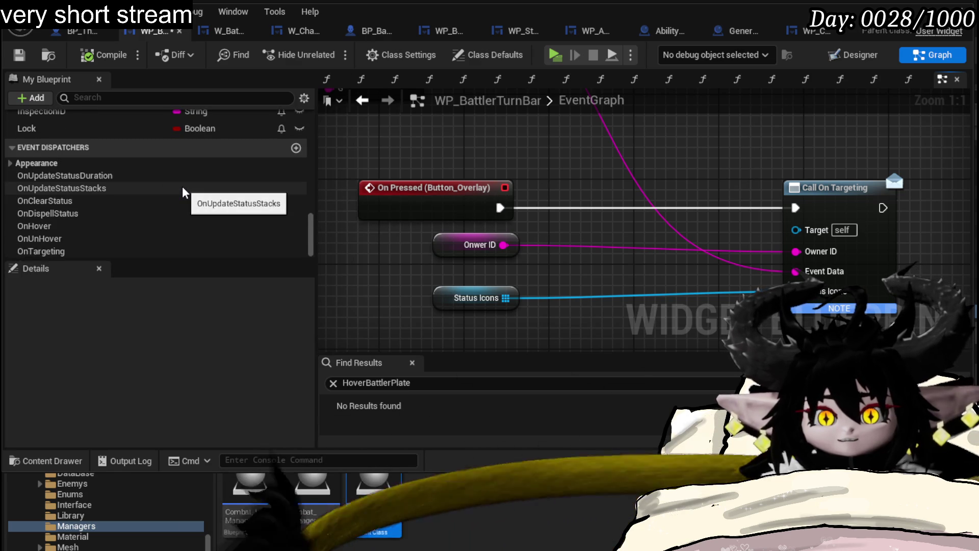
scroll(268, 164, up, 1)
Step: Add a new event dispatcher, first named OnClick, then renamed to OnPress
click(294, 170)
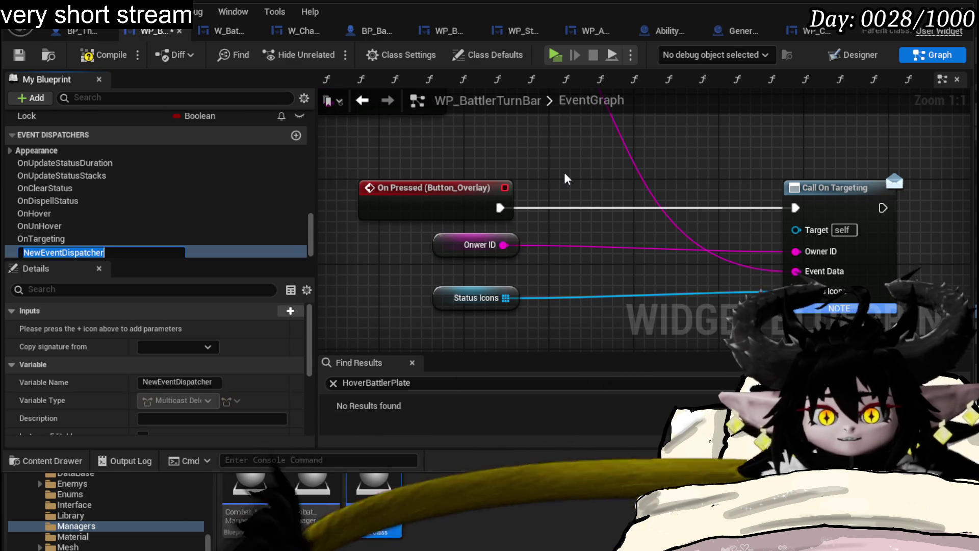
text(OnClick)
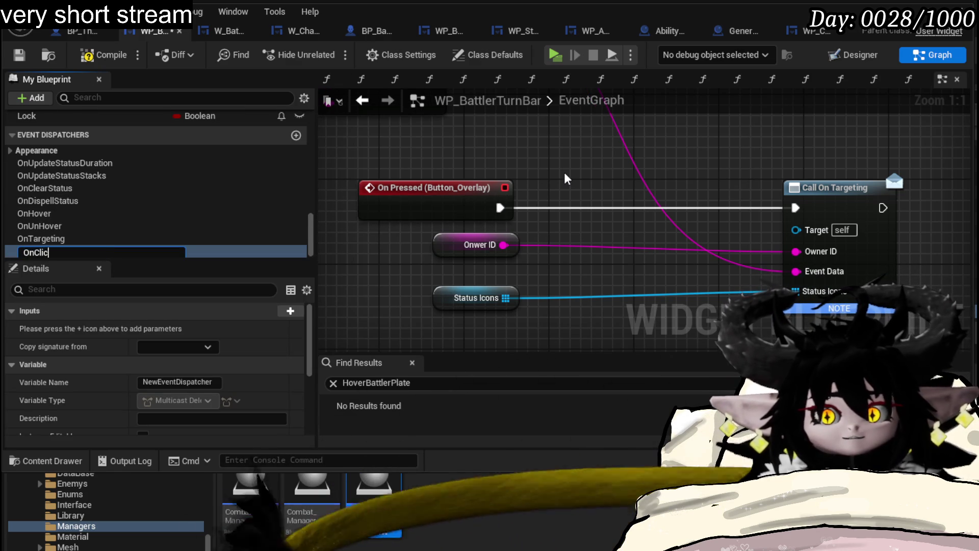
key(Return)
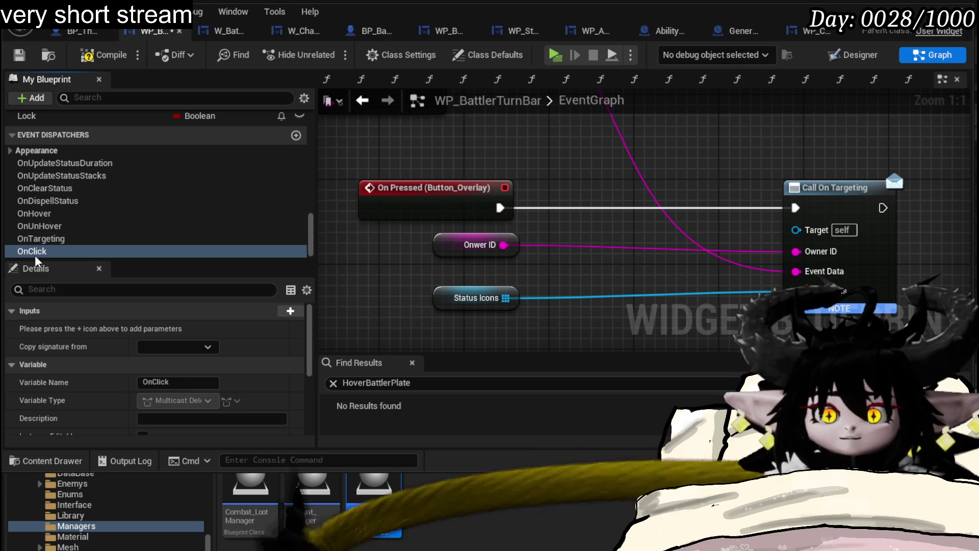
right_click(35, 256)
click(66, 312)
drag(34, 252, 183, 252)
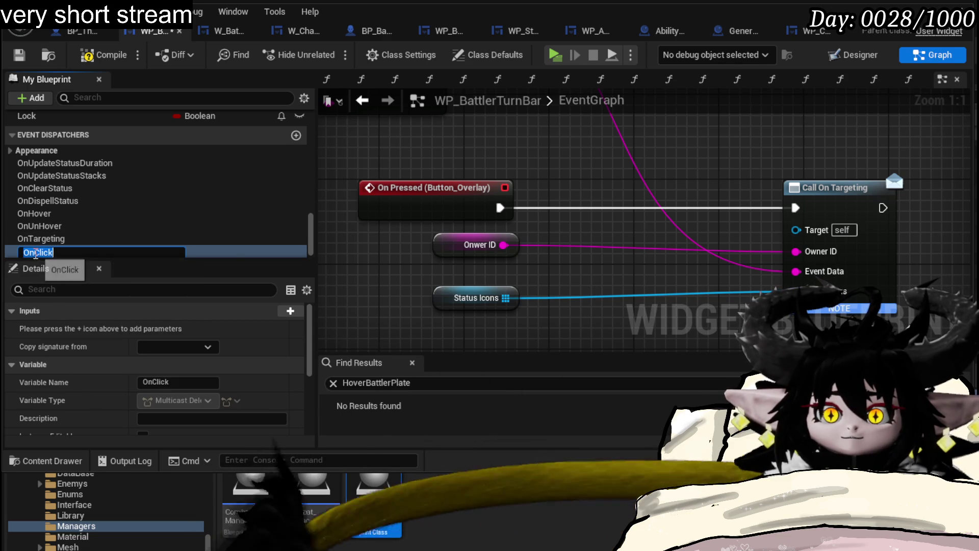
text(Press)
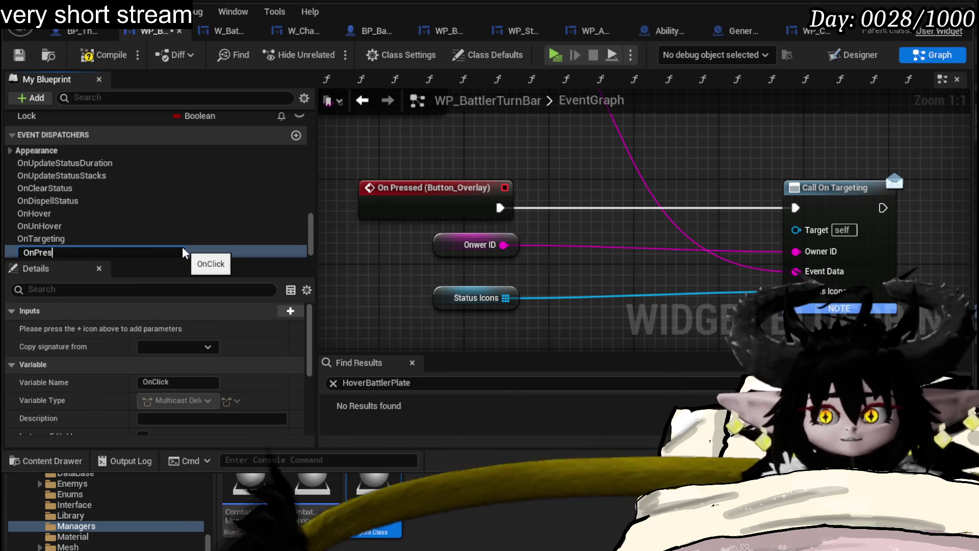
key(Return)
Step: Place a Call On Press node and wire On Pressed (Button_Overlay) into it
mouse_move(79, 247)
mouse_down()
mouse_move(541, 207)
mouse_move(586, 179)
mouse_up()
click(607, 197)
drag(500, 207, 629, 201)
Step: Give the OnPress dispatcher a String input parameter named OwnerID
click(81, 251)
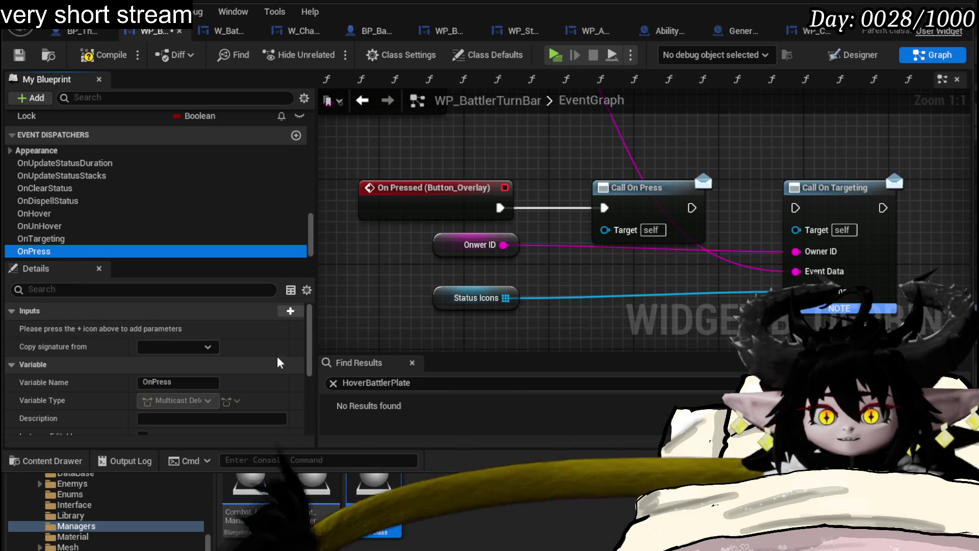
click(290, 311)
click(179, 328)
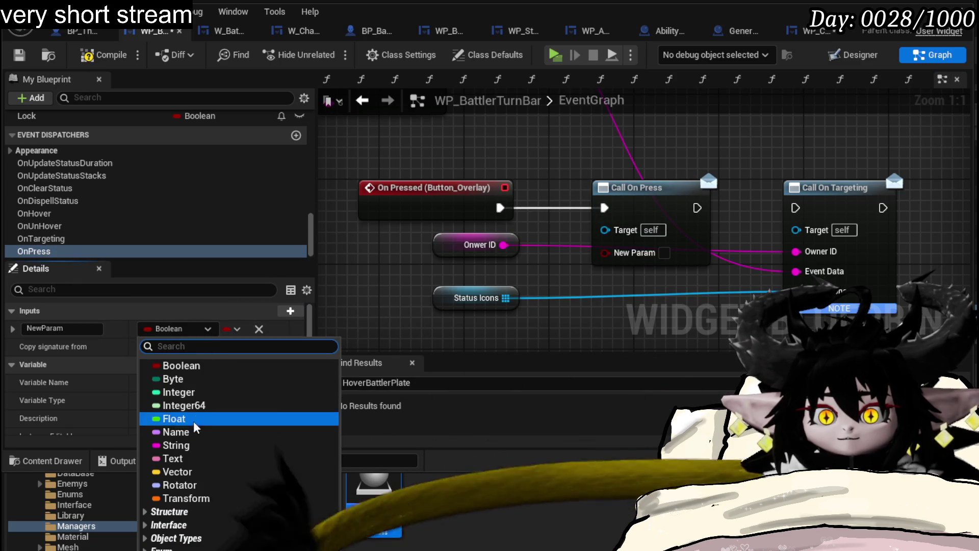
click(175, 439)
click(94, 329)
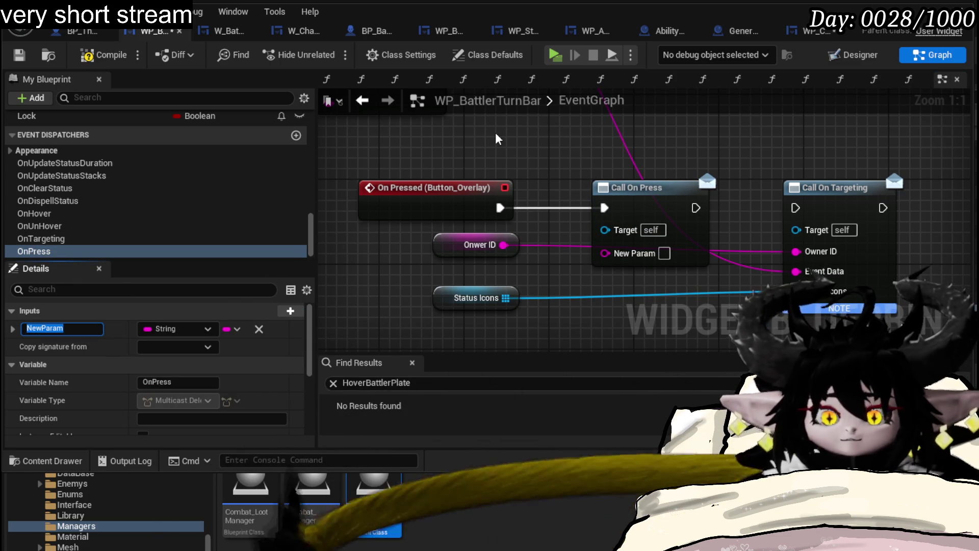
text(OwnerID)
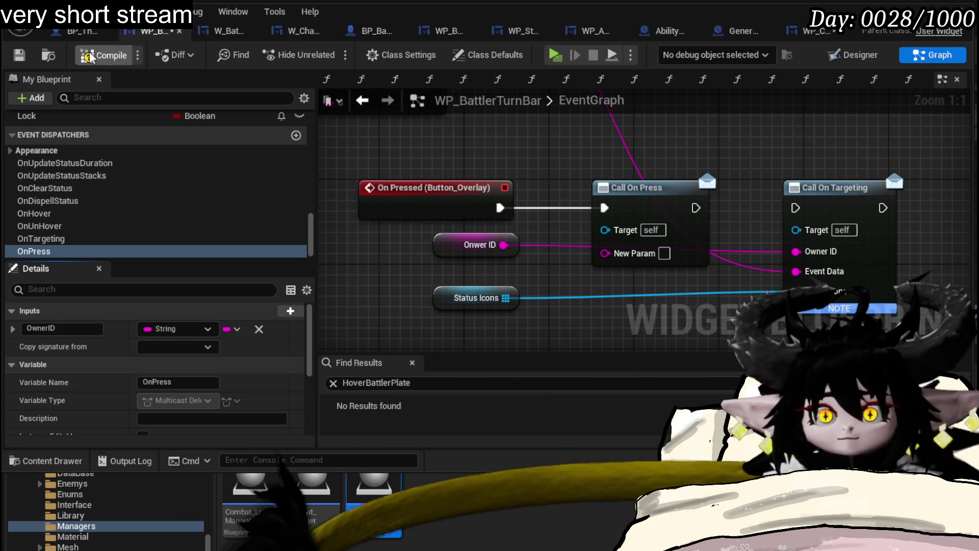
Step: Refresh Call On Press, connect Owner ID to it, recompile, then switch to WP_Card_HUD
click(102, 54)
right_click(638, 187)
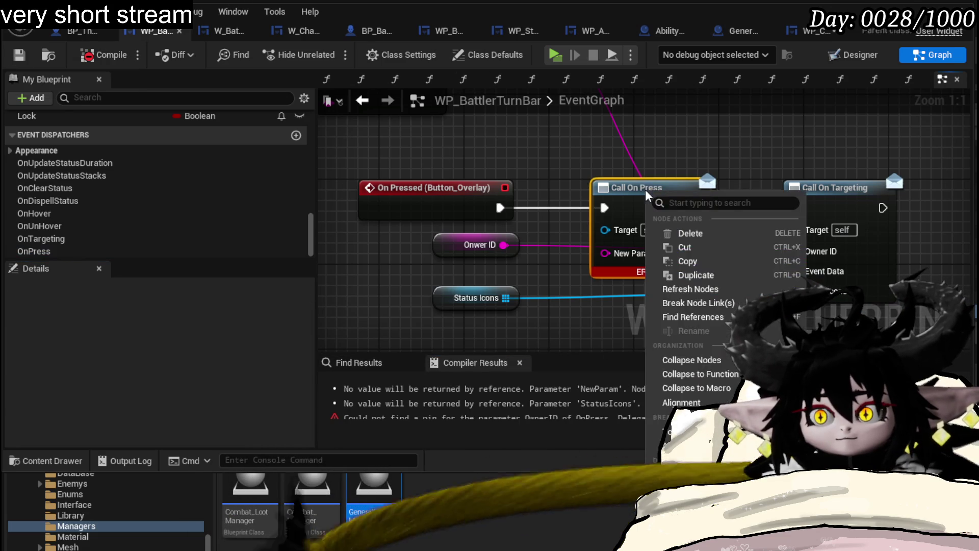
click(686, 293)
drag(503, 245, 605, 251)
click(102, 55)
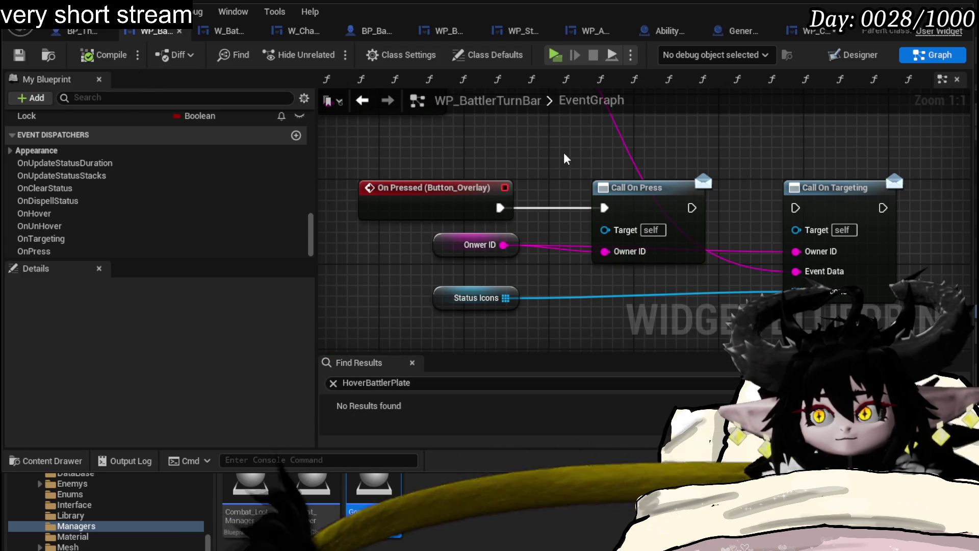
click(811, 31)
mouse_move(561, 191)
mouse_down()
mouse_move(533, 188)
mouse_move(592, 182)
mouse_up()
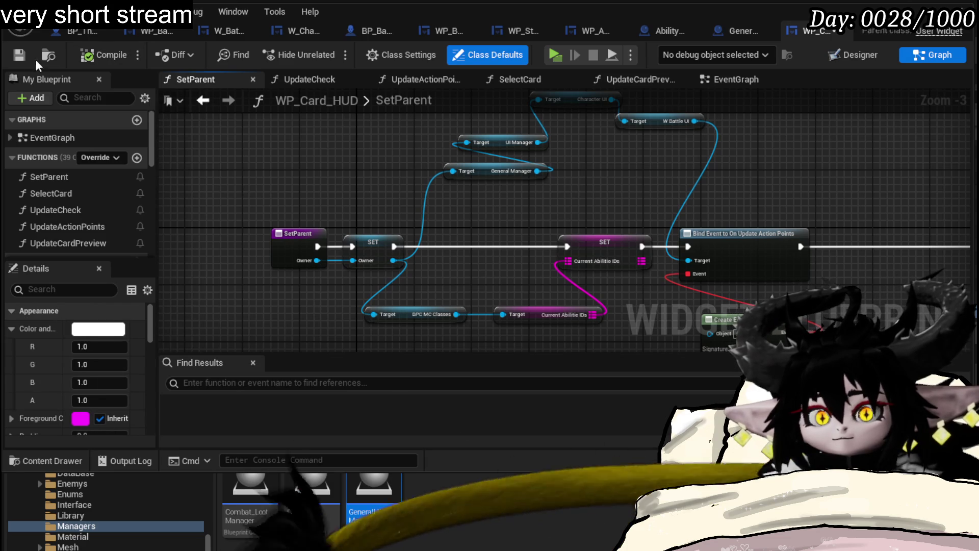
mouse_move(625, 195)
mouse_down()
mouse_move(516, 182)
mouse_move(573, 188)
mouse_up()
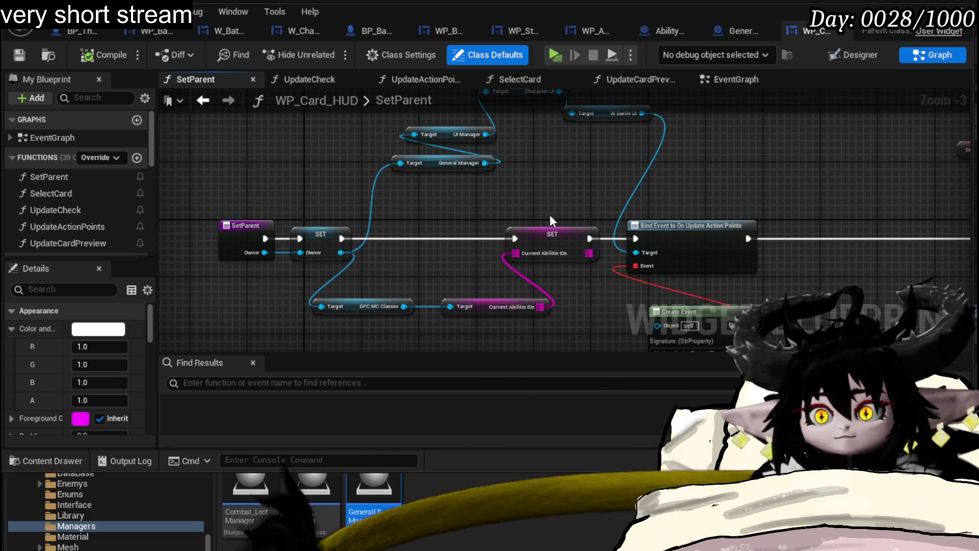
drag(512, 227, 181, 208)
scroll(341, 213, down, 3)
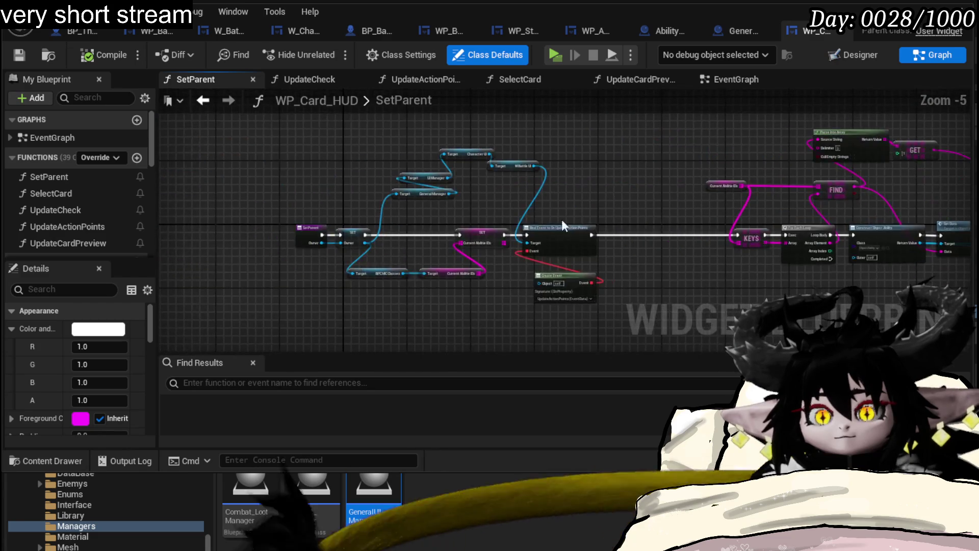
scroll(412, 225, up, 3)
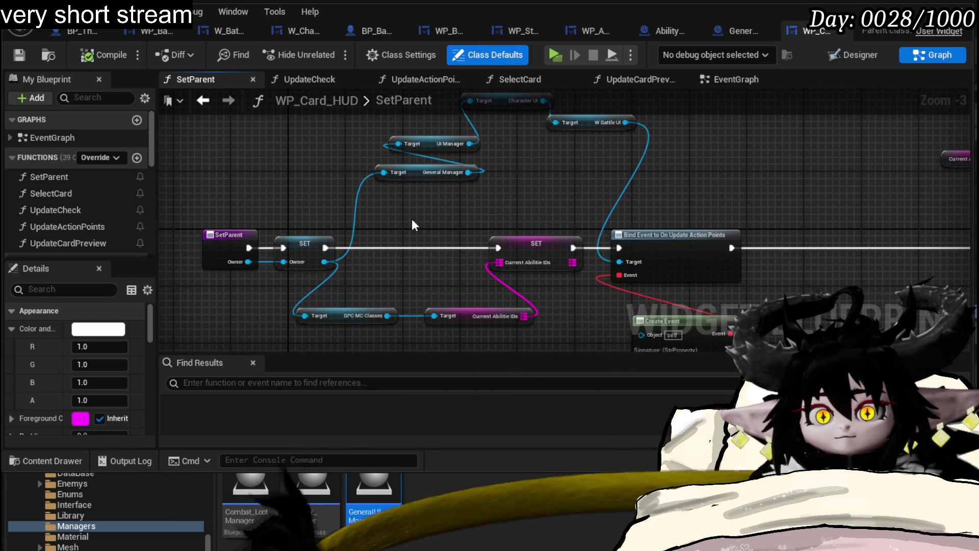
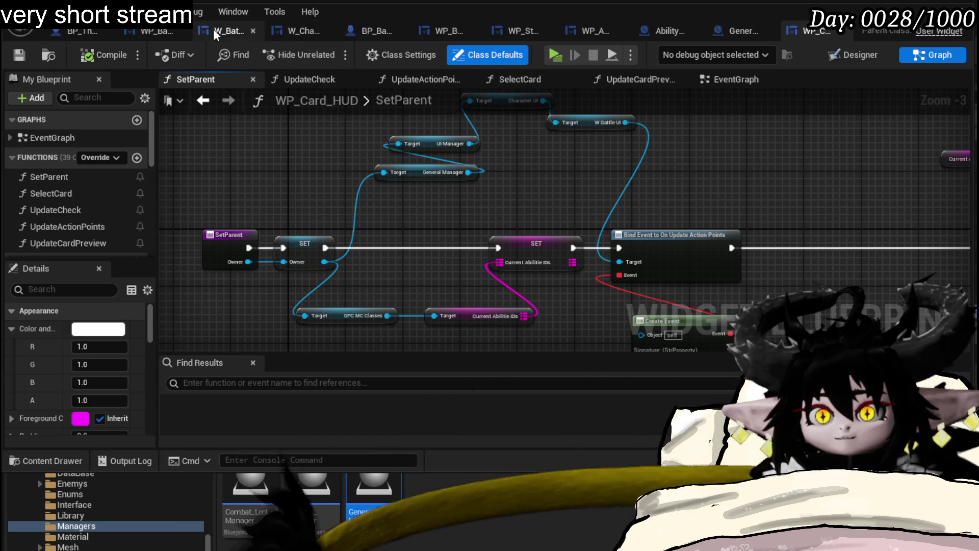
Step: Check W_CharacterUI's battler info bind nodes, then view W_BattleUI's Add Battler to Turn Box graph
click(312, 32)
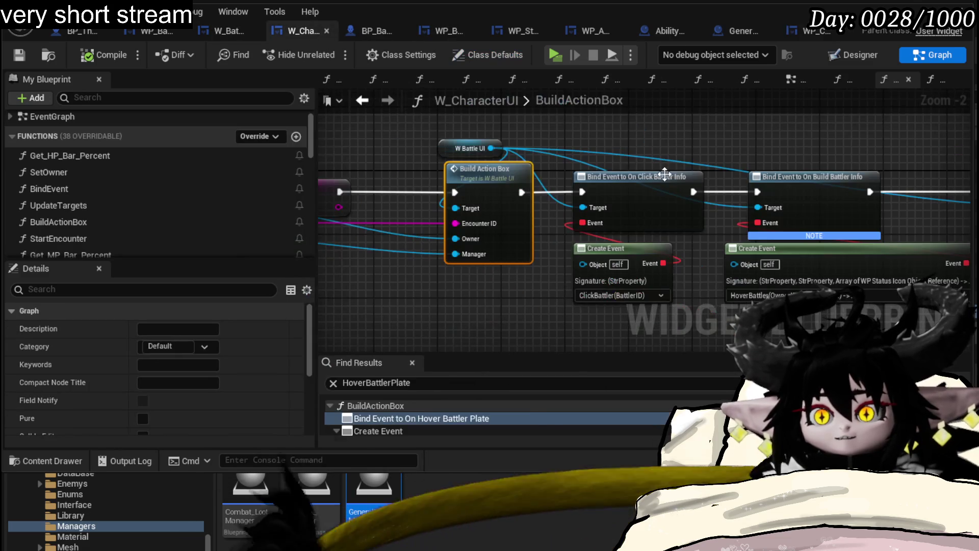
drag(421, 137, 772, 157)
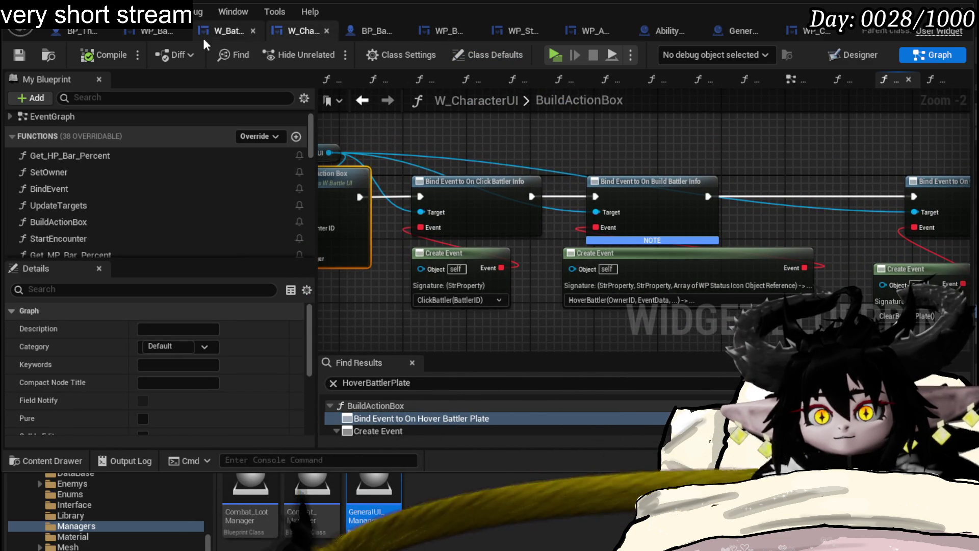
click(218, 31)
scroll(504, 174, down, 2)
mouse_move(504, 173)
mouse_down()
mouse_move(411, 178)
mouse_move(771, 206)
mouse_move(629, 193)
mouse_move(504, 166)
mouse_up()
Step: Add a Bind Event to On Press node and chain it after the On Hover bind
text(B)
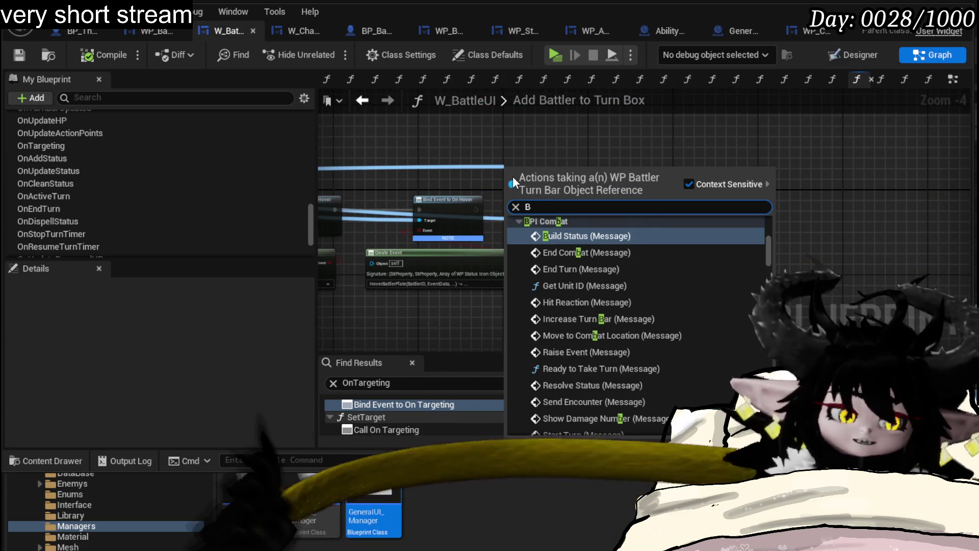
text(ind on Press)
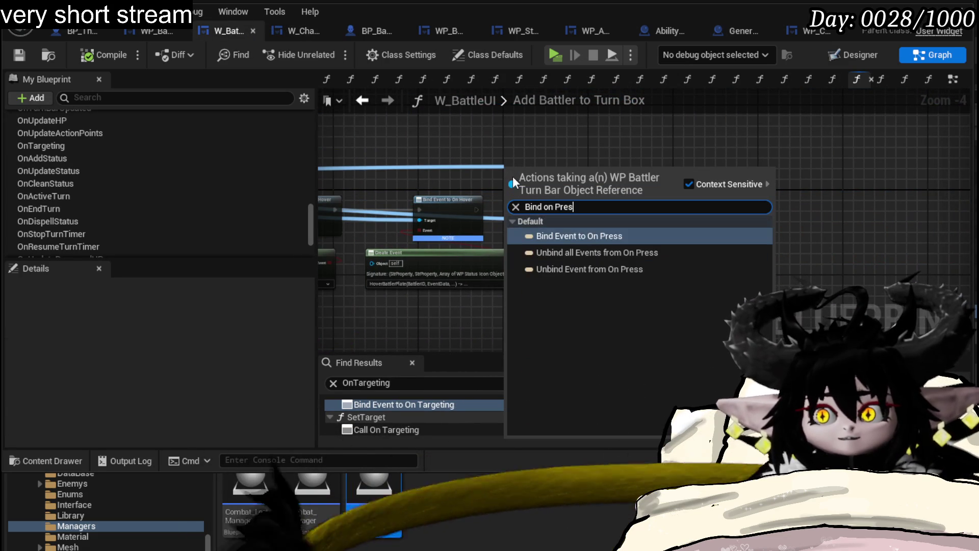
click(612, 236)
scroll(562, 190, up, 3)
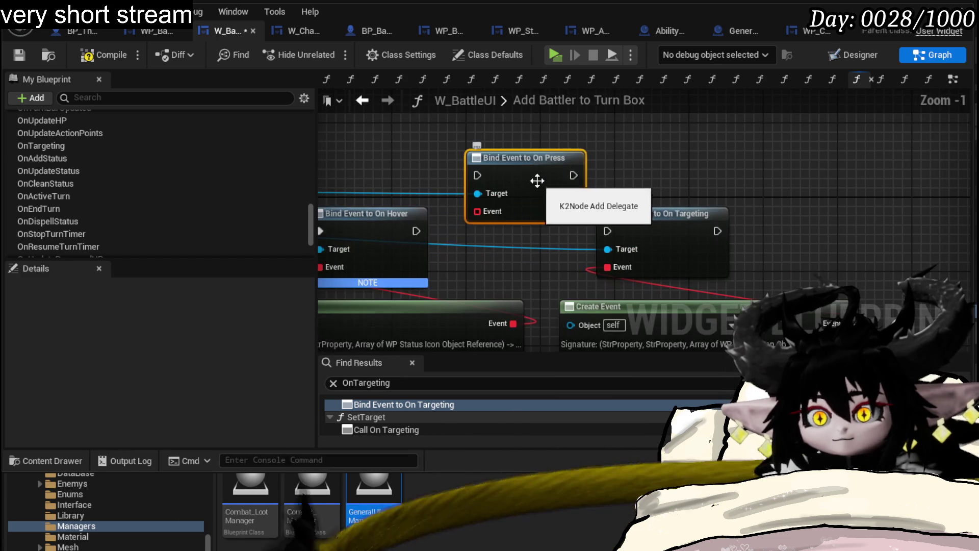
drag(536, 182, 582, 136)
mouse_move(416, 231)
mouse_down()
mouse_move(534, 148)
mouse_move(524, 128)
mouse_up()
mouse_move(516, 182)
mouse_down()
mouse_move(464, 92)
mouse_move(470, 117)
mouse_up()
Step: Reposition the Bind Event to On Press node and open the ClickBattlerPlate function graph
mouse_move(394, 106)
mouse_down()
mouse_move(462, 168)
mouse_move(597, 179)
mouse_move(712, 151)
mouse_up()
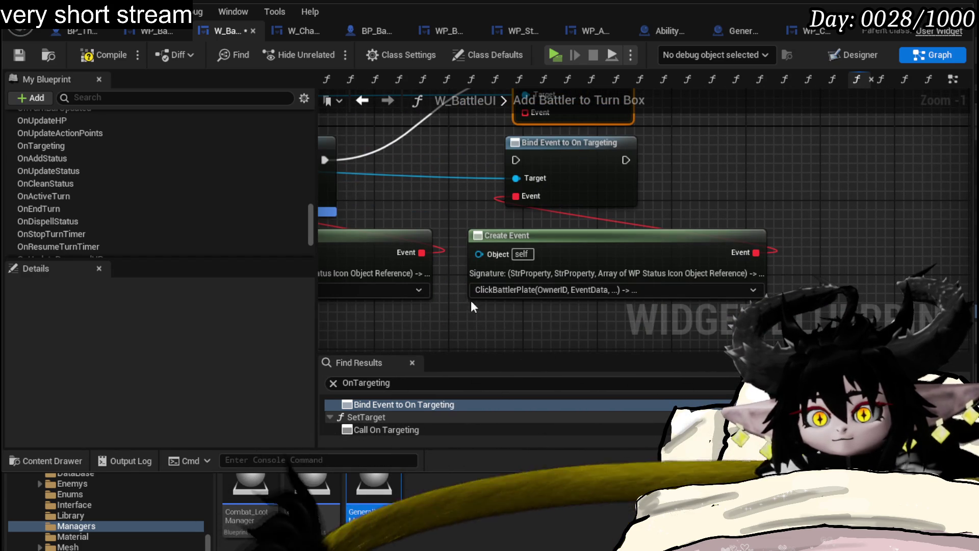
scroll(99, 193, down, 3)
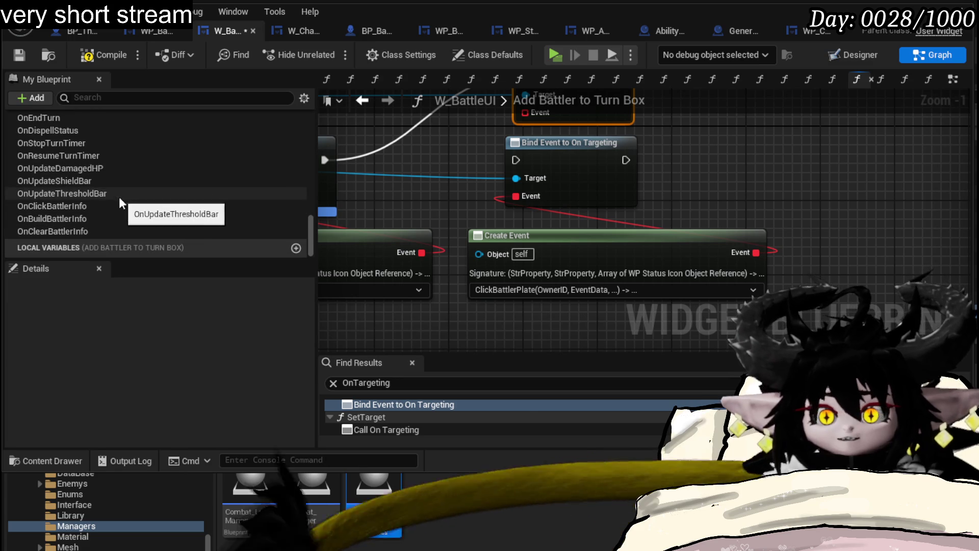
scroll(97, 188, up, 5)
scroll(97, 185, up, 10)
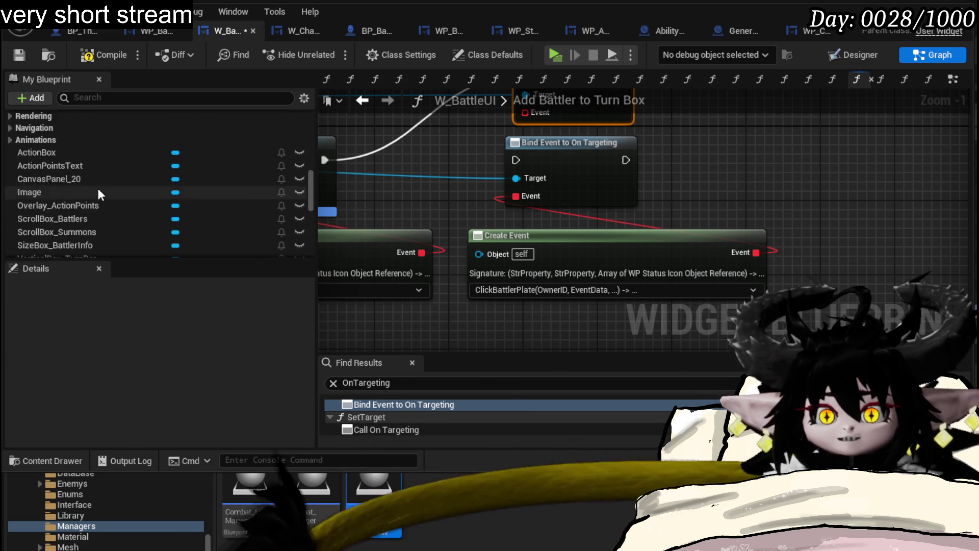
double_click(73, 205)
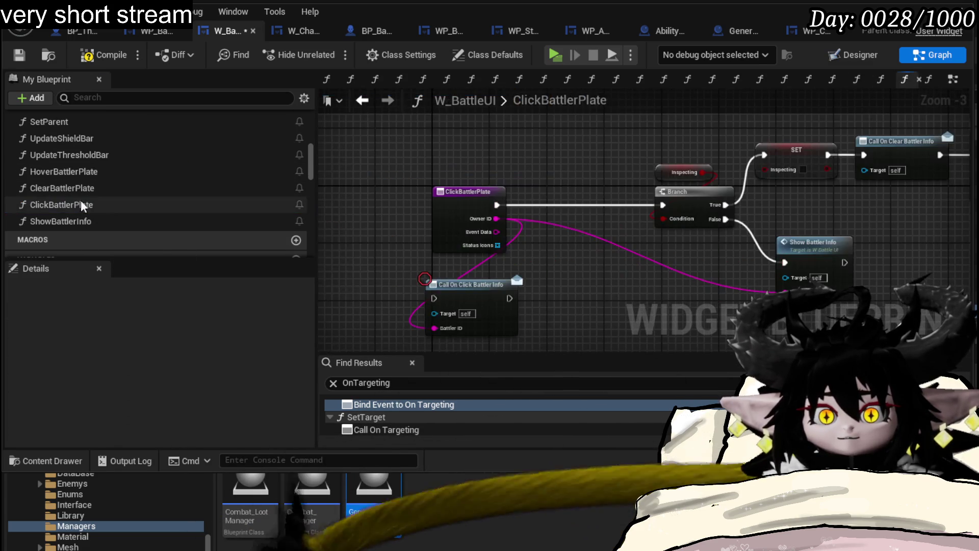
Step: Remove ClickBattlerPlate's Event Data and StatusIcons inputs, compile, and jump to the failing On Press bind
scroll(182, 365, down, 5)
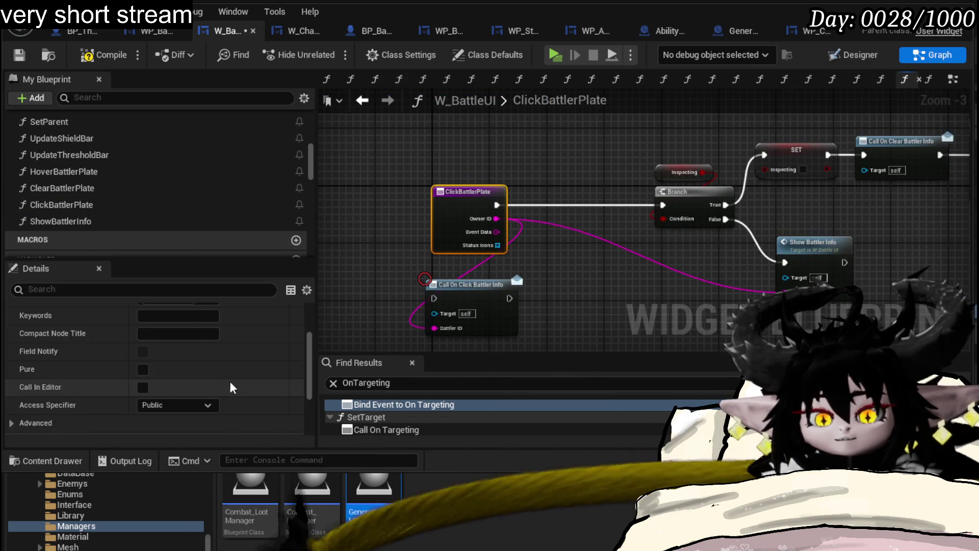
click(258, 372)
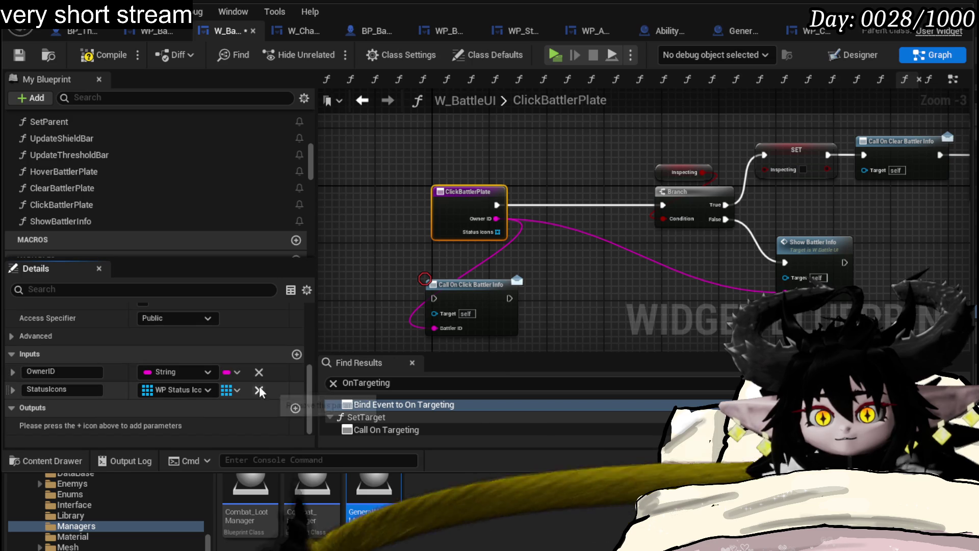
click(259, 389)
drag(613, 317, 409, 305)
click(107, 61)
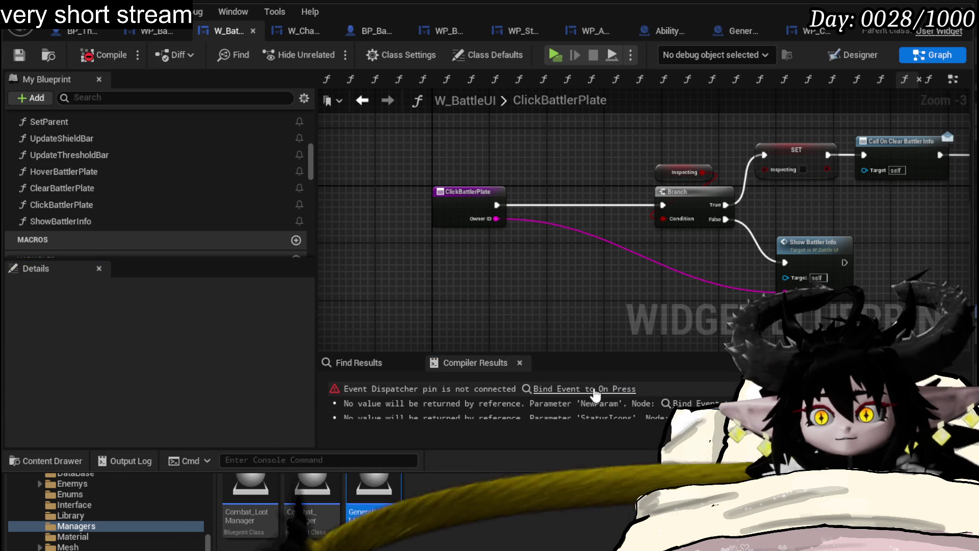
click(595, 390)
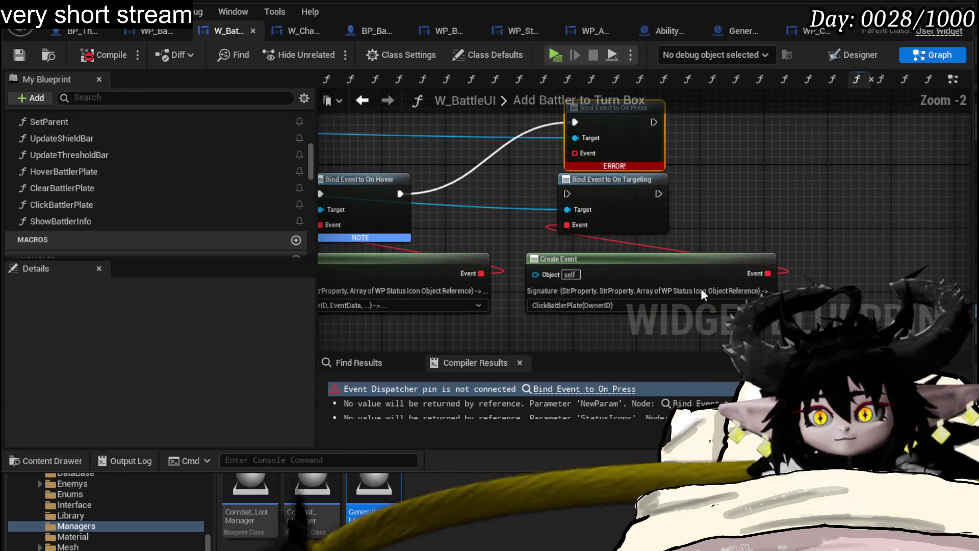
Step: Feed the On Press bind a Create Event calling ClickBattlerPlate(OwnerID) and recompile cleanly
mouse_move(612, 231)
mouse_down()
mouse_move(640, 296)
mouse_move(826, 215)
mouse_up()
drag(577, 151, 574, 200)
text(crea)
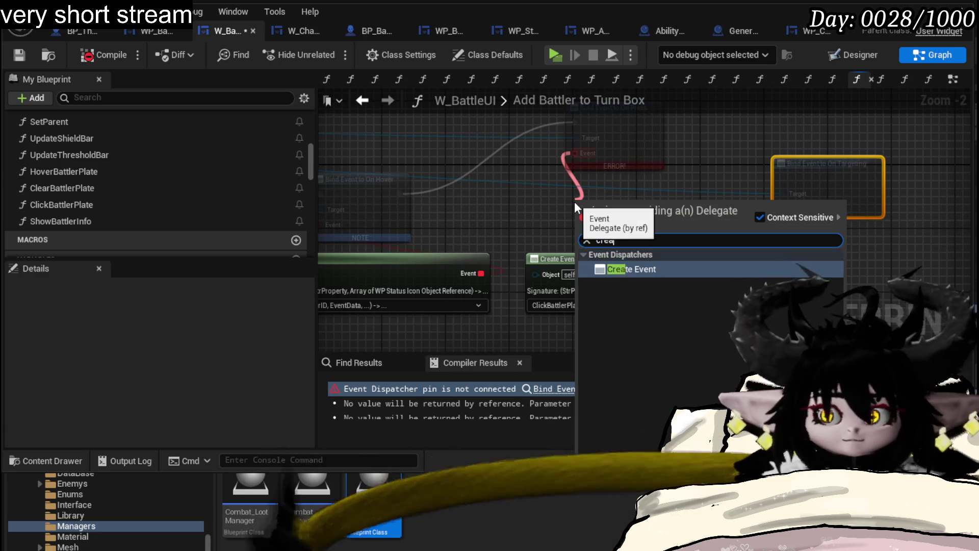
text(te)
click(625, 270)
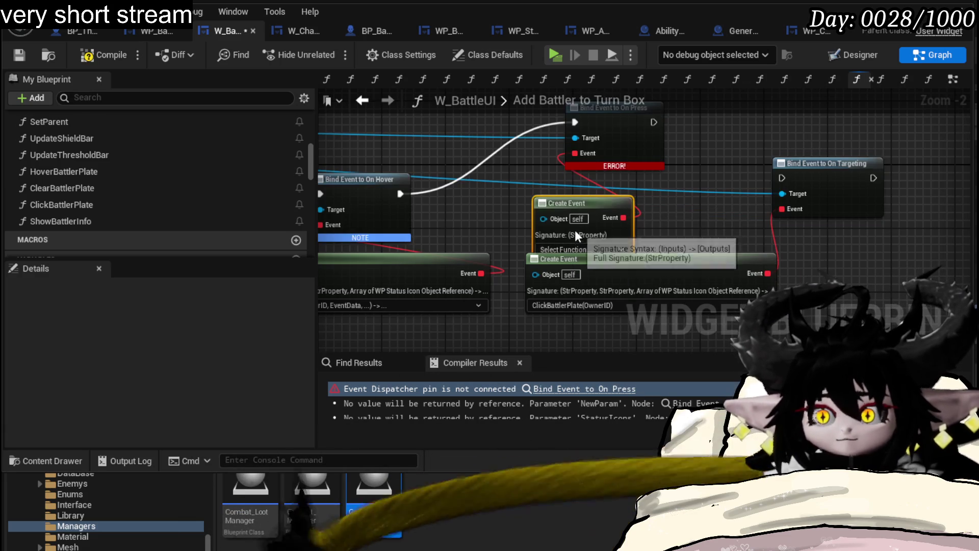
click(580, 249)
text(Click)
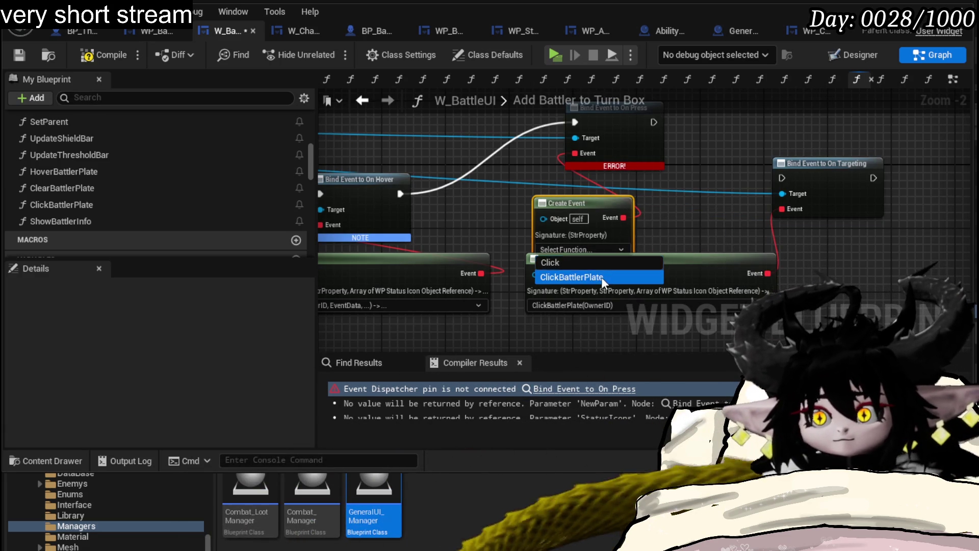
click(602, 277)
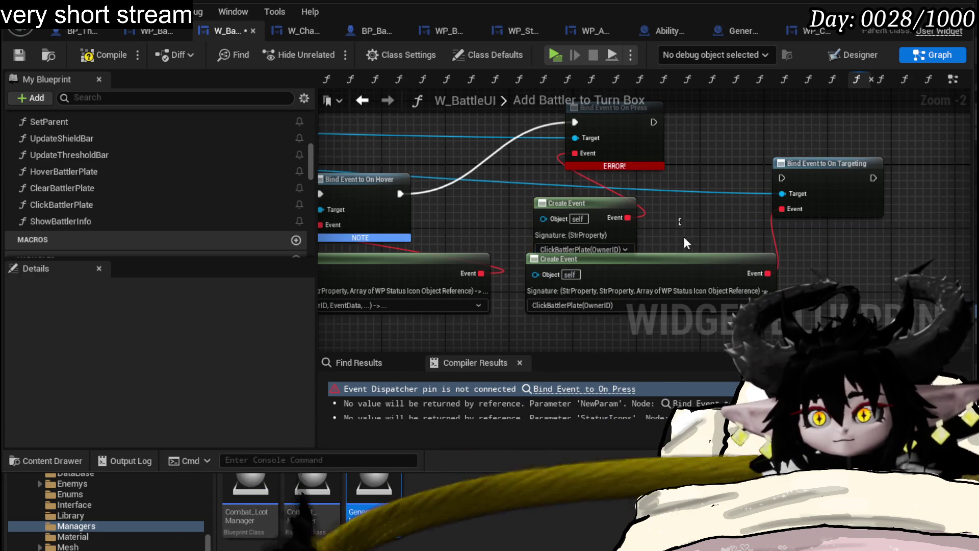
drag(696, 260, 862, 268)
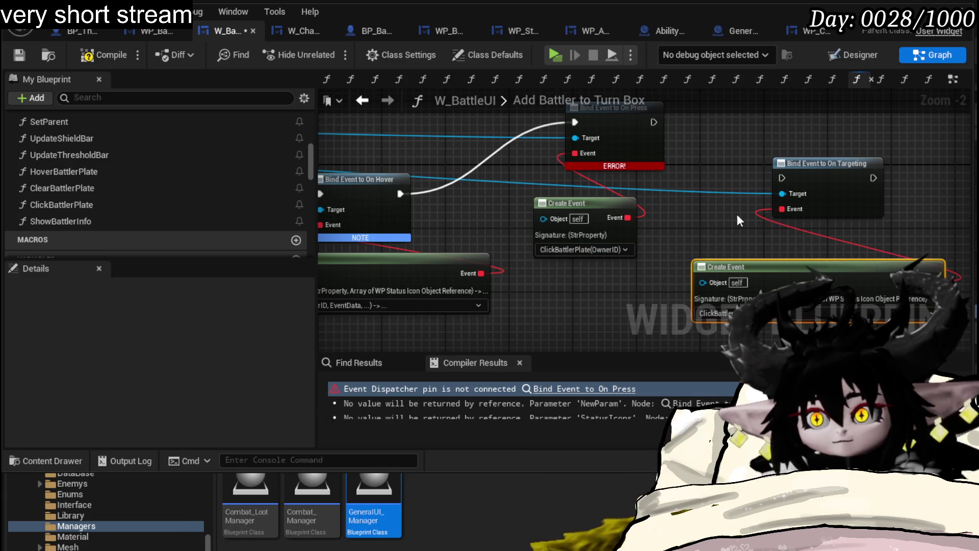
click(91, 60)
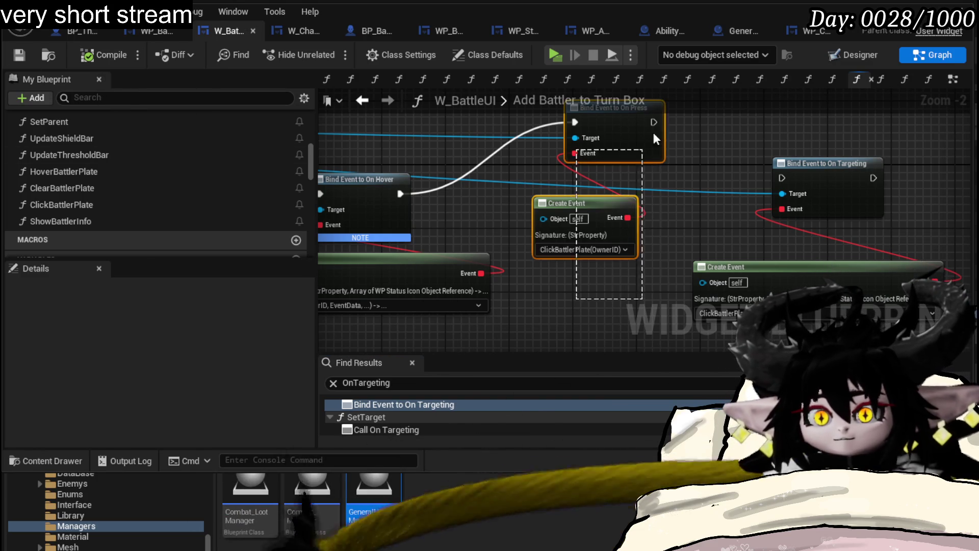
Step: Shift the On Press bind with its event, then launch a play session from the level editor
drag(641, 139, 632, 170)
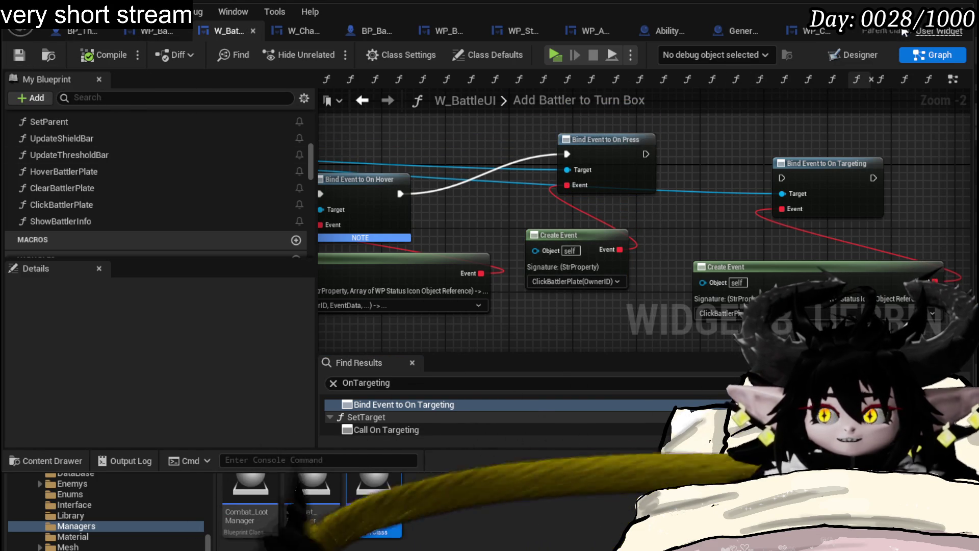
key(alt+Tab)
key(alt+p)
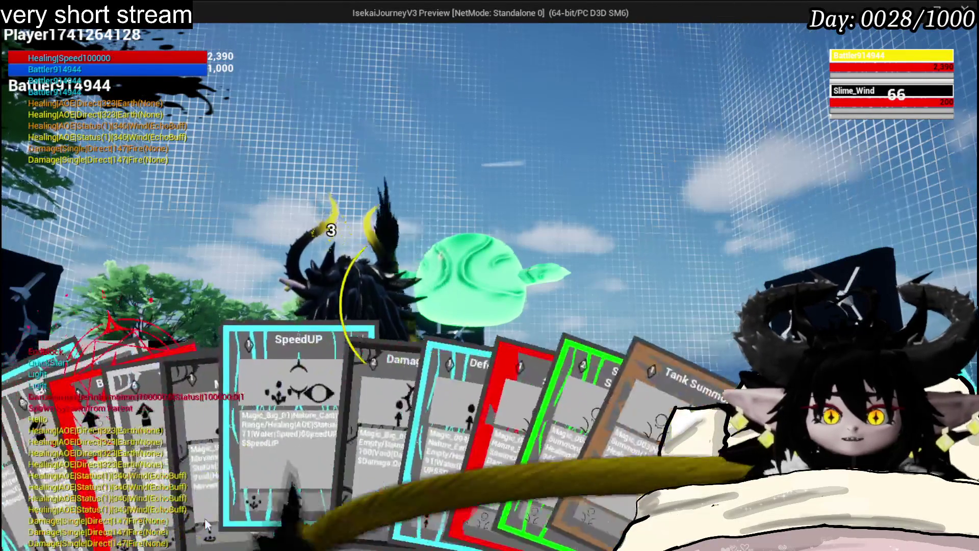
Step: Play the SpeedUP card, then pick the Burn Debuff, Damage Down and Defence UP cards
click(367, 451)
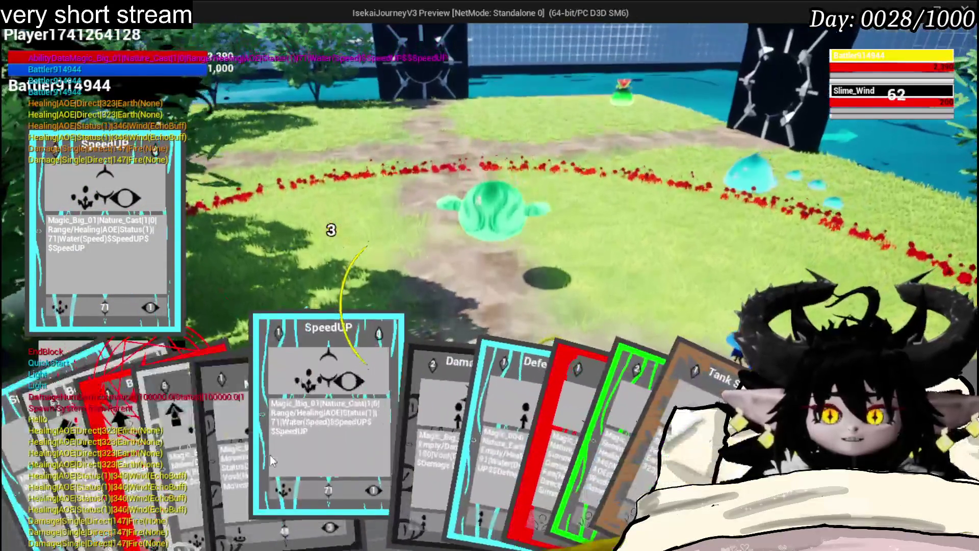
click(271, 454)
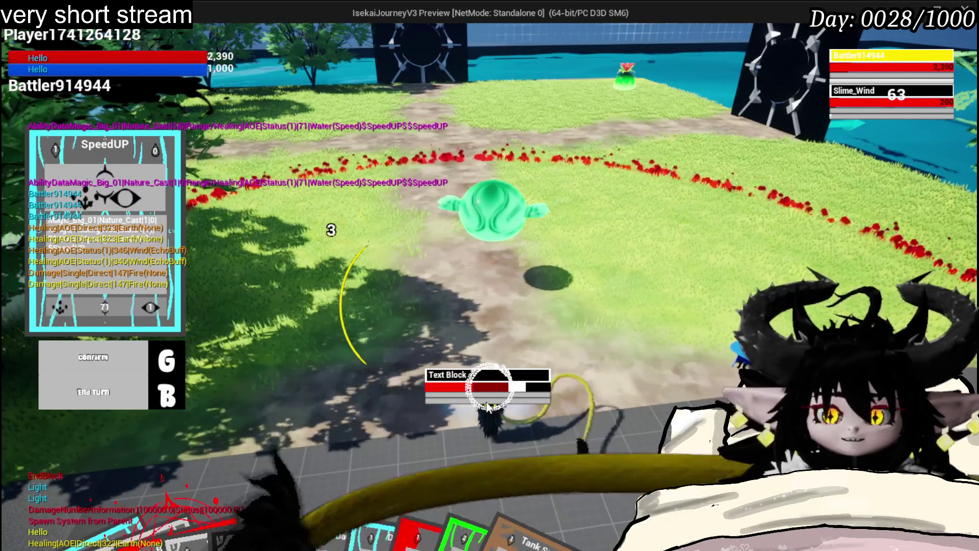
mouse_move(161, 485)
click(133, 448)
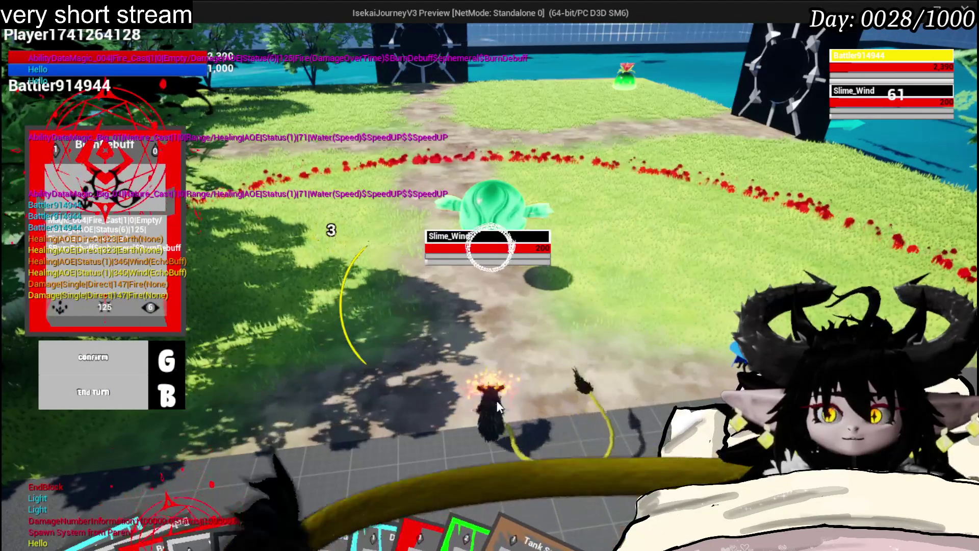
mouse_move(497, 469)
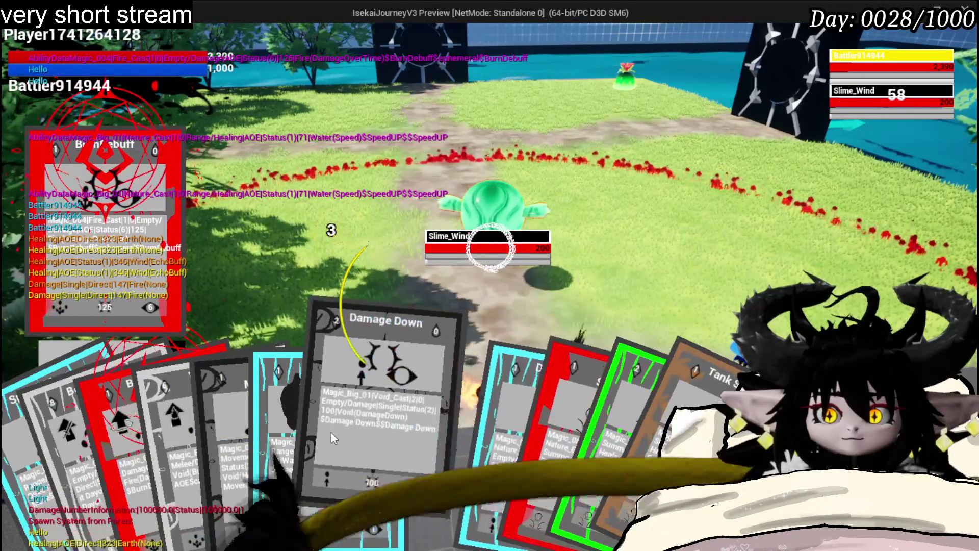
click(332, 432)
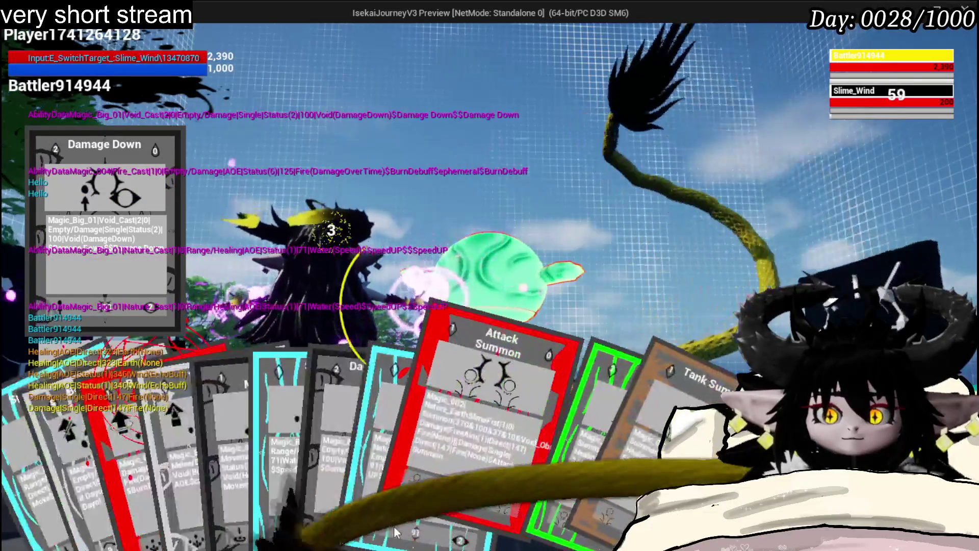
click(391, 479)
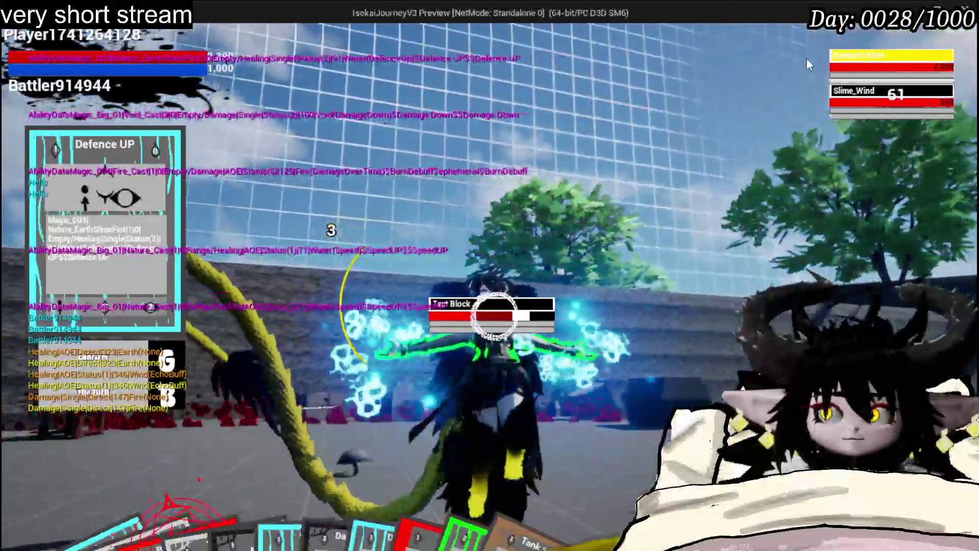
Step: Check the turn-bar plate info, cast Damage Down on Slime_Wind, and stop play
mouse_move(850, 66)
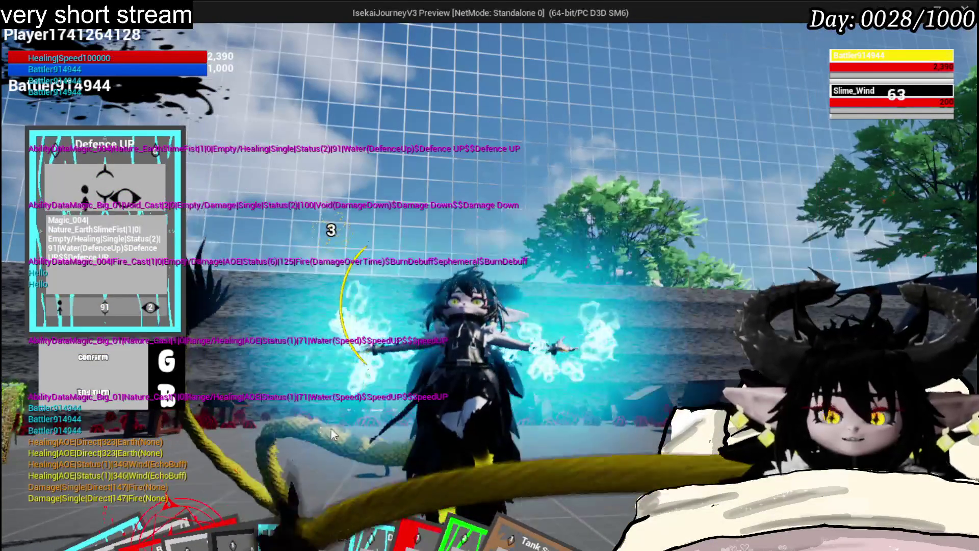
mouse_move(408, 484)
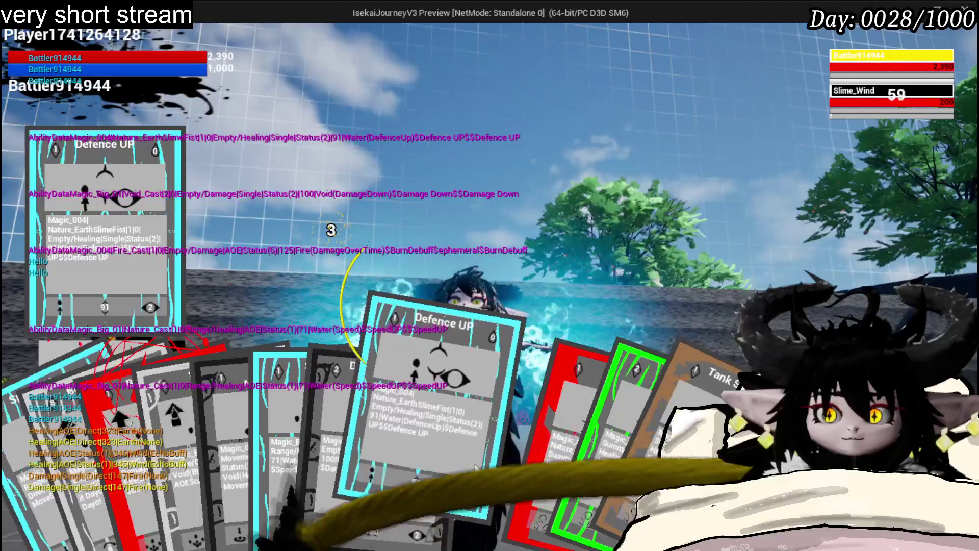
click(476, 465)
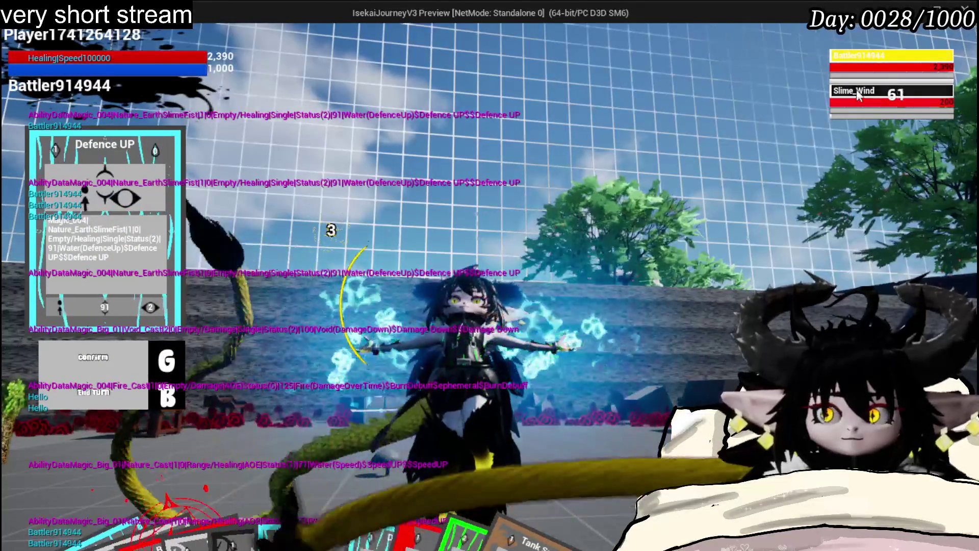
mouse_move(866, 74)
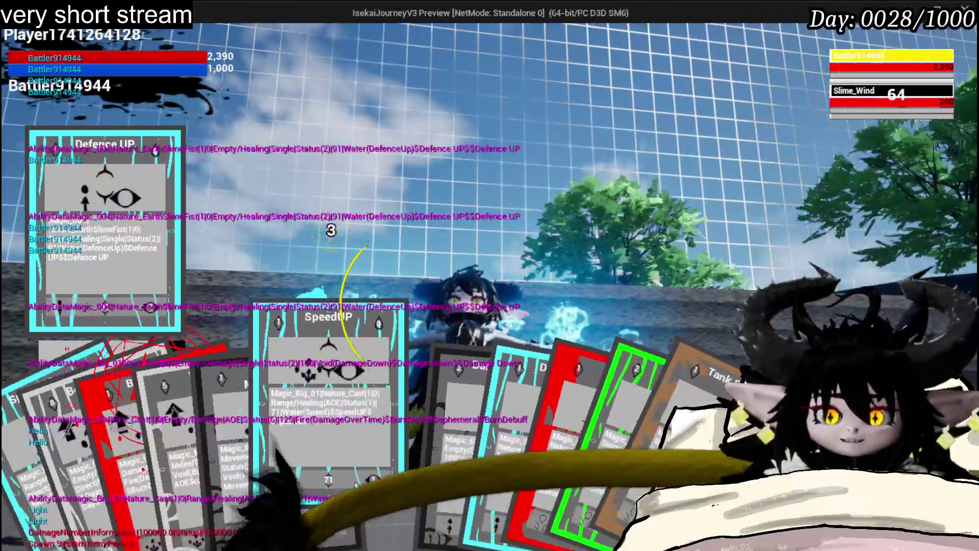
click(428, 479)
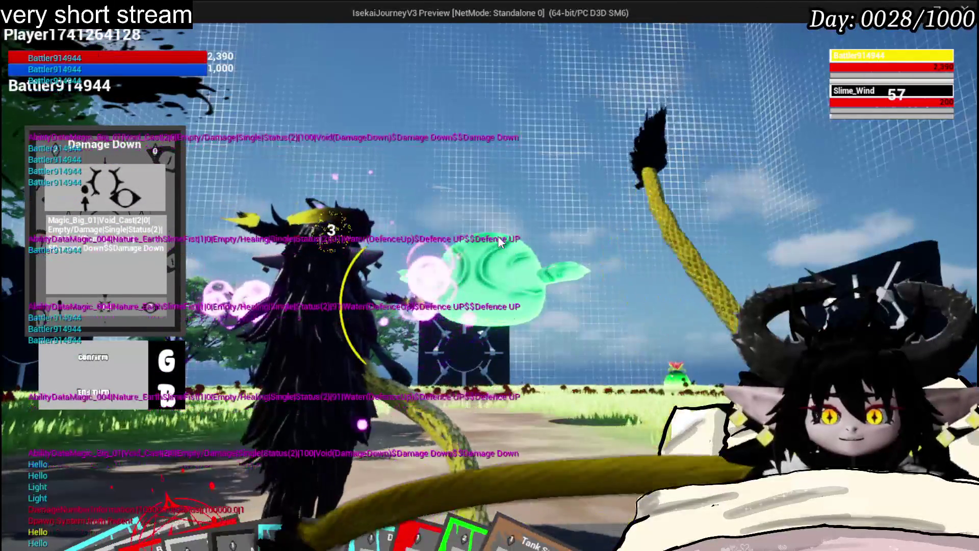
key(Escape)
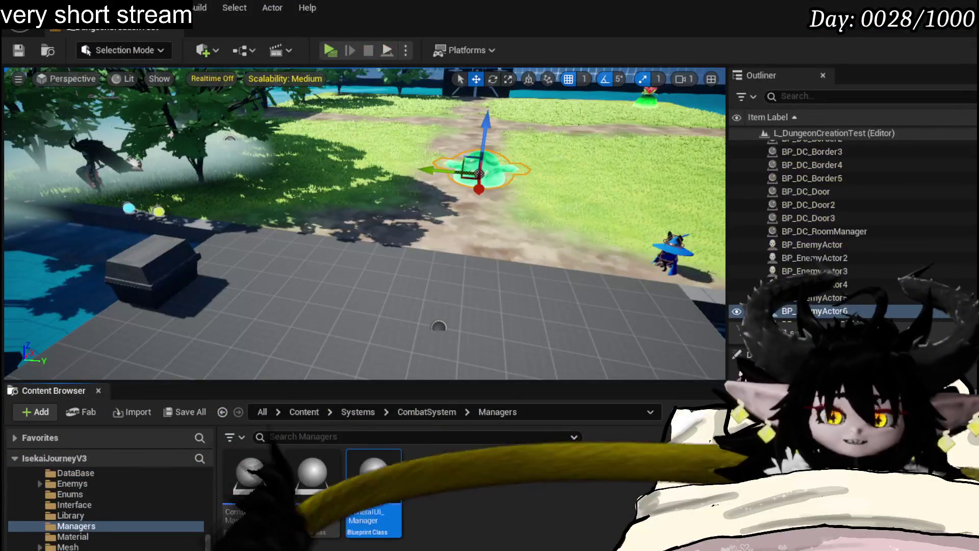
Step: Save all, move W_BattleUI's On Targeting bind and Create Event down, and save the blueprint
click(28, 51)
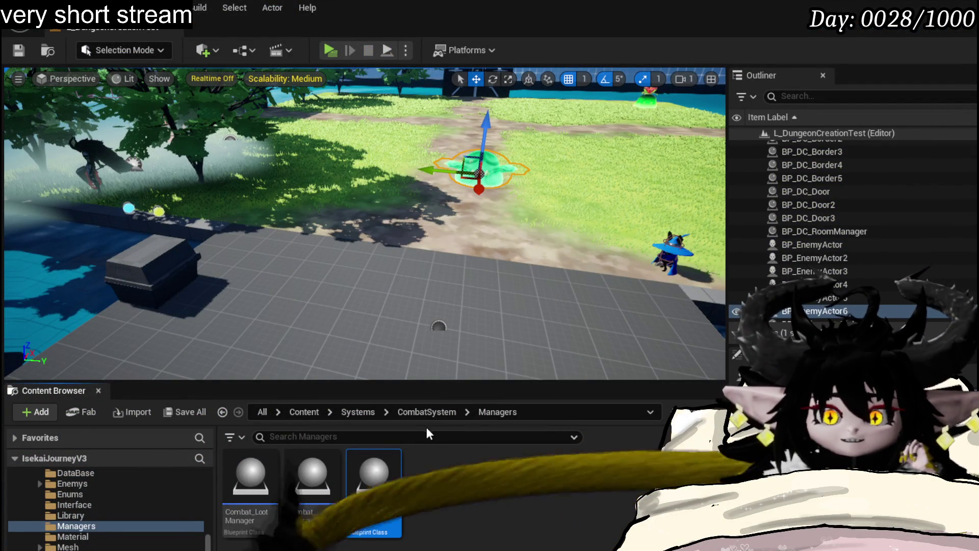
key(alt+Tab)
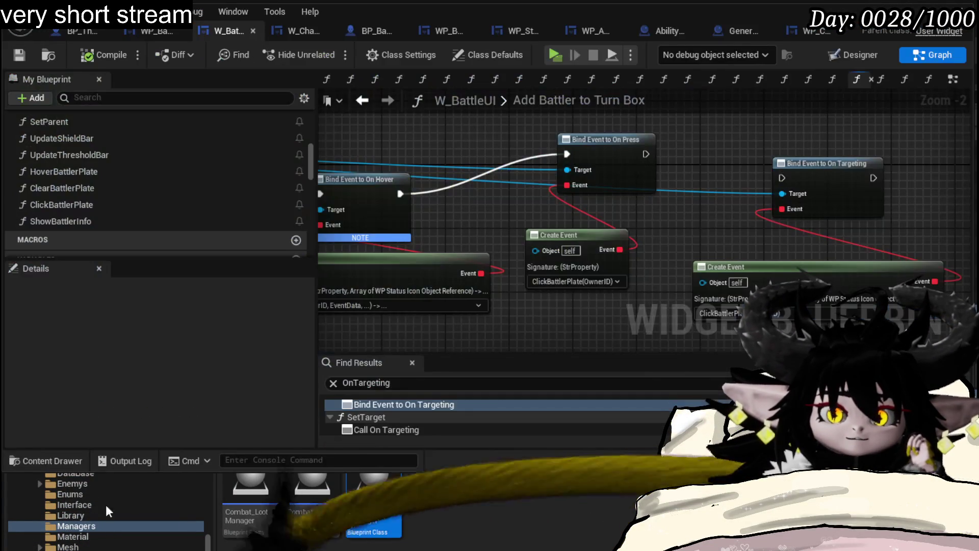
mouse_move(738, 141)
mouse_down()
mouse_move(576, 98)
mouse_move(645, 169)
mouse_up()
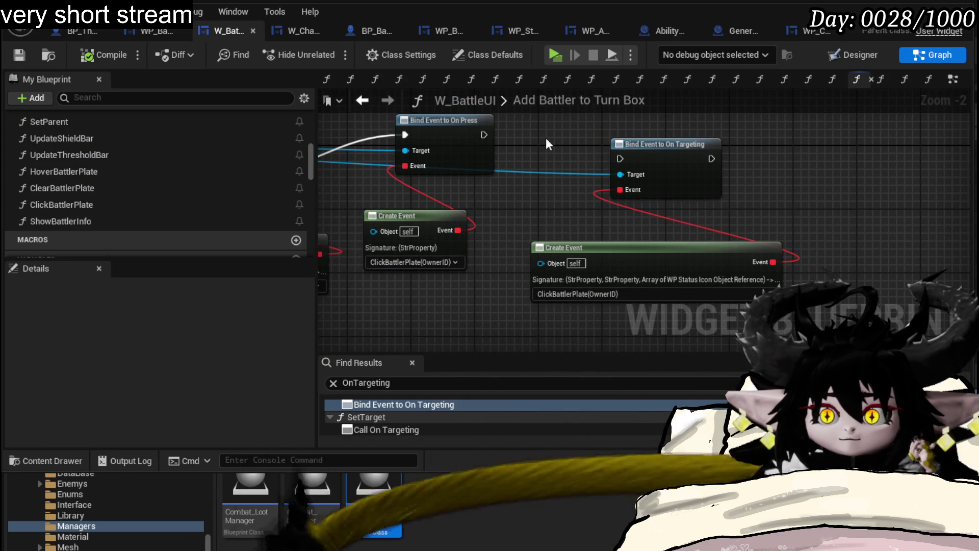
drag(546, 138, 676, 268)
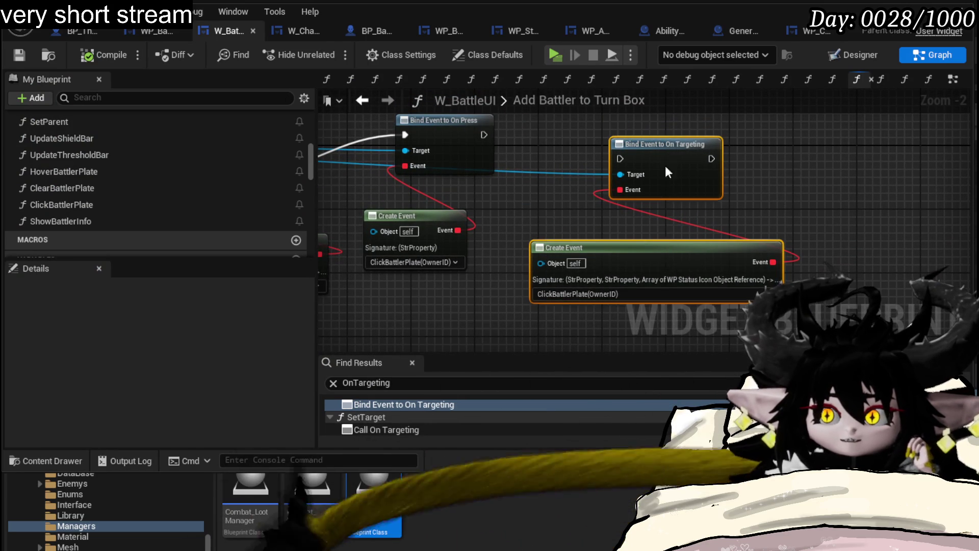
drag(669, 159, 660, 210)
click(27, 56)
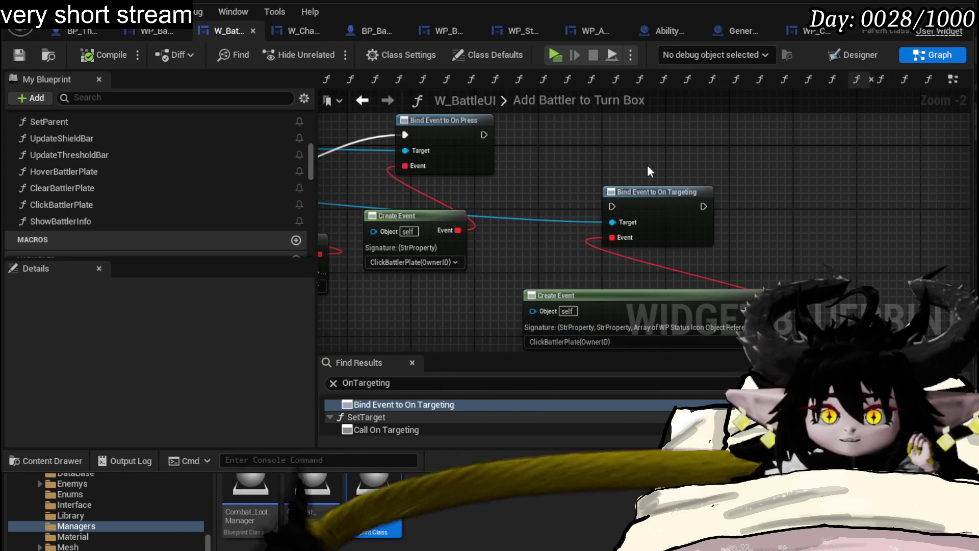
Step: Nudge Bind Event to On Targeting up and open the ClickBattlerPlate function graph
mouse_move(649, 167)
mouse_down()
mouse_move(687, 203)
mouse_move(655, 172)
mouse_up()
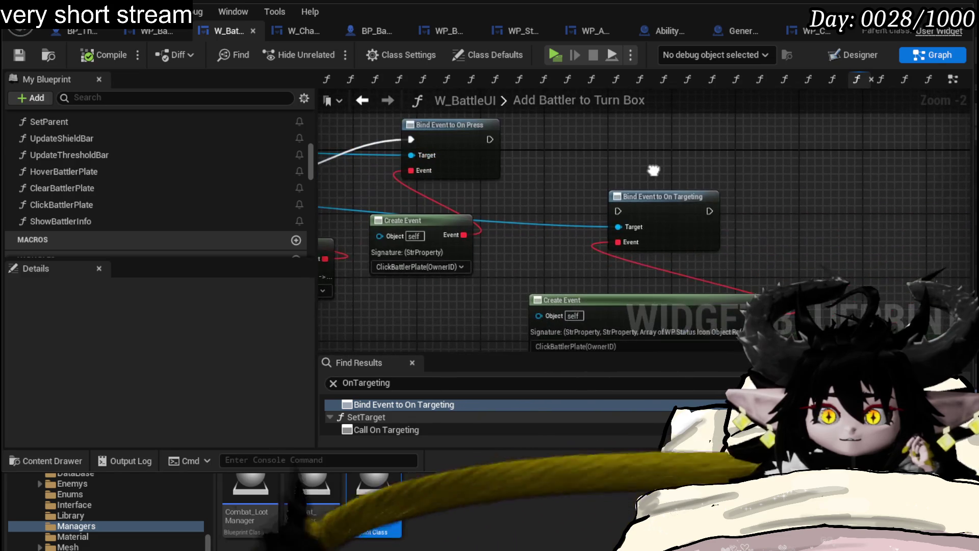
drag(689, 208, 681, 152)
mouse_move(583, 236)
mouse_down()
mouse_move(551, 161)
mouse_move(589, 183)
mouse_up()
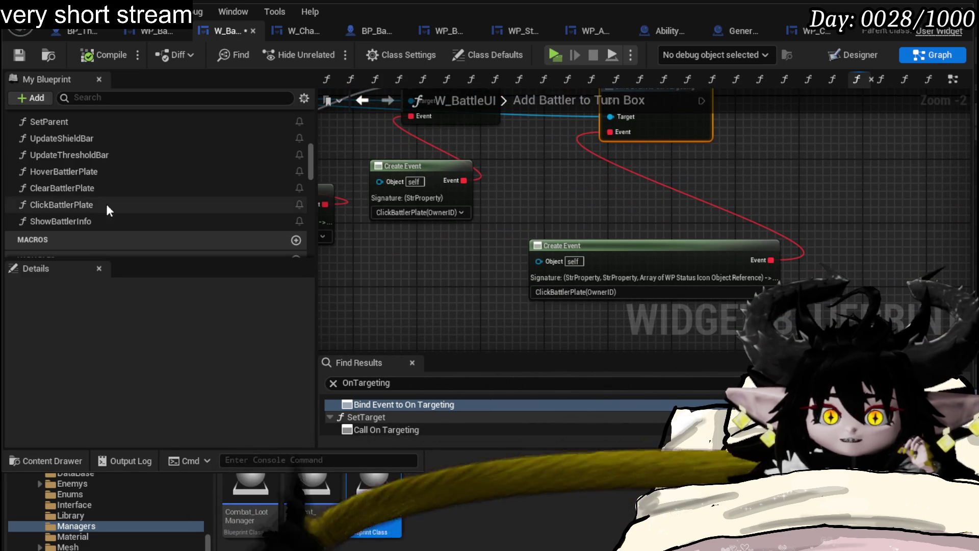
double_click(112, 204)
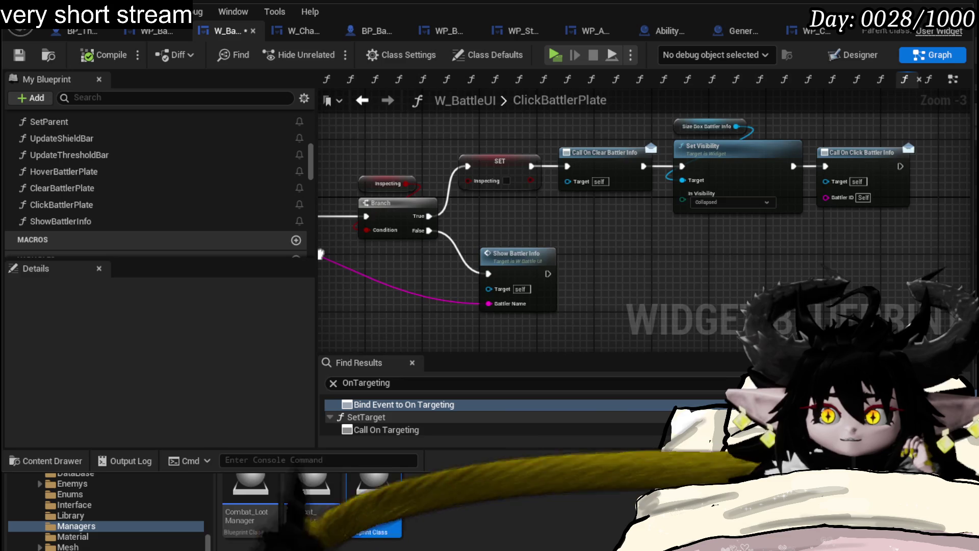
drag(321, 254, 441, 261)
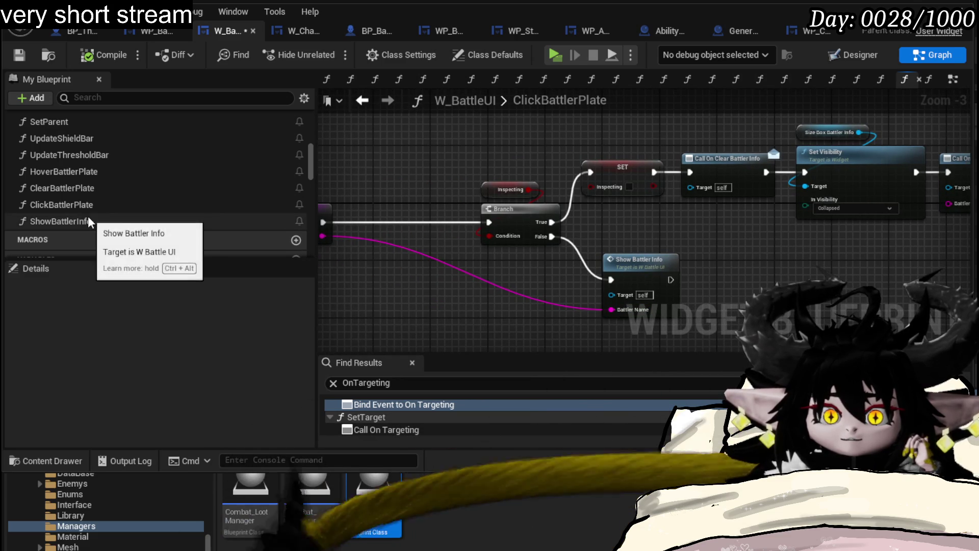
Step: Review the ShowBattlerInfo graph, then the hover info's AddData and AddStatusEffect functions
double_click(634, 263)
mouse_move(657, 253)
mouse_down()
mouse_move(433, 223)
mouse_move(652, 199)
mouse_up()
mouse_move(882, 209)
mouse_down()
mouse_move(537, 283)
mouse_move(559, 285)
mouse_move(429, 245)
mouse_move(401, 280)
mouse_up()
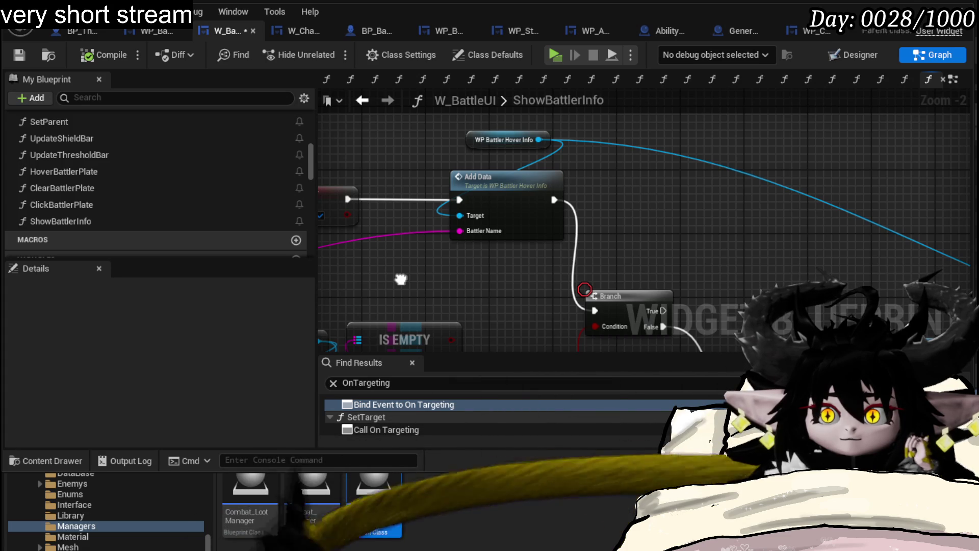
mouse_move(689, 266)
mouse_down()
mouse_move(586, 215)
mouse_move(479, 135)
mouse_up()
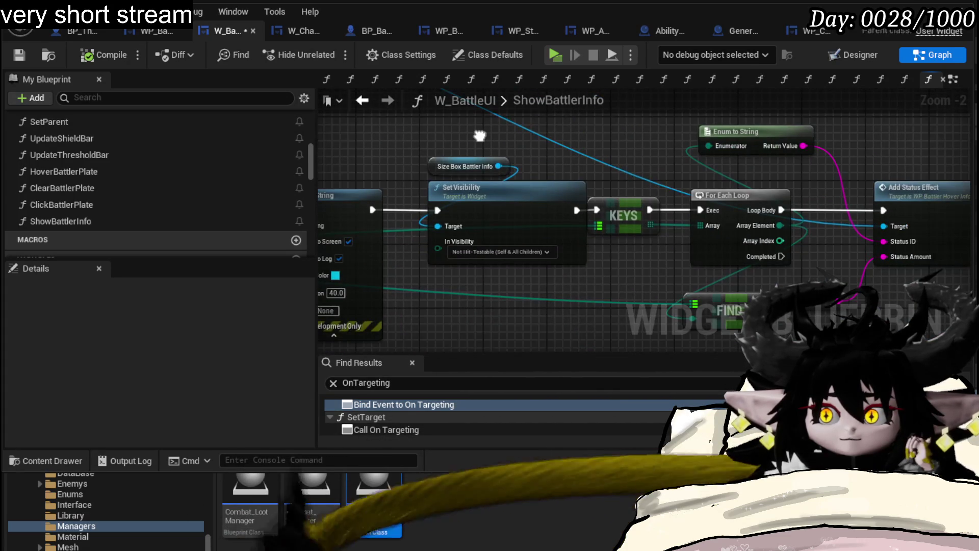
double_click(693, 206)
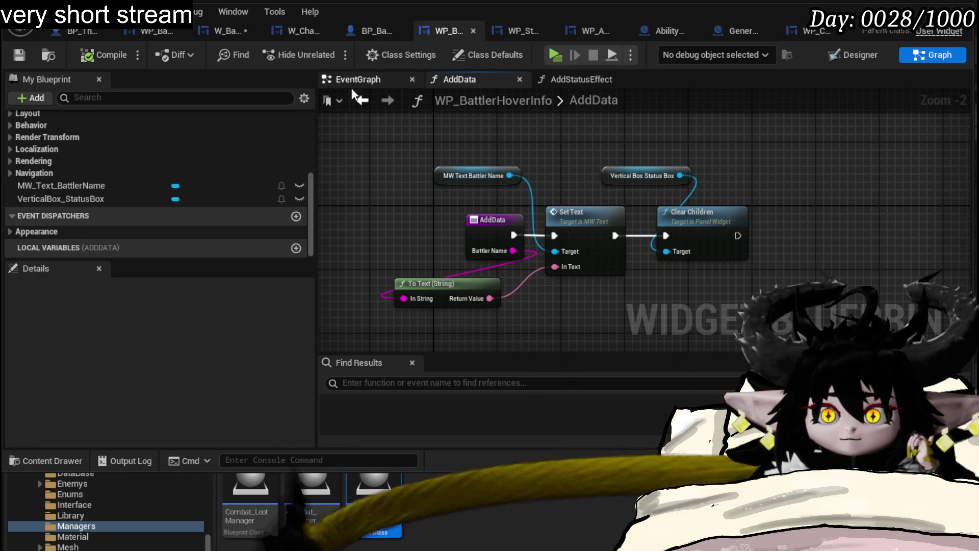
click(581, 79)
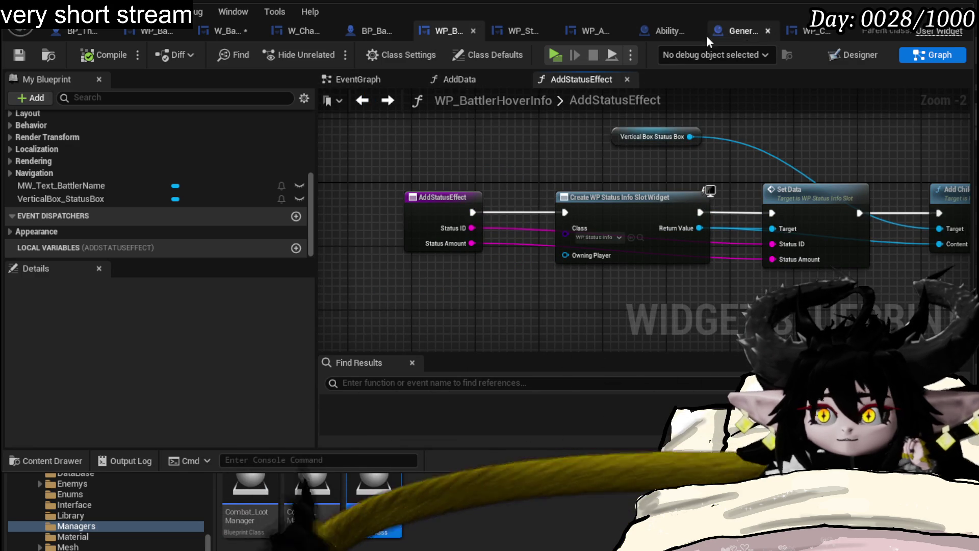
Step: Move ShowBattlerInfo's entry node up-left in W_BattleUI and save the blueprint
click(219, 26)
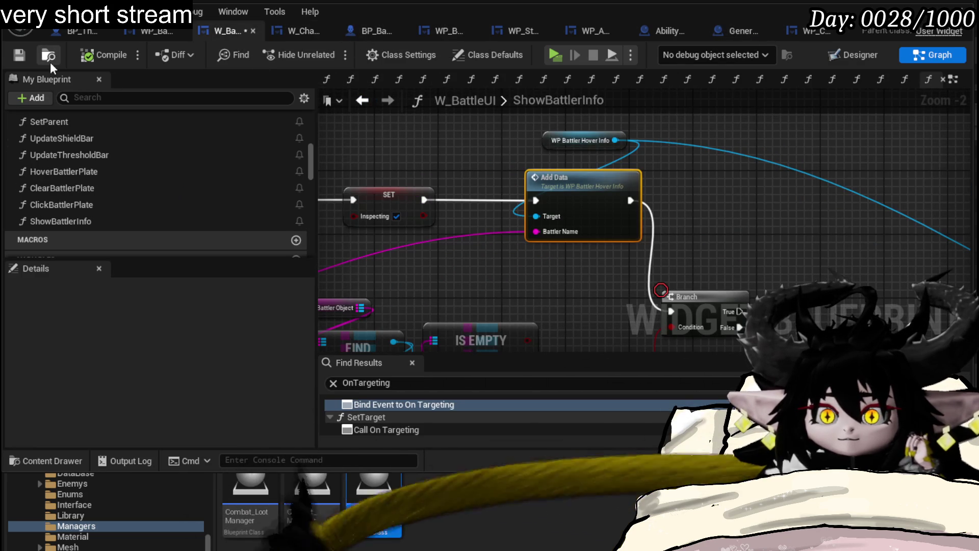
drag(539, 289, 768, 250)
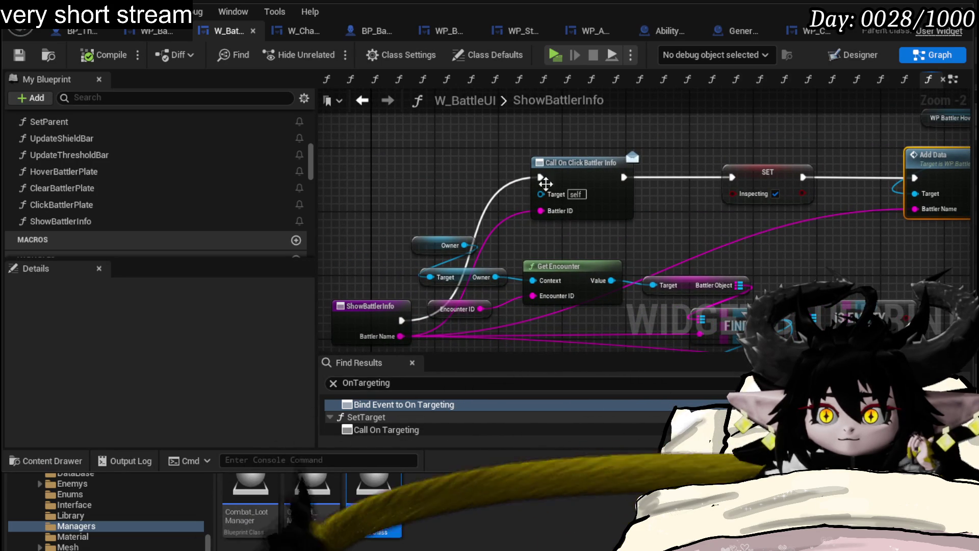
mouse_move(370, 317)
mouse_down()
mouse_move(459, 296)
mouse_move(421, 152)
mouse_move(436, 221)
mouse_up()
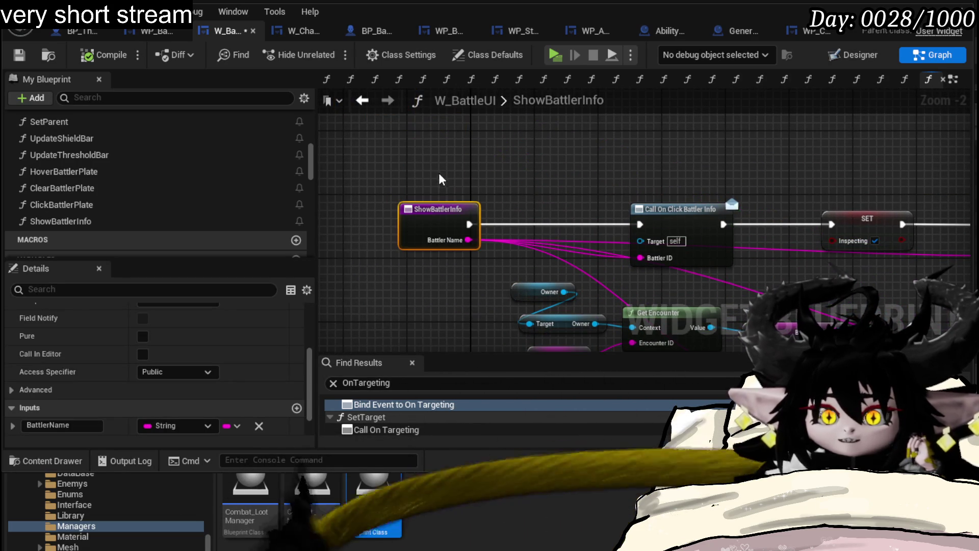
click(440, 179)
click(26, 59)
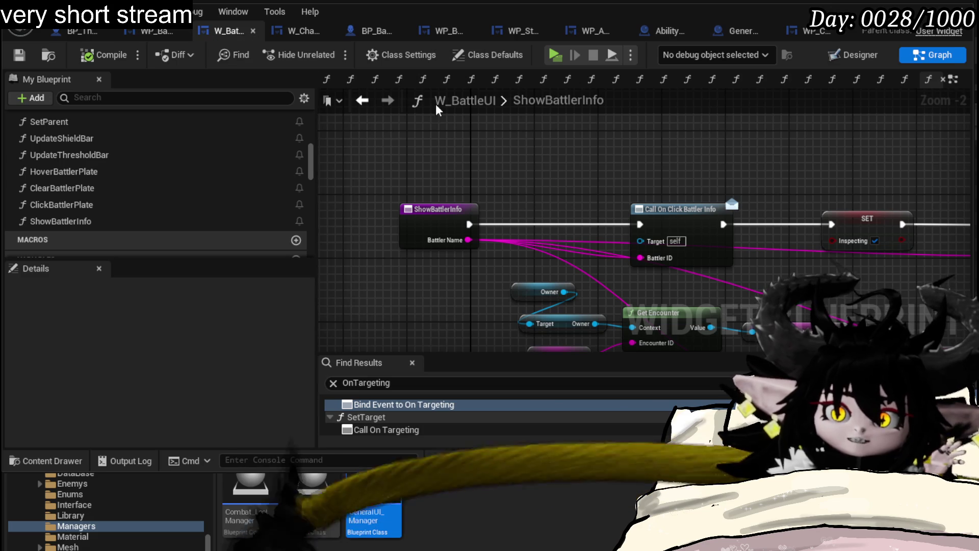
Step: In WP_BattlerTurnBar, move the Inspection ID, Turn Bar, Current HP and Append nodes beside the press logic
click(156, 32)
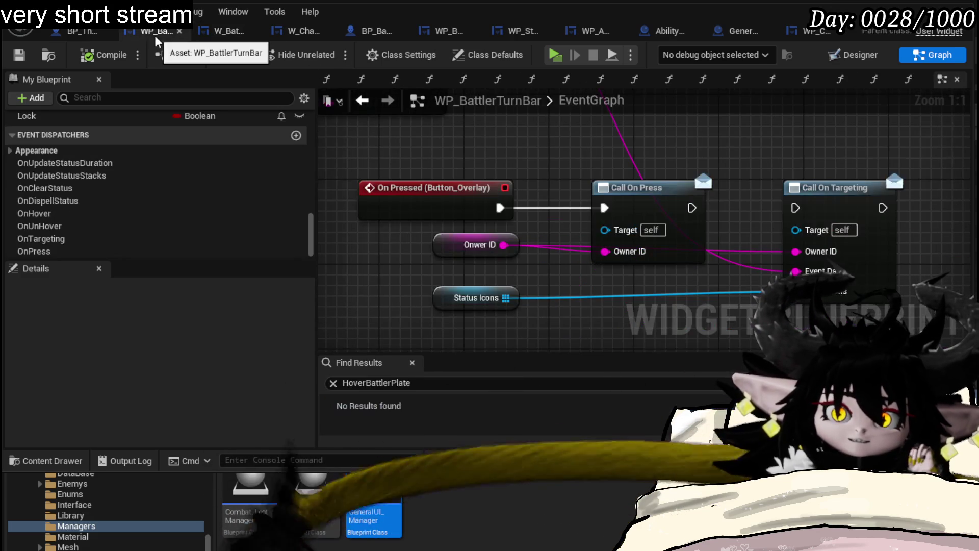
scroll(702, 166, down, 1)
drag(591, 237, 483, 237)
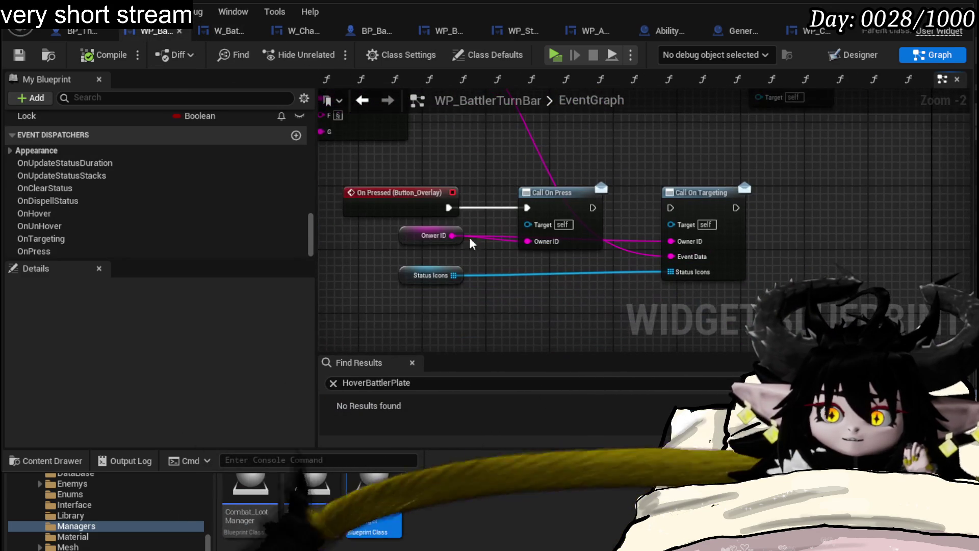
drag(421, 245, 438, 262)
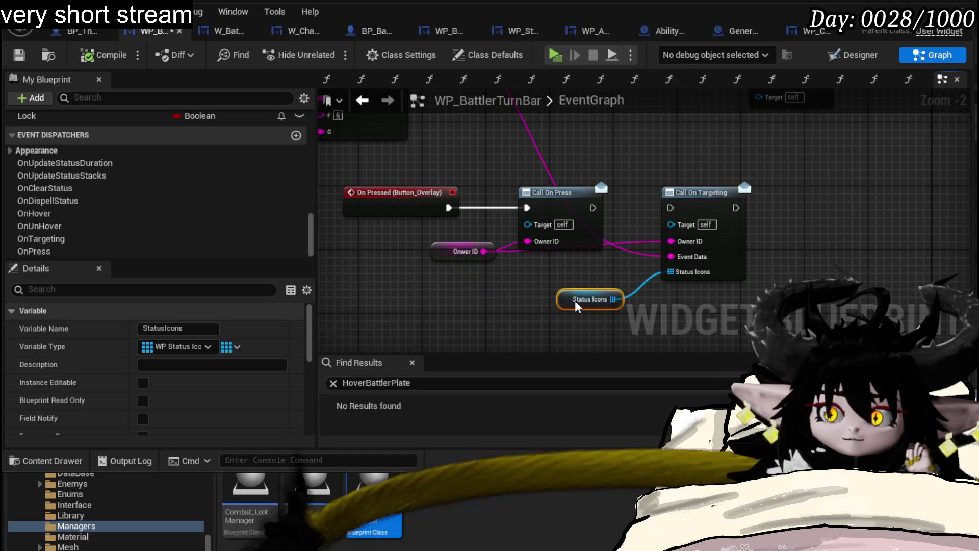
scroll(566, 284, down, 3)
mouse_move(663, 193)
mouse_down()
mouse_move(708, 248)
mouse_move(709, 268)
mouse_up()
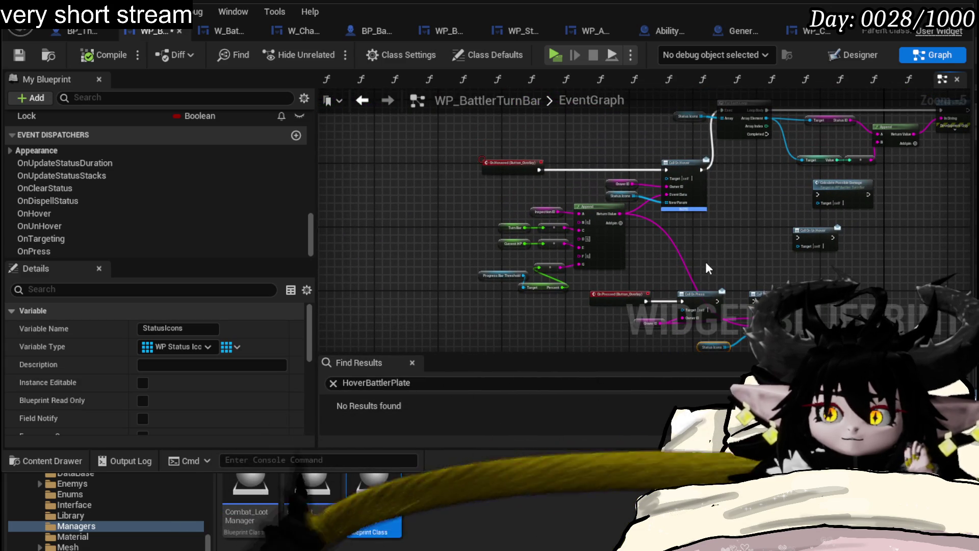
scroll(705, 262, up, 2)
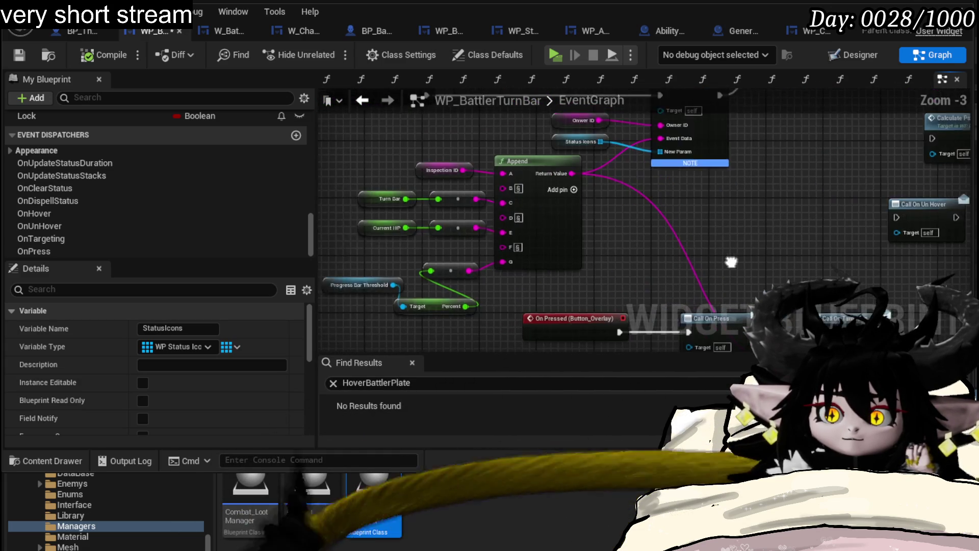
drag(550, 148, 551, 149)
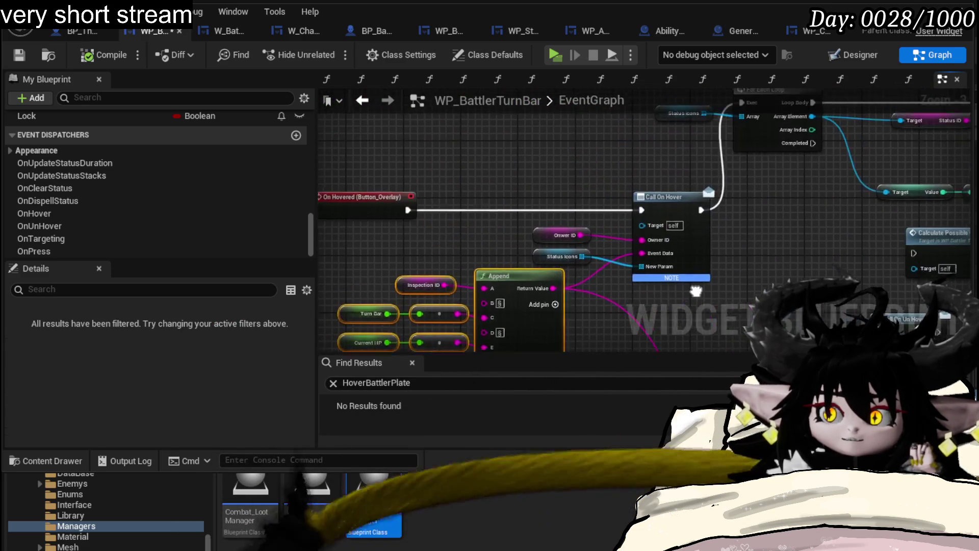
drag(694, 292, 742, 205)
drag(377, 182, 522, 331)
mouse_move(678, 271)
mouse_down()
mouse_move(584, 317)
mouse_move(562, 190)
mouse_move(451, 173)
mouse_move(411, 111)
mouse_up()
Step: Run Call On Hover after Call On Press, feeding it the appended Event Data and Status Icons
drag(616, 336, 588, 274)
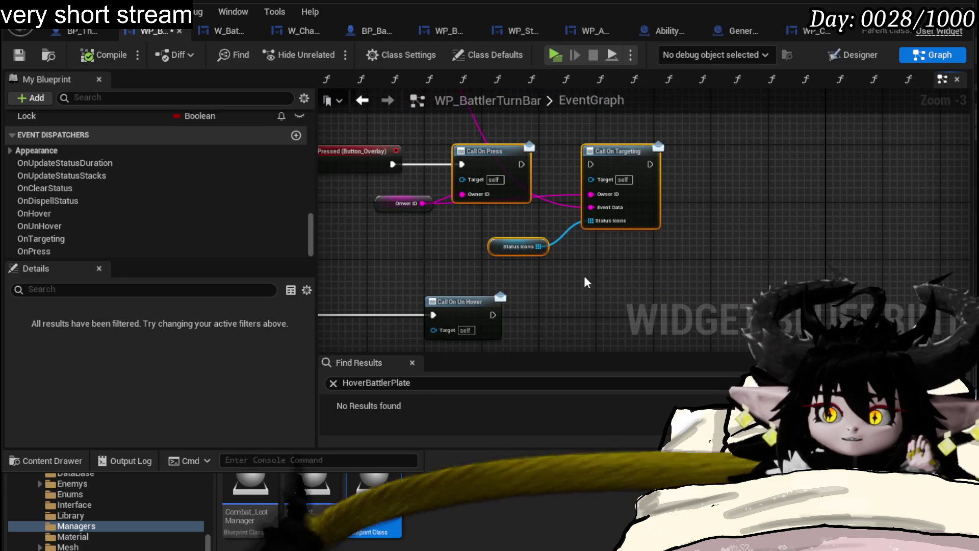
mouse_move(603, 139)
mouse_down()
mouse_move(658, 319)
mouse_move(579, 234)
mouse_move(641, 259)
mouse_move(673, 224)
mouse_move(724, 269)
mouse_move(638, 250)
mouse_up()
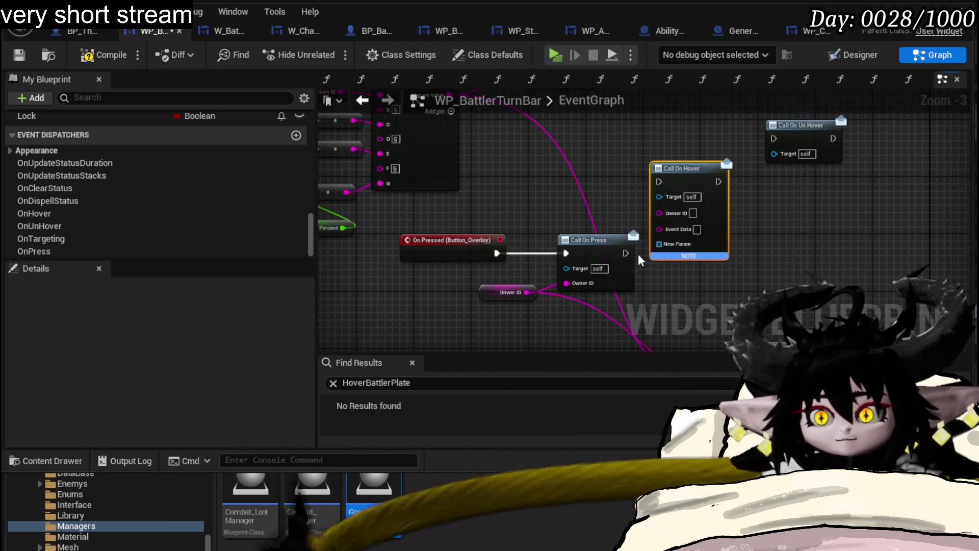
drag(684, 186, 701, 168)
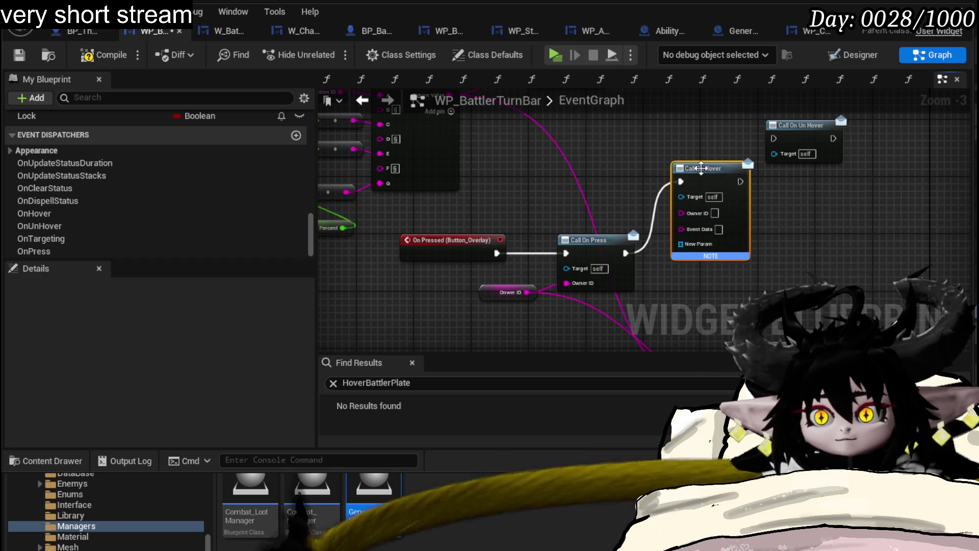
scroll(701, 167, down, 1)
scroll(506, 170, up, 1)
mouse_move(467, 145)
mouse_down()
mouse_move(718, 266)
mouse_move(714, 278)
mouse_up()
mouse_move(489, 160)
mouse_down()
mouse_move(678, 320)
mouse_move(708, 282)
mouse_up()
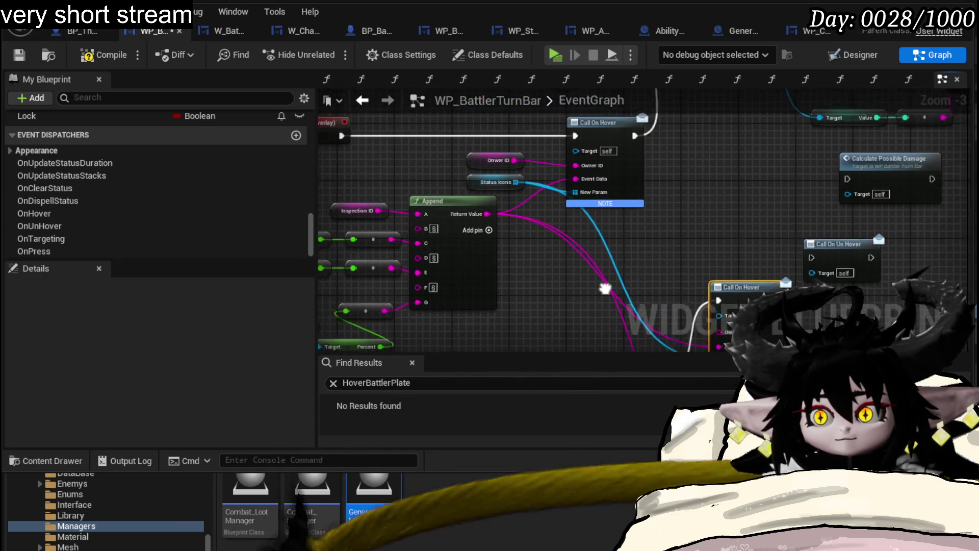
Step: Connect Owner ID to Call On Press's Owner ID pin and save the turn bar widget
mouse_move(705, 329)
mouse_down()
mouse_move(630, 261)
mouse_move(555, 220)
mouse_up()
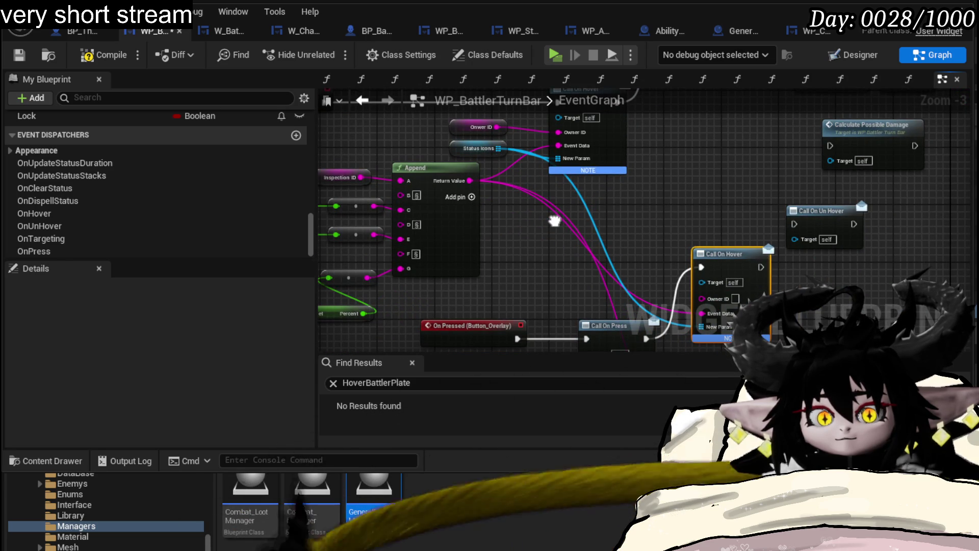
drag(555, 220, 470, 166)
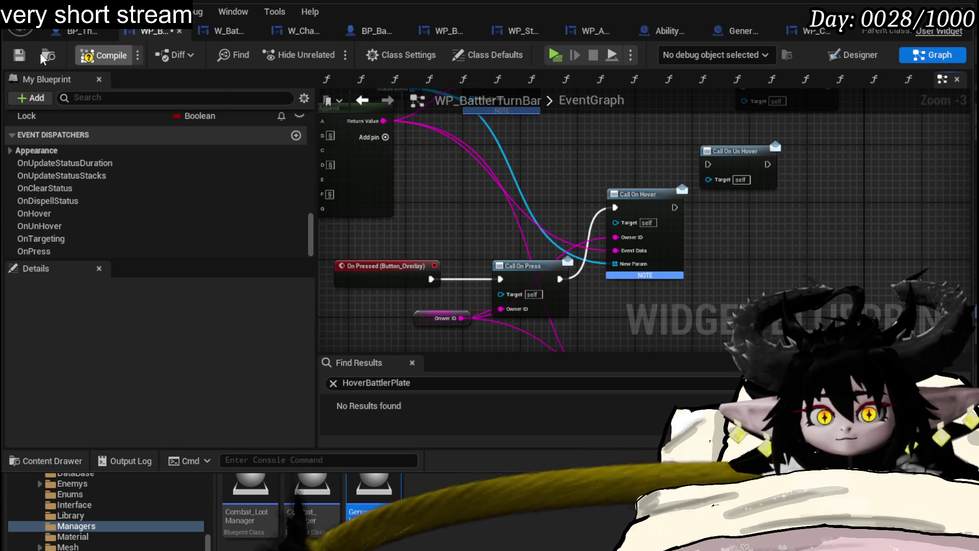
click(17, 56)
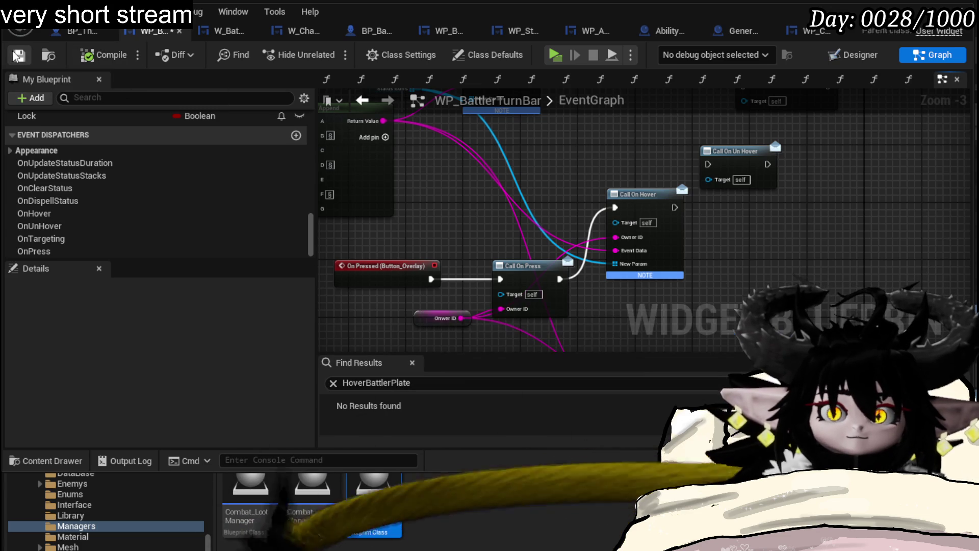
Step: Start a standalone play test, engage the slime, and switch targets between Battler563065 and Slime_Wind
click(961, 8)
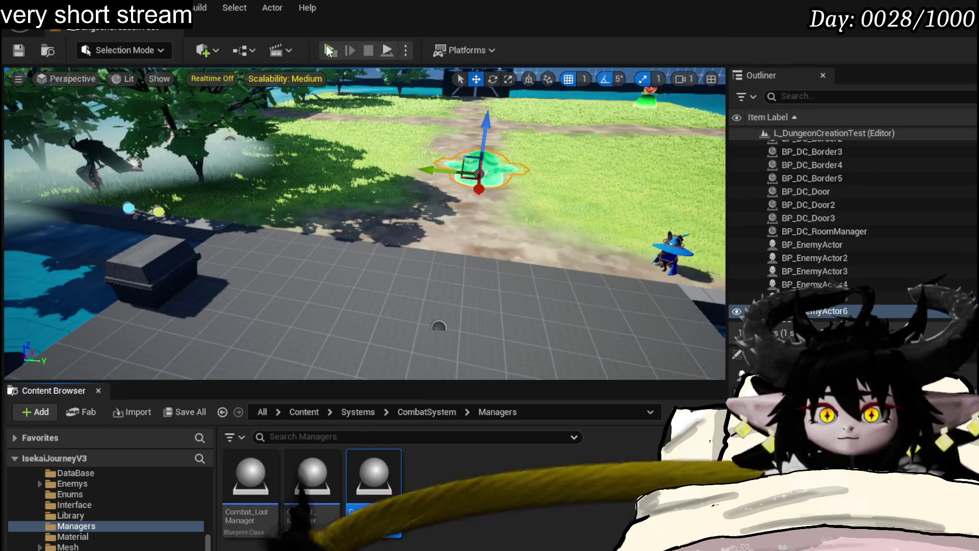
key(alt+p)
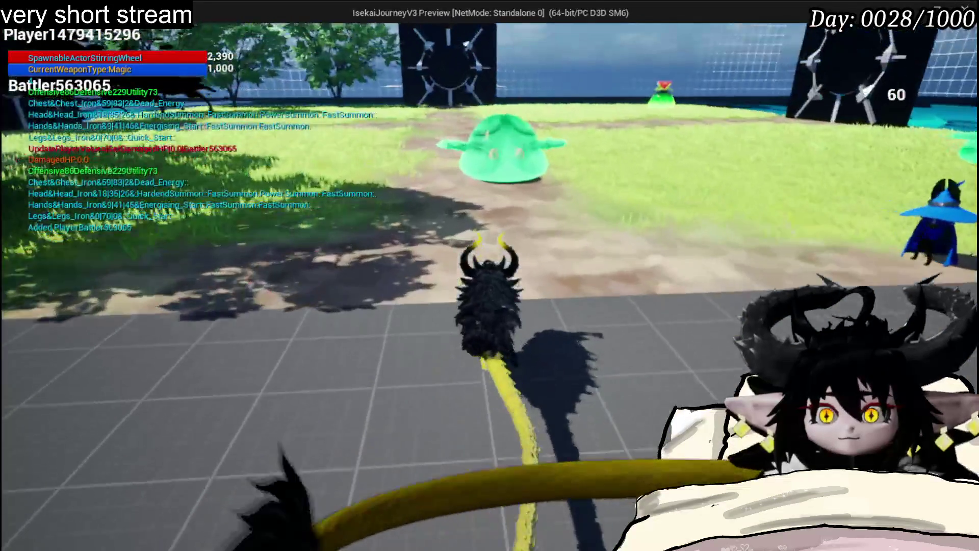
key(w)
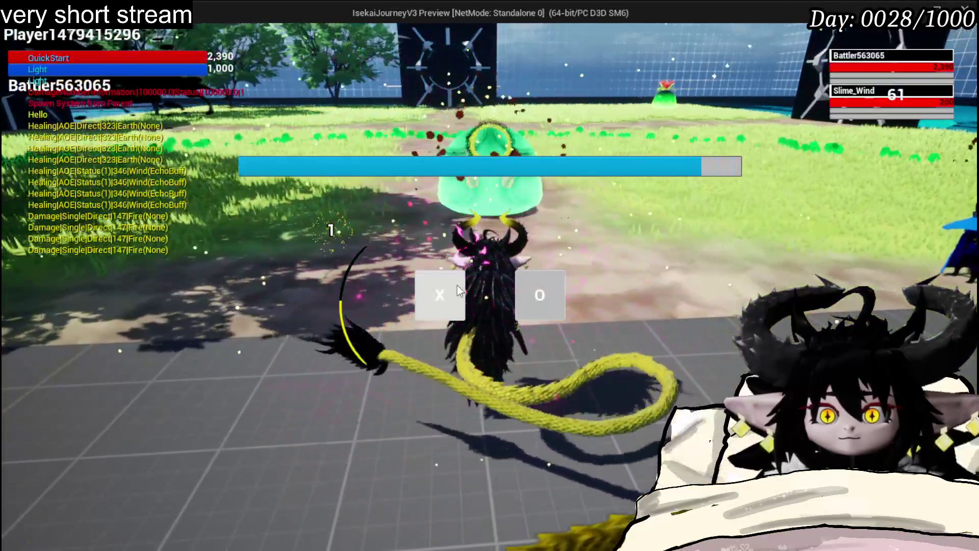
click(457, 287)
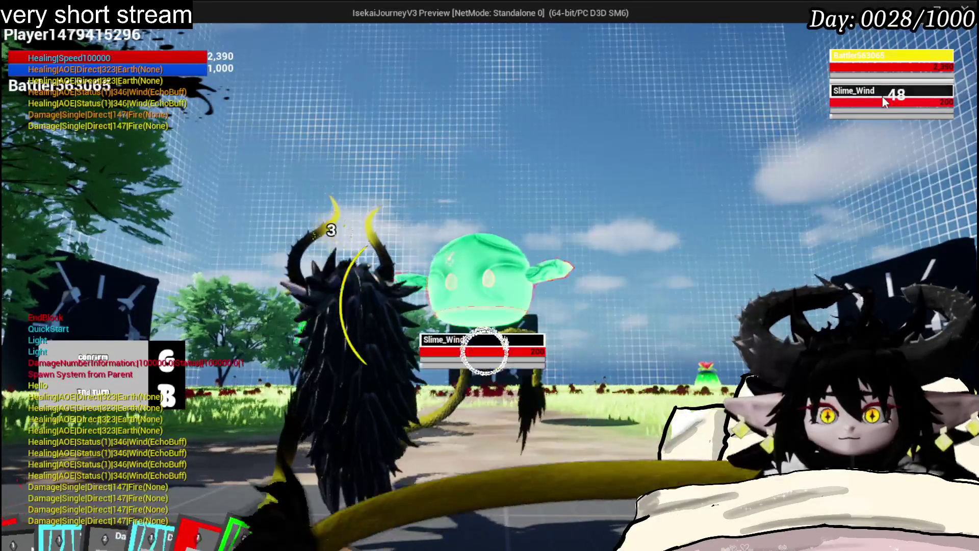
click(897, 76)
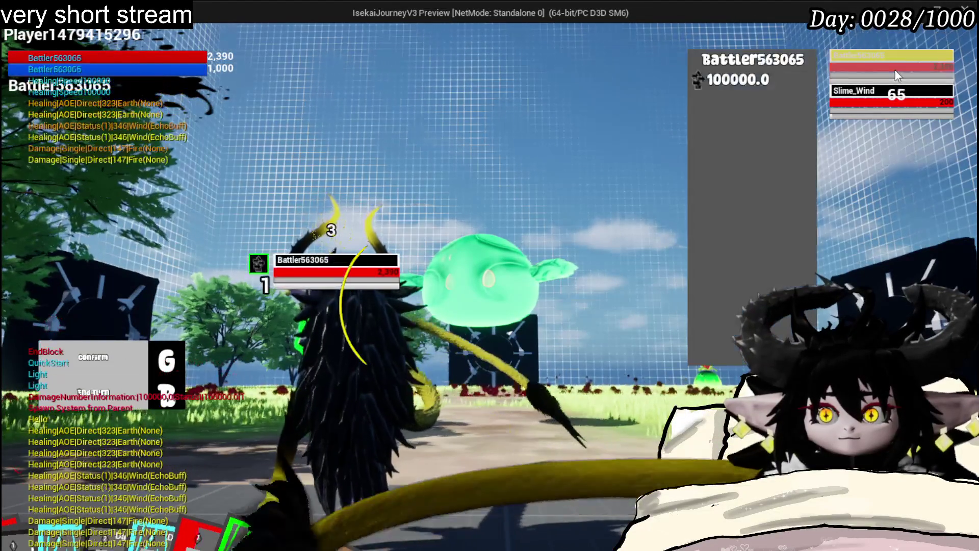
click(888, 102)
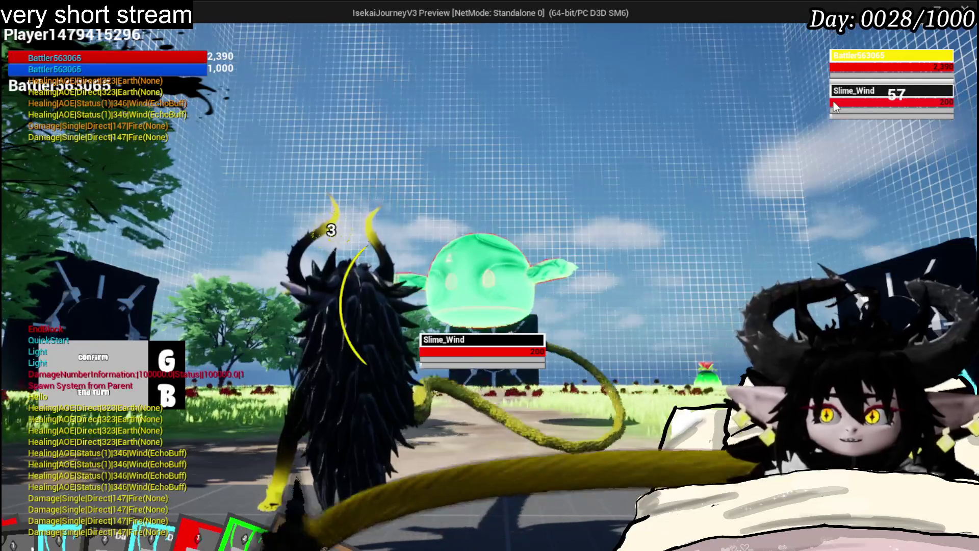
click(854, 82)
Step: Play Damage Down, Defence UP, Damage Down and Burn Debuff, retarget Battler563065, then stop play
mouse_move(321, 487)
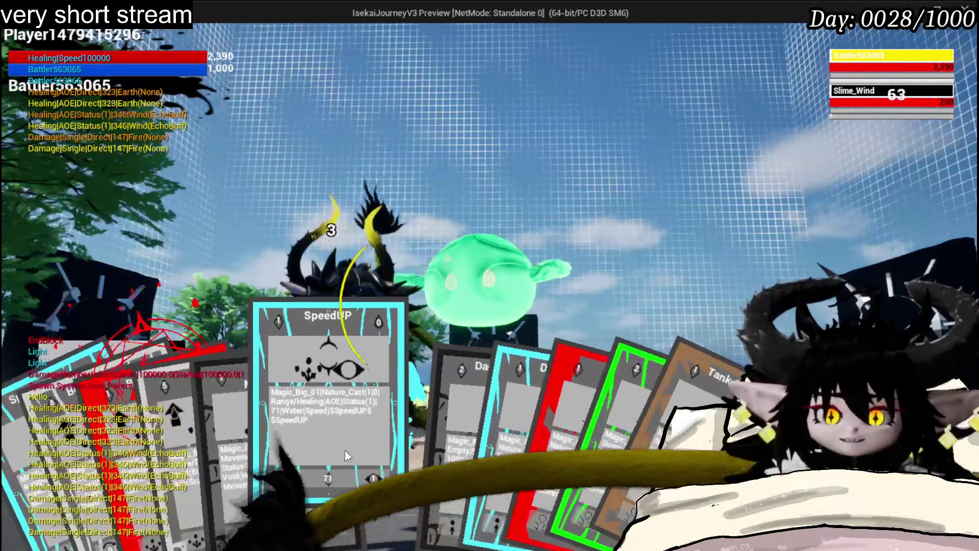
click(424, 442)
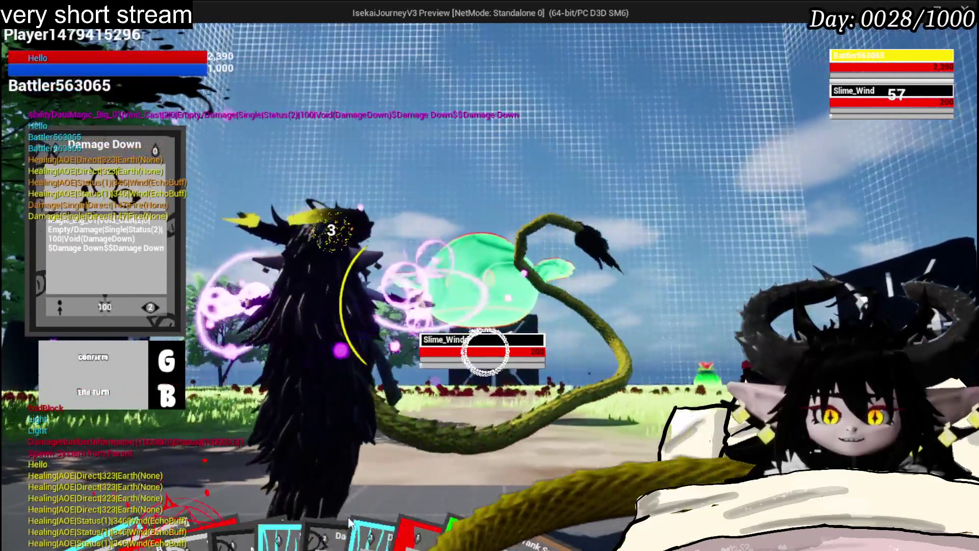
mouse_move(312, 472)
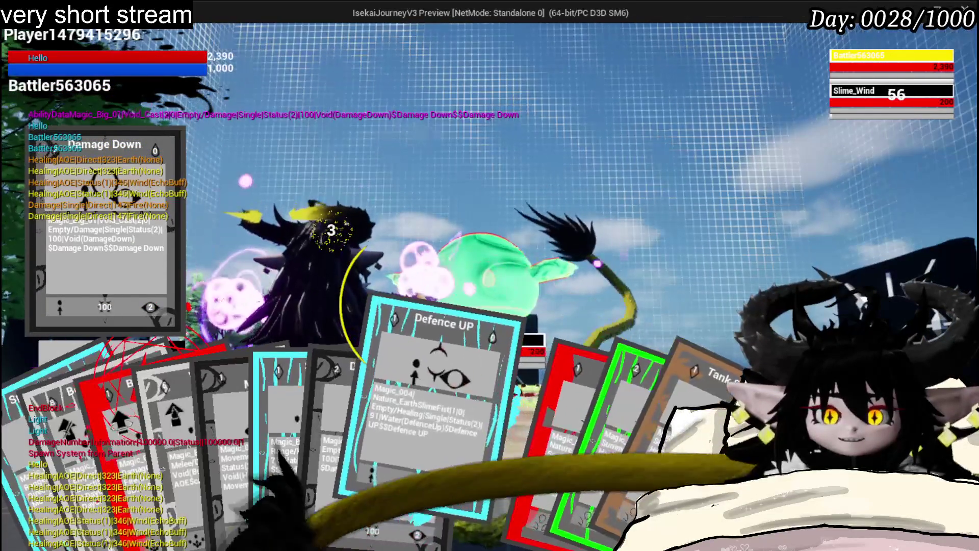
click(444, 461)
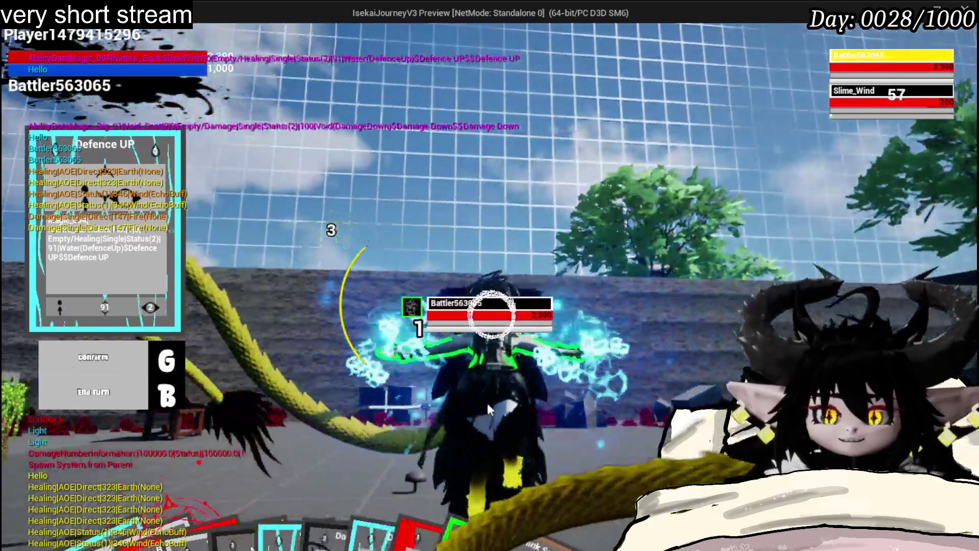
mouse_move(351, 464)
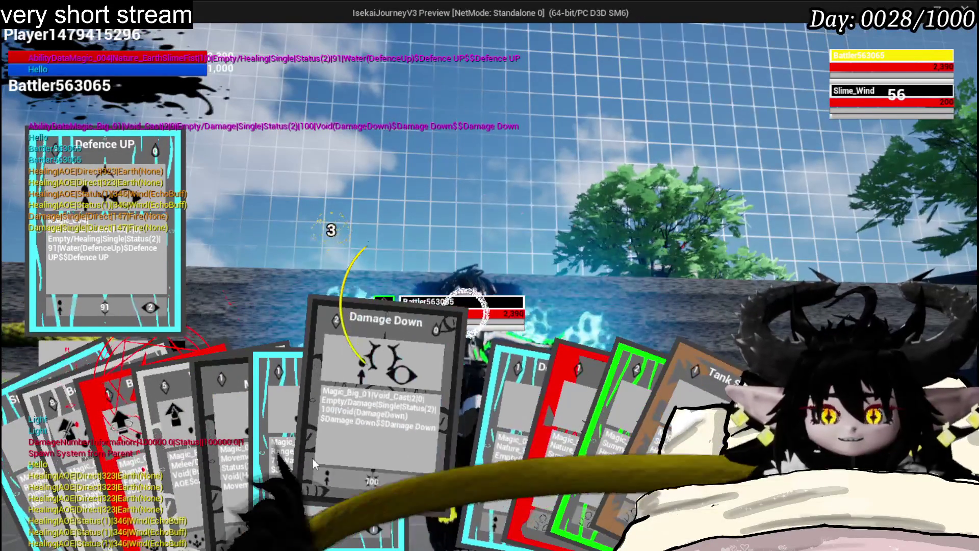
click(338, 459)
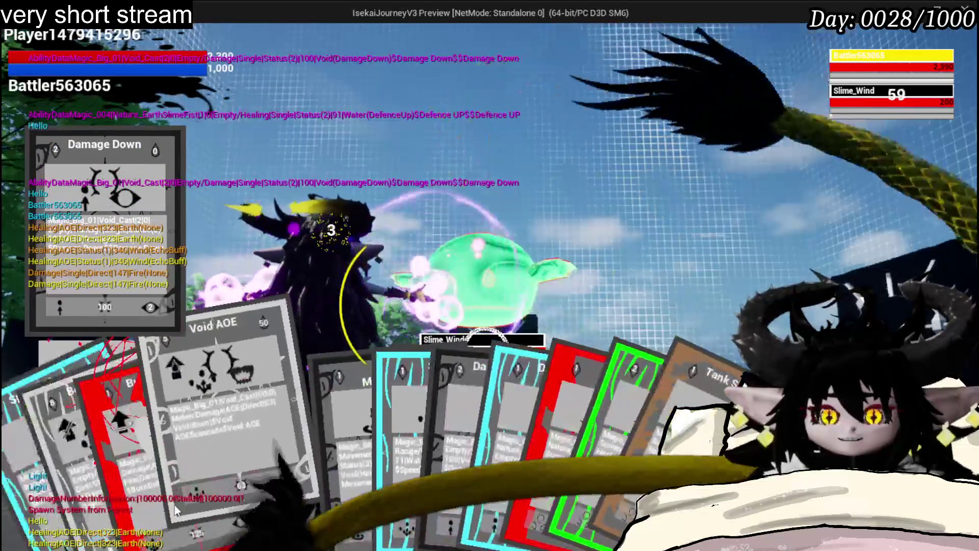
click(144, 483)
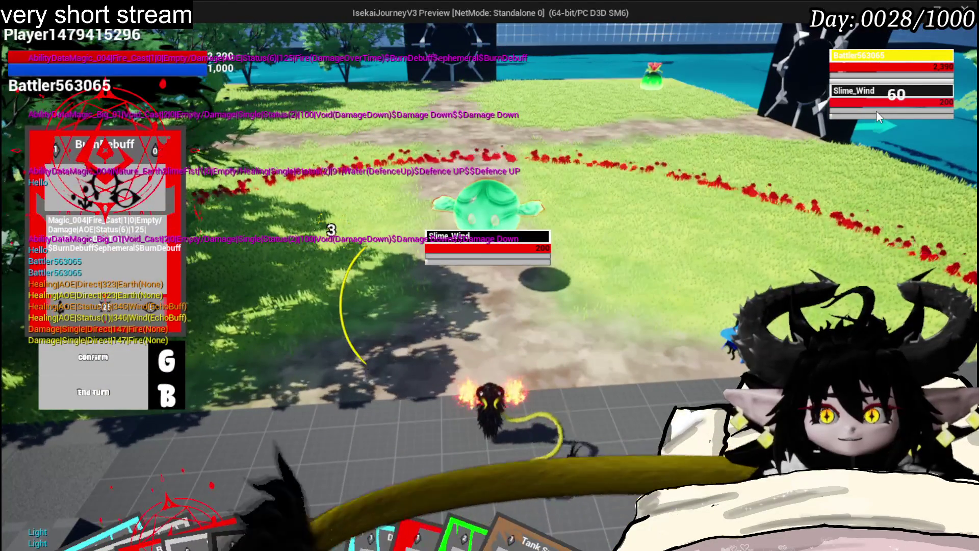
click(864, 69)
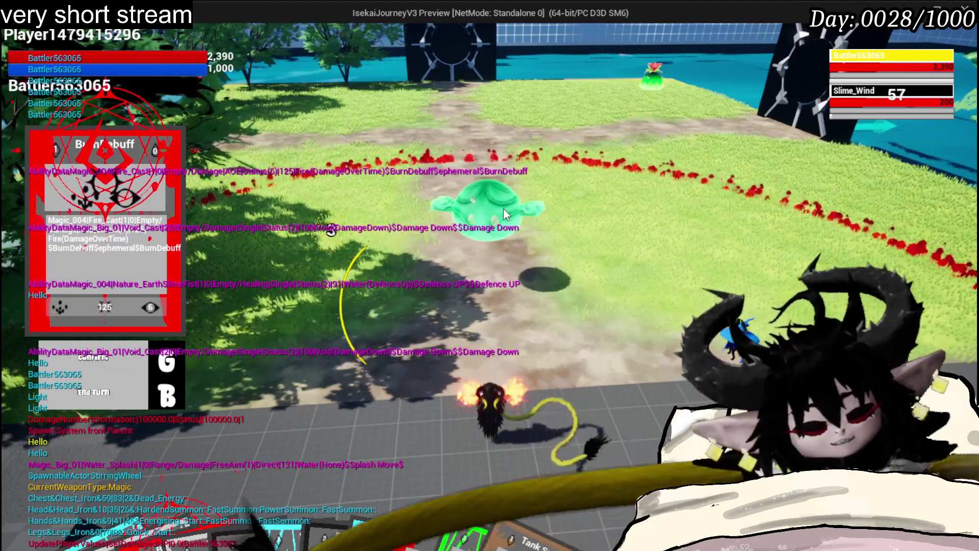
key(Escape)
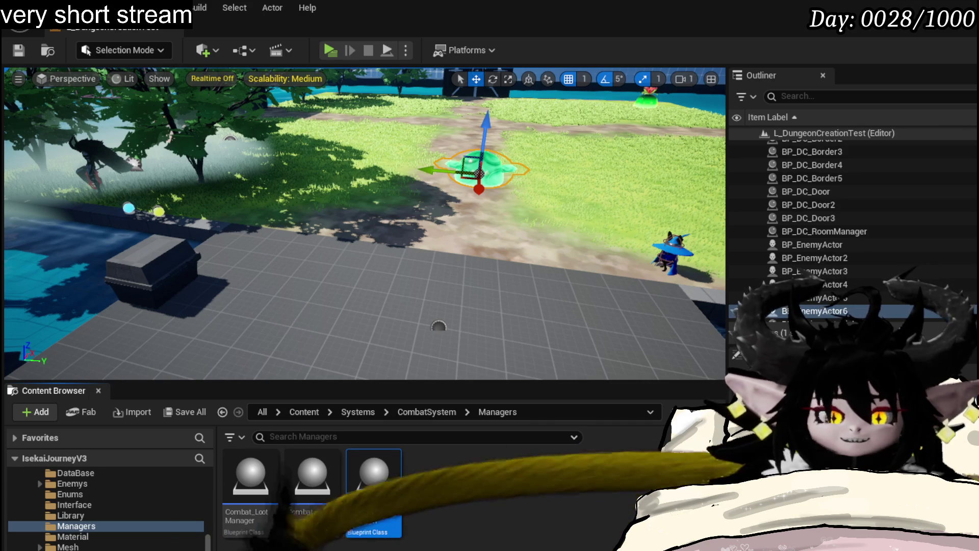
Step: Rearrange the Call On Hover and press event nodes and delete the leftover debug print nodes
key(alt+Tab)
mouse_move(535, 192)
mouse_down()
mouse_move(551, 199)
mouse_move(516, 199)
mouse_move(720, 196)
mouse_move(647, 257)
mouse_move(587, 276)
mouse_up()
scroll(709, 219, down, 3)
scroll(702, 204, up, 2)
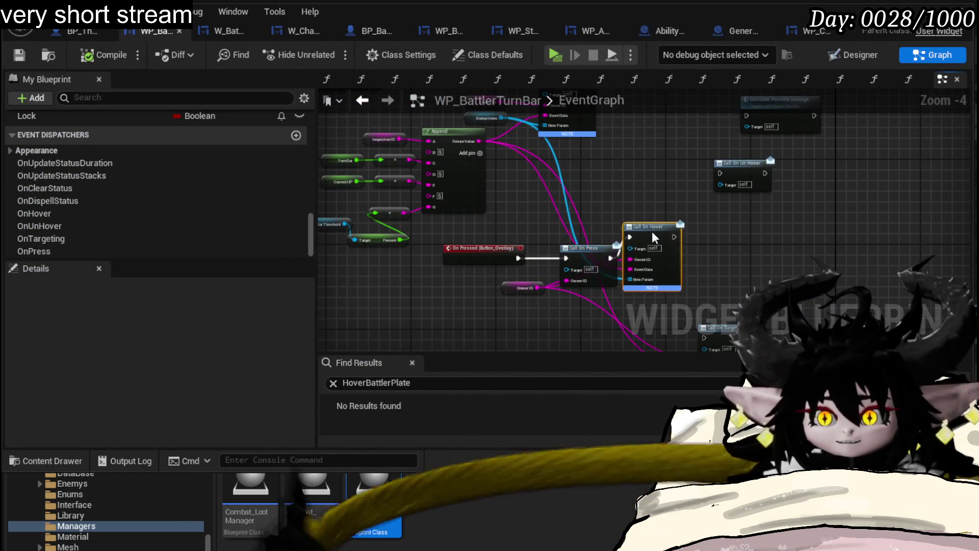
mouse_move(655, 234)
mouse_down()
mouse_move(662, 176)
mouse_move(595, 164)
mouse_up()
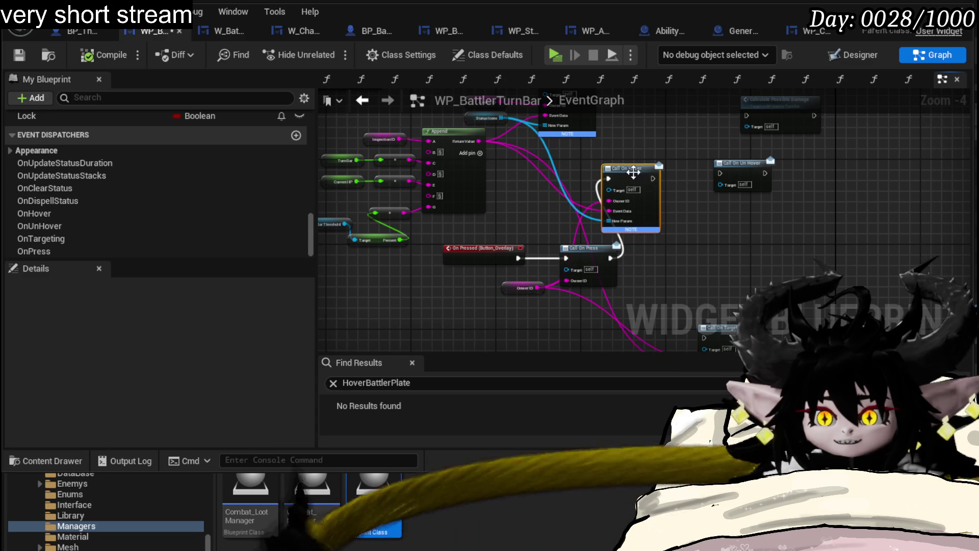
drag(439, 239, 622, 296)
drag(587, 249, 470, 281)
drag(563, 186, 584, 225)
click(648, 217)
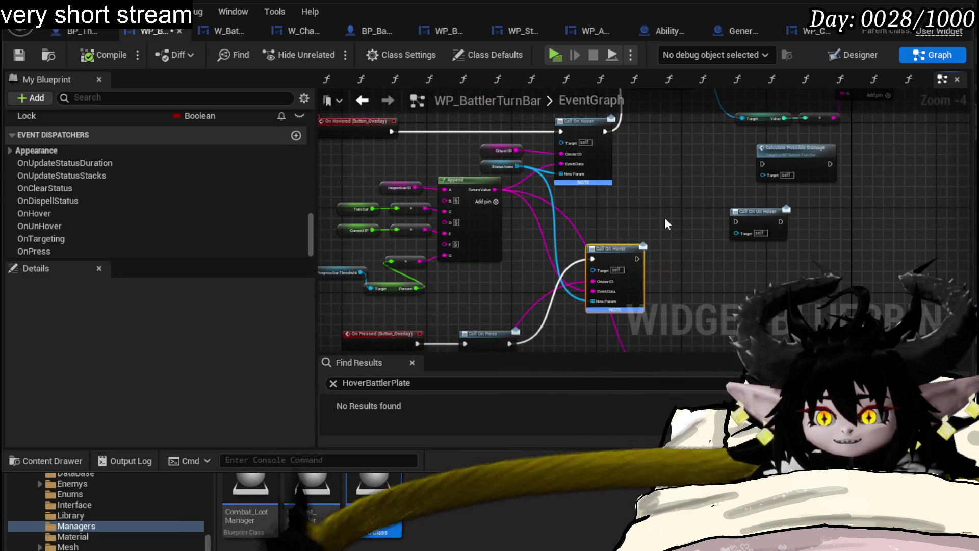
drag(663, 224, 533, 230)
key(Delete)
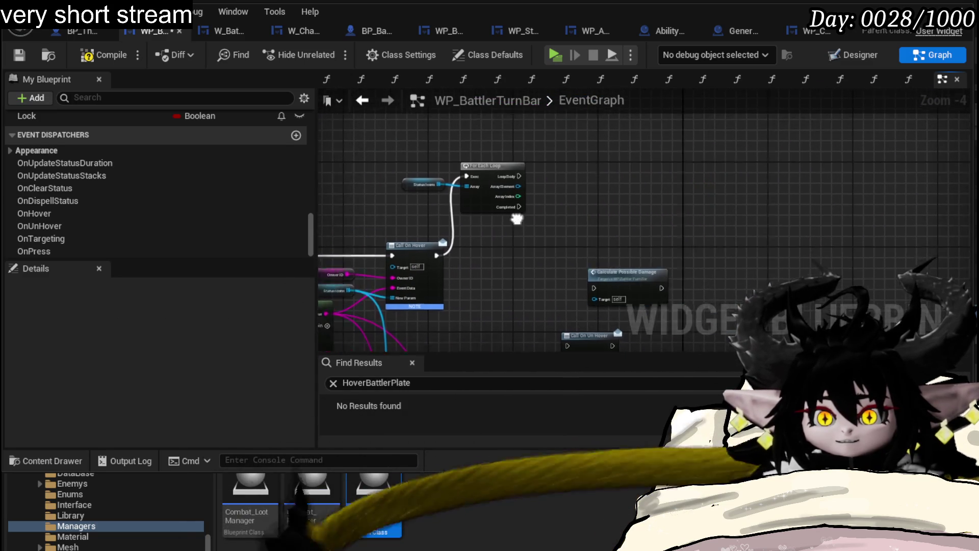
Step: Delete the unused Calculate Possible Damage and Call On Un Hover nodes and save WP_BattlerTurnBar
mouse_move(603, 265)
mouse_down()
mouse_move(561, 268)
mouse_move(635, 214)
mouse_up()
click(525, 270)
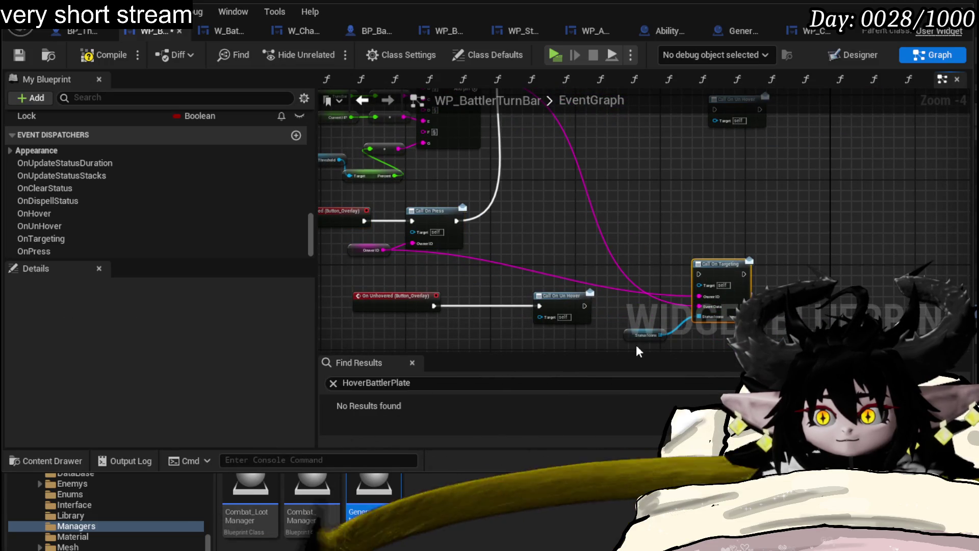
drag(655, 167, 668, 309)
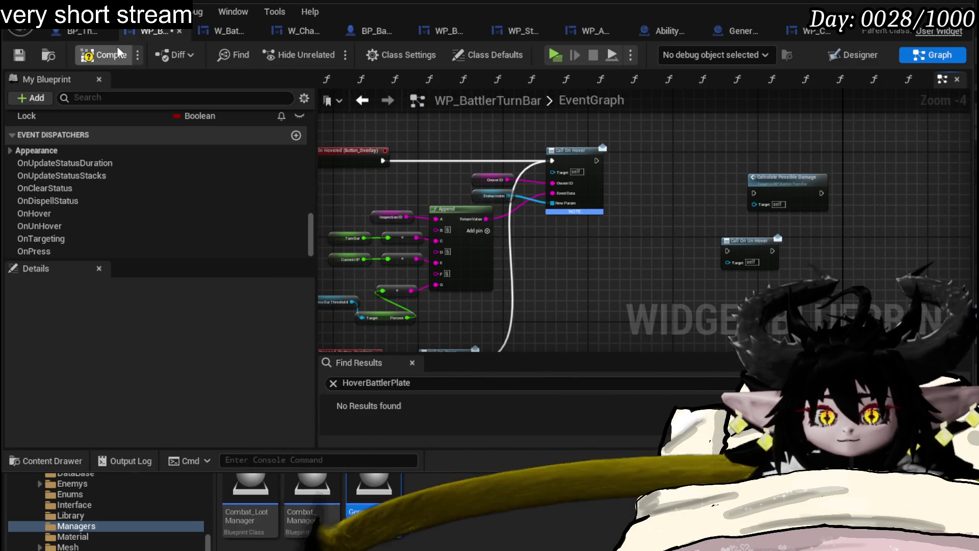
mouse_move(586, 217)
mouse_down()
mouse_move(789, 170)
mouse_move(702, 145)
mouse_move(685, 230)
mouse_up()
drag(698, 266, 807, 170)
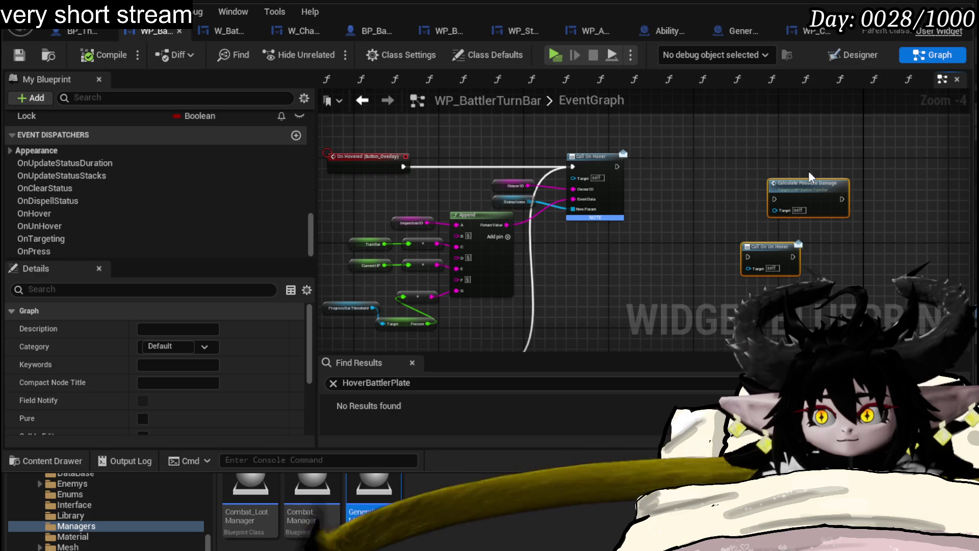
scroll(831, 155, up, 2)
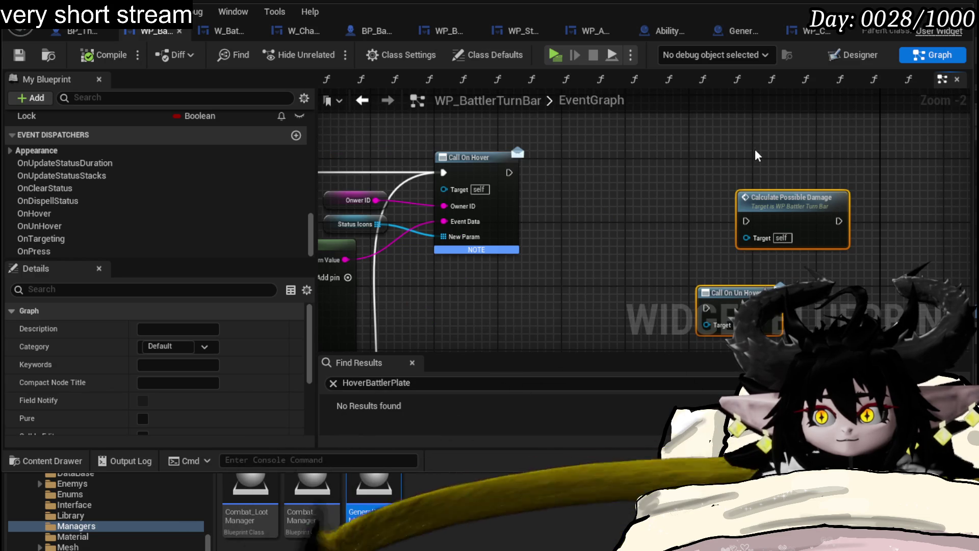
drag(638, 162, 782, 278)
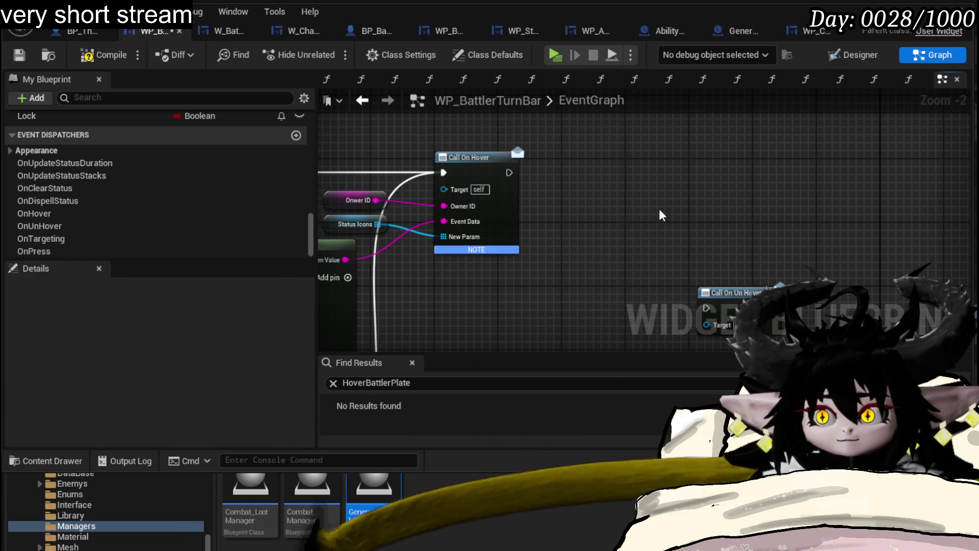
key(Delete)
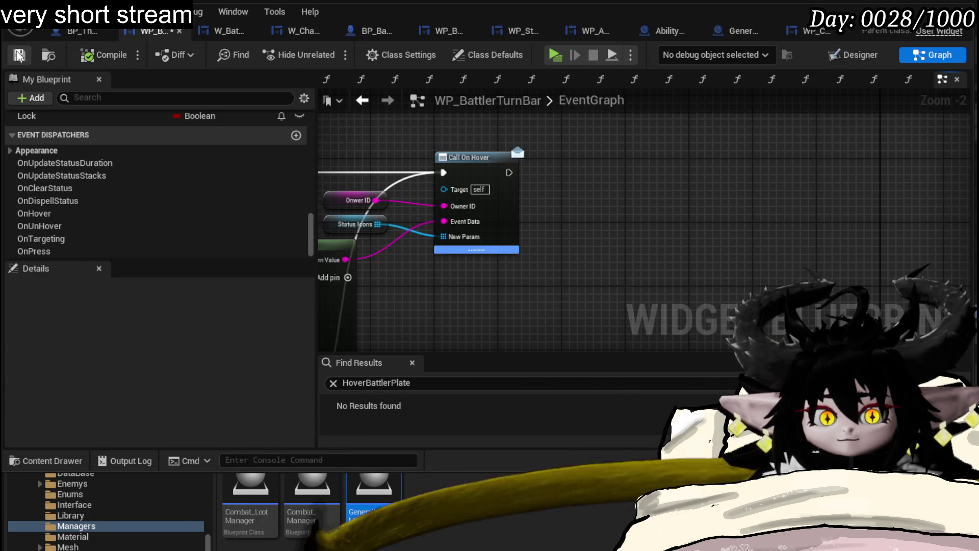
click(18, 55)
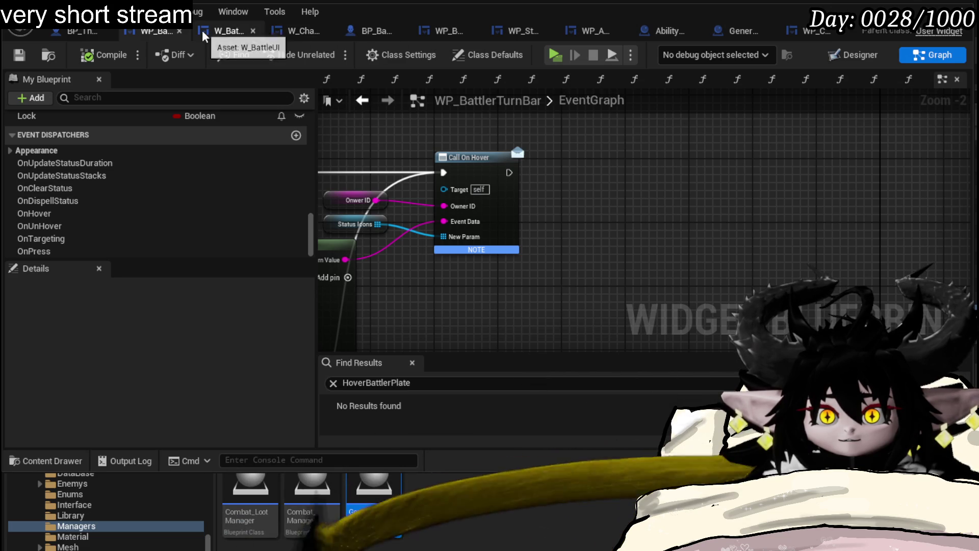
Step: Open W_BattleUI's ClickBattlerPlate graph and rearrange the Inspecting check and Branch nodes
click(227, 30)
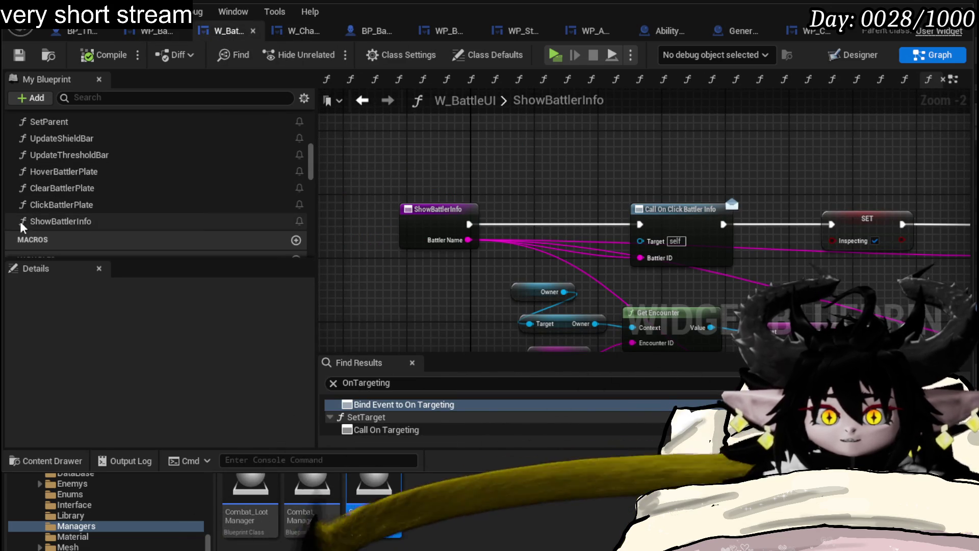
double_click(77, 206)
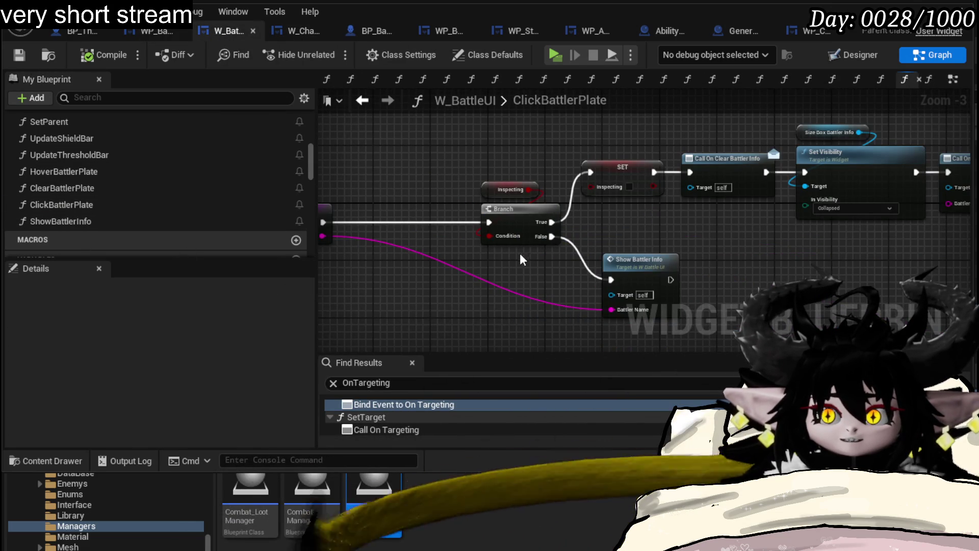
drag(521, 254, 548, 235)
mouse_move(536, 148)
mouse_down()
mouse_move(536, 197)
mouse_move(448, 188)
mouse_move(445, 200)
mouse_up()
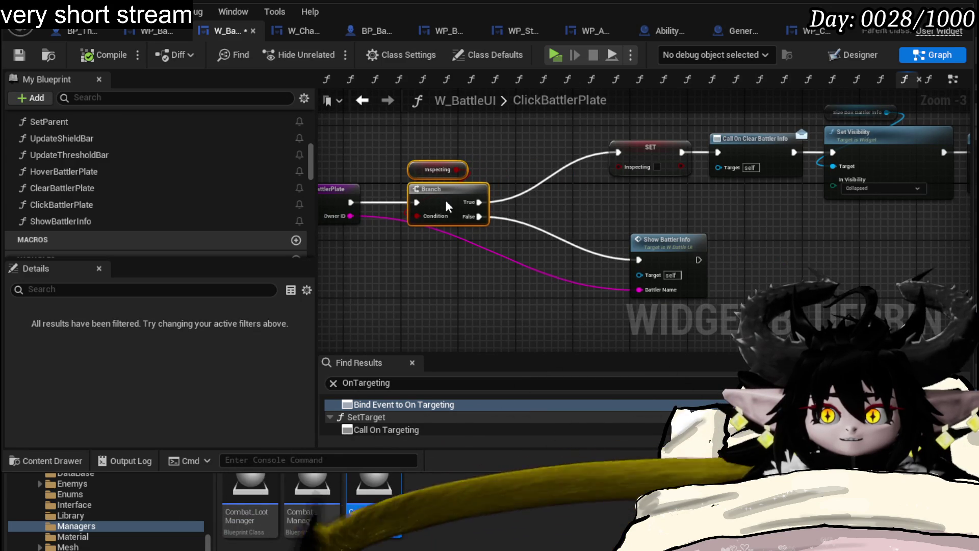
drag(565, 209, 613, 207)
Step: Remove the SET Inspecting node from ShowBattlerInfo and compile the widget blueprint
double_click(721, 240)
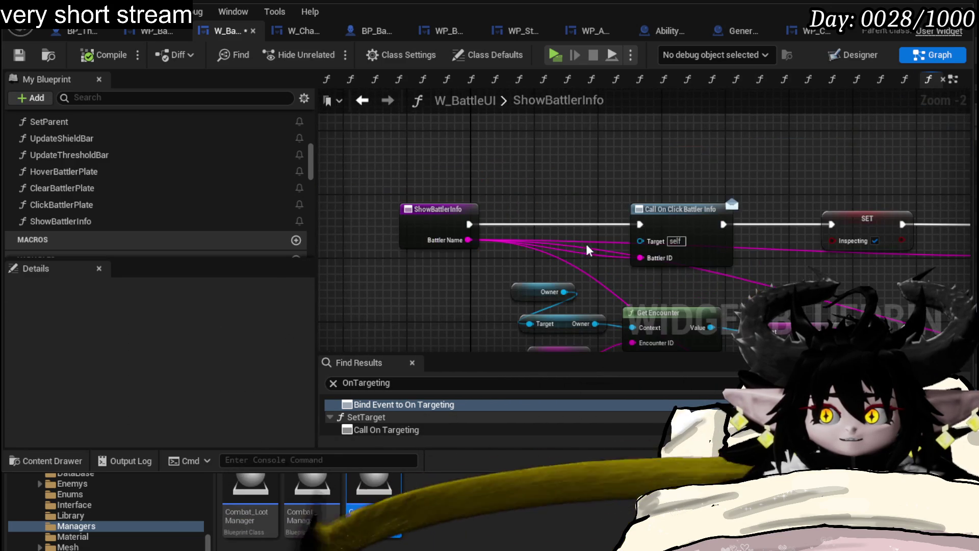
drag(689, 242, 689, 242)
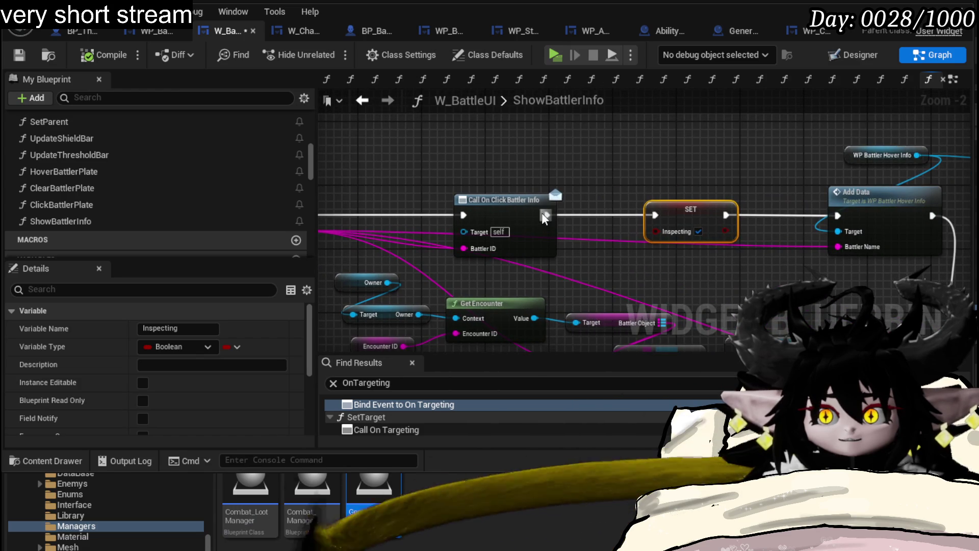
key(Delete)
drag(574, 180, 788, 199)
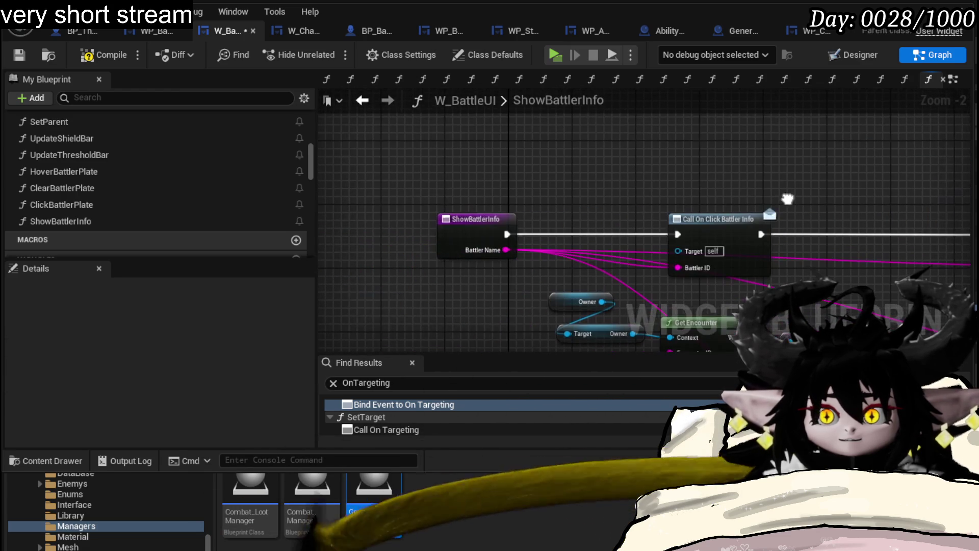
click(16, 62)
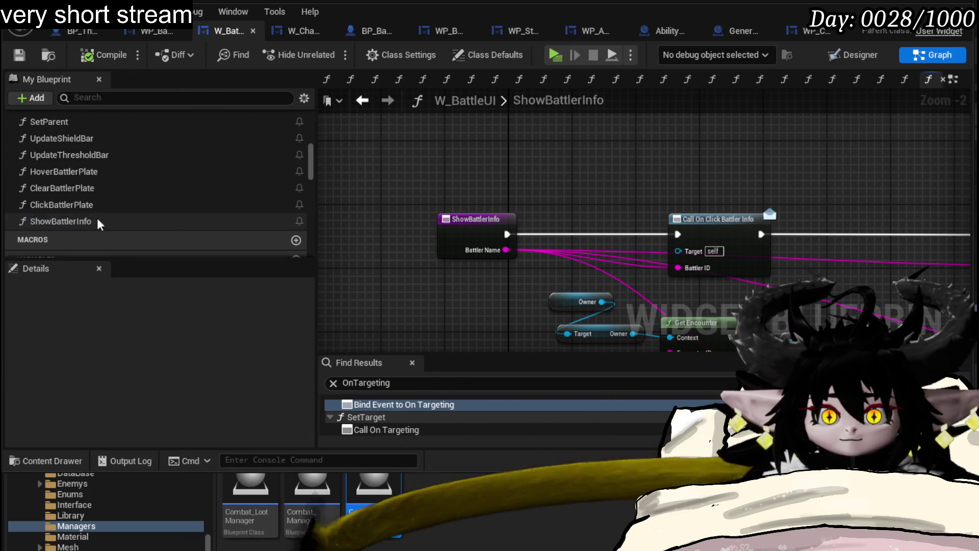
Step: Paste SET Inspecting between the Branch's False output and Show Battler Info, then compile and save
double_click(114, 206)
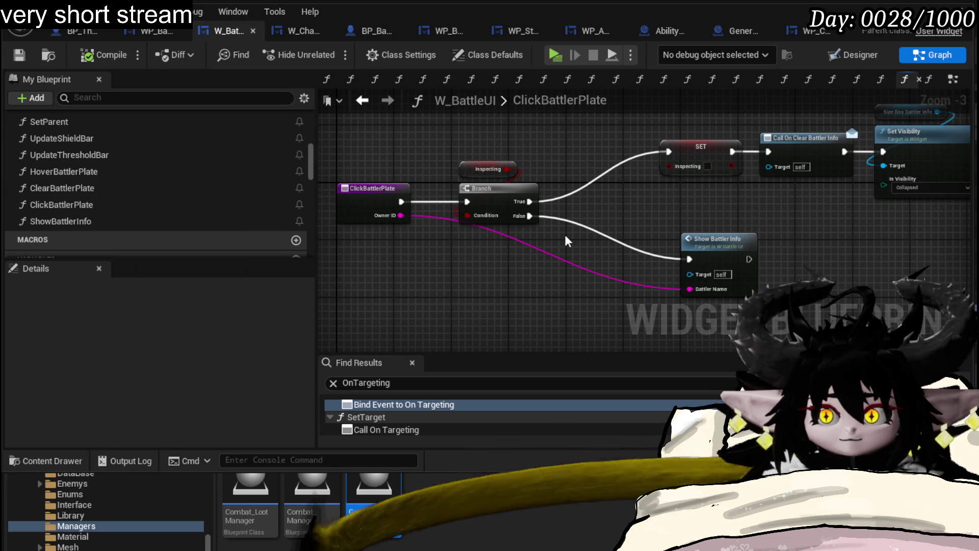
key(ctrl+v)
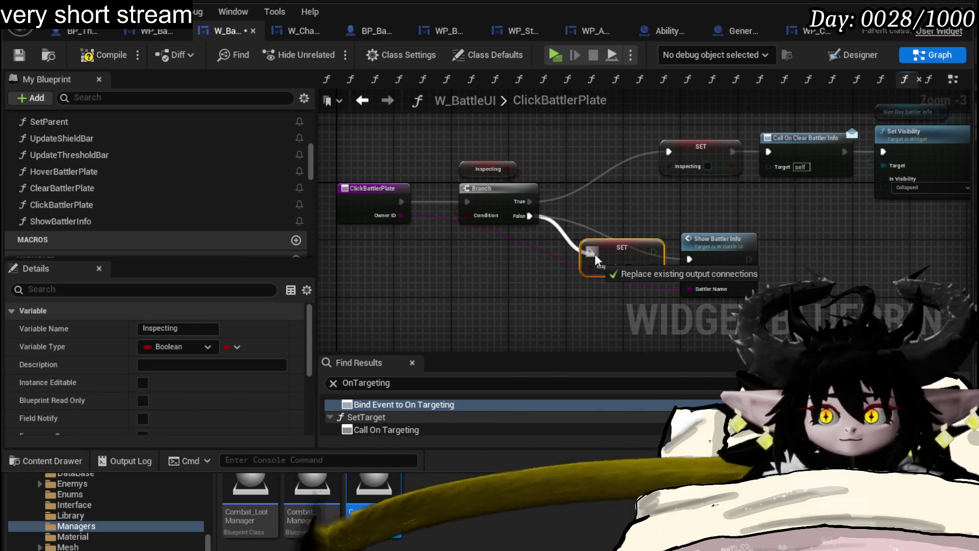
drag(595, 260, 592, 253)
drag(653, 251, 688, 259)
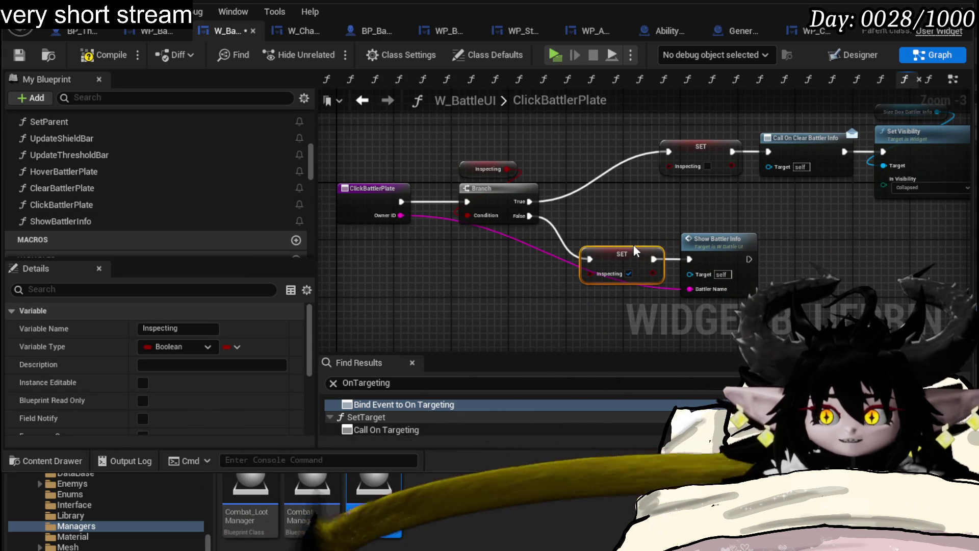
click(420, 152)
click(18, 59)
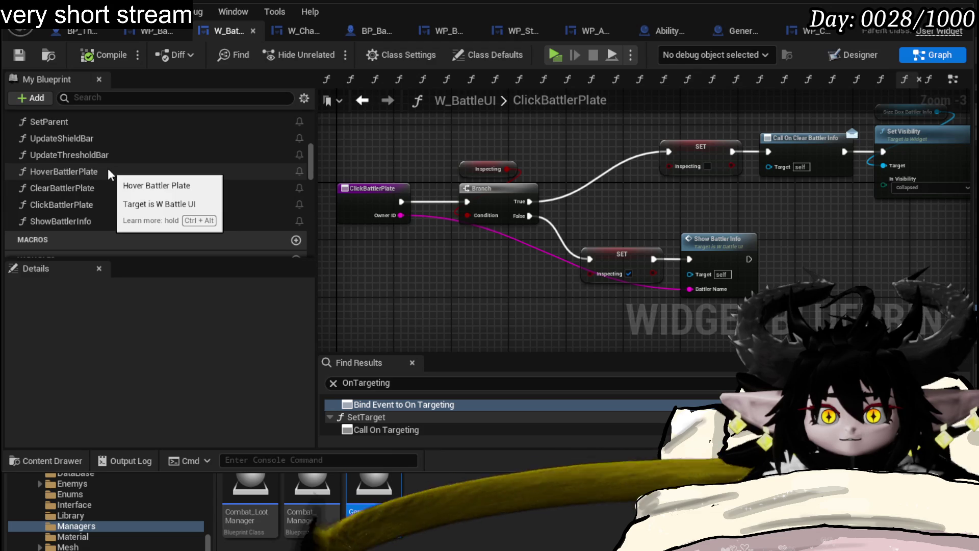
double_click(99, 187)
Step: In ClearBattlerPlate, route the entry through a Branch on Inspecting, with False leading to the visibility collapse
drag(418, 200, 344, 203)
mouse_move(459, 330)
mouse_down()
mouse_move(549, 262)
mouse_move(435, 220)
mouse_up()
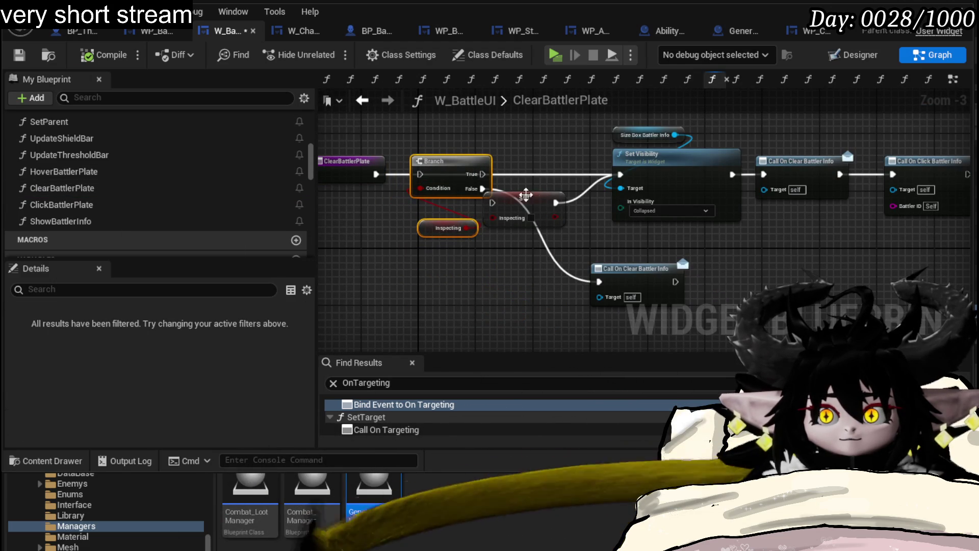
drag(555, 207, 627, 250)
drag(636, 283, 658, 291)
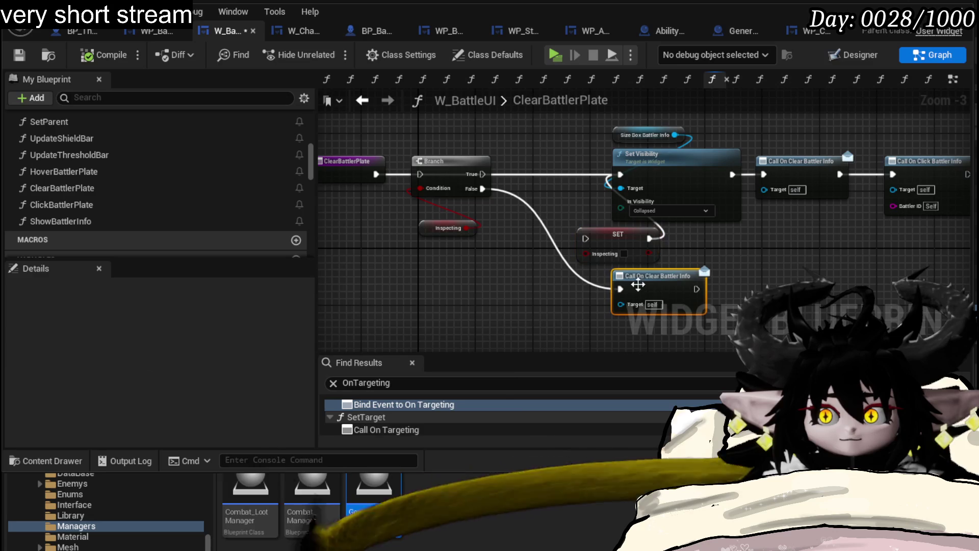
drag(370, 172, 423, 177)
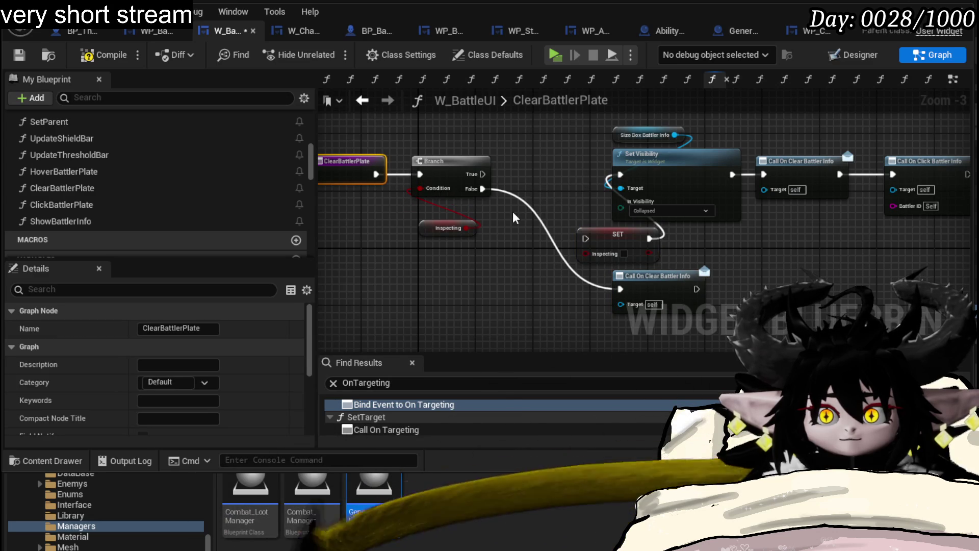
drag(482, 189, 622, 175)
Step: Delete the spare node, tidy the collapse chain beside the Branch, and compile and save
click(623, 289)
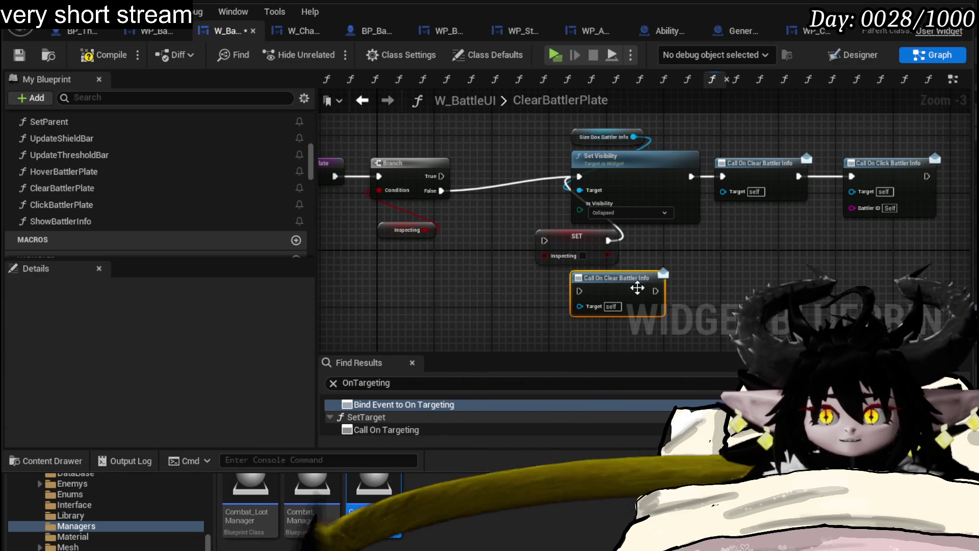
key(Delete)
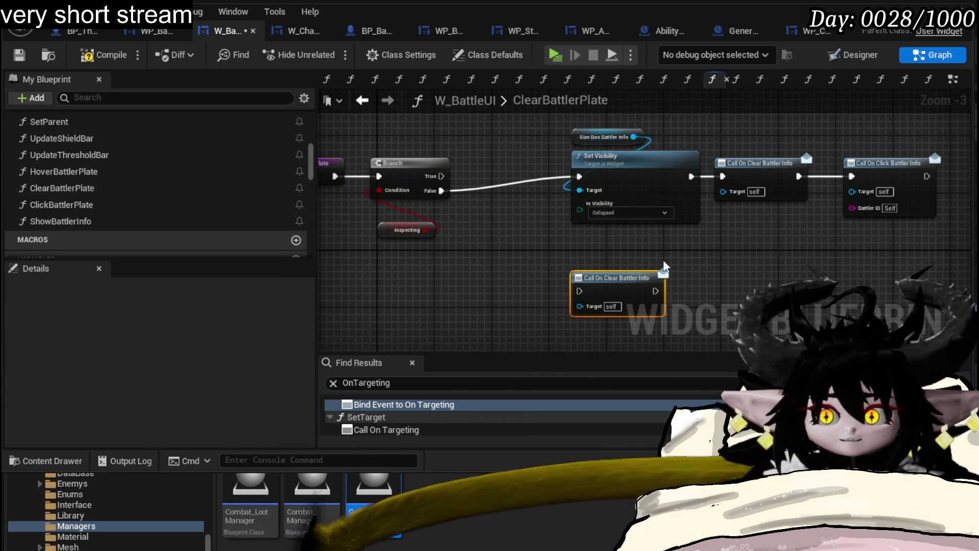
click(602, 237)
drag(869, 157, 790, 182)
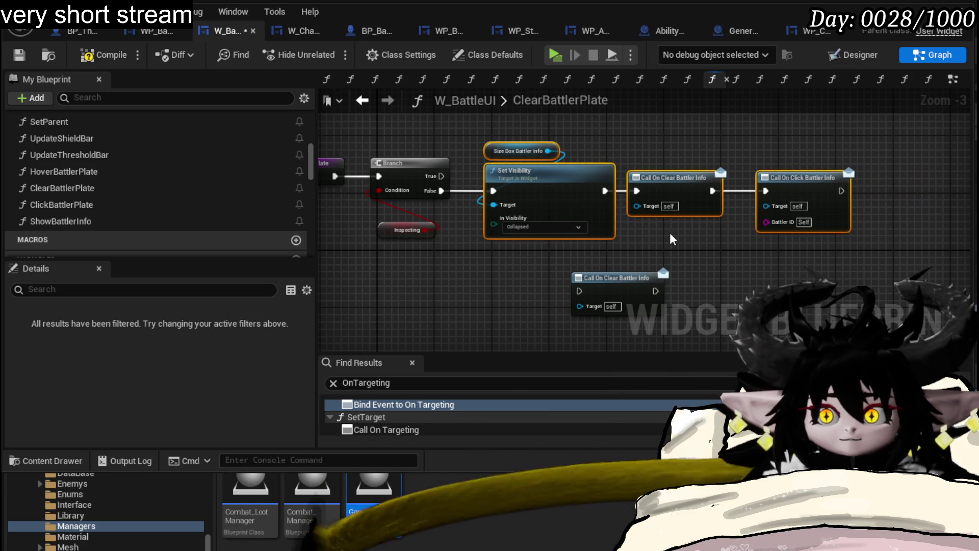
drag(661, 237, 640, 299)
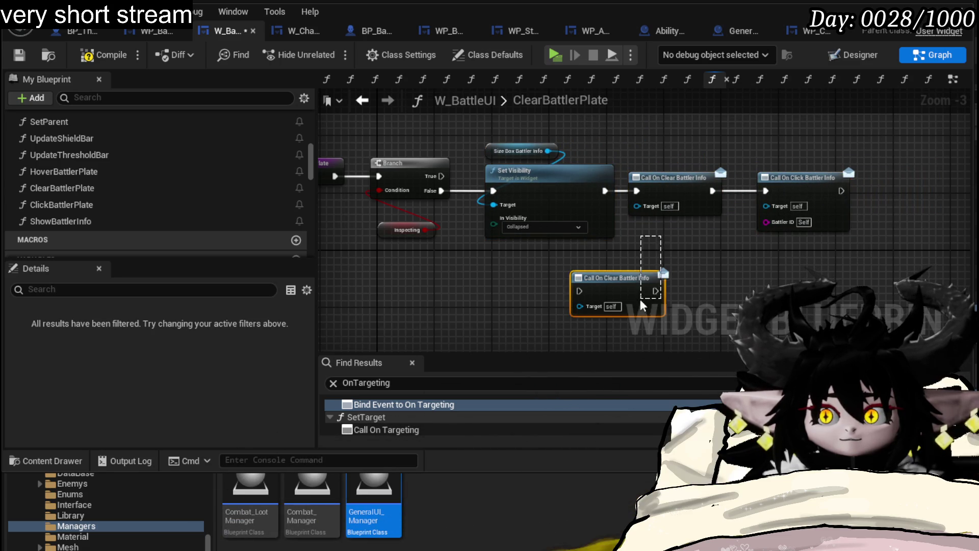
click(16, 54)
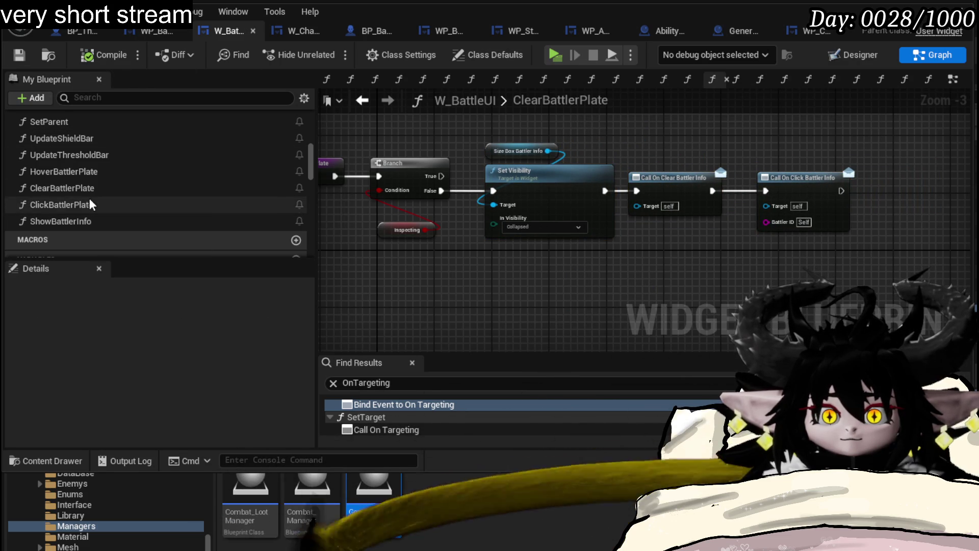
Step: Tidy ClickBattlerPlate's True-path node chain and return to the level editor
double_click(90, 202)
click(460, 169)
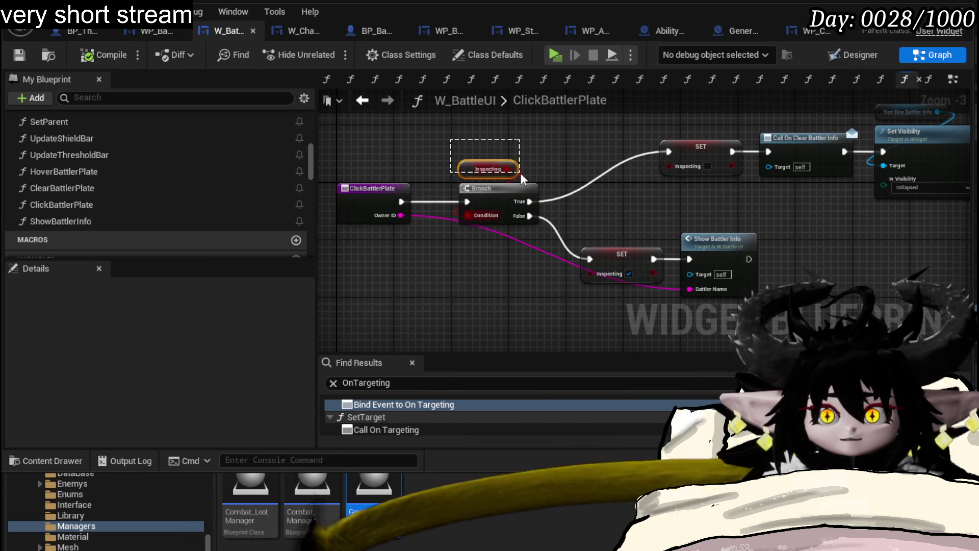
mouse_move(641, 195)
mouse_down()
mouse_move(567, 219)
mouse_move(460, 223)
mouse_move(887, 115)
mouse_up()
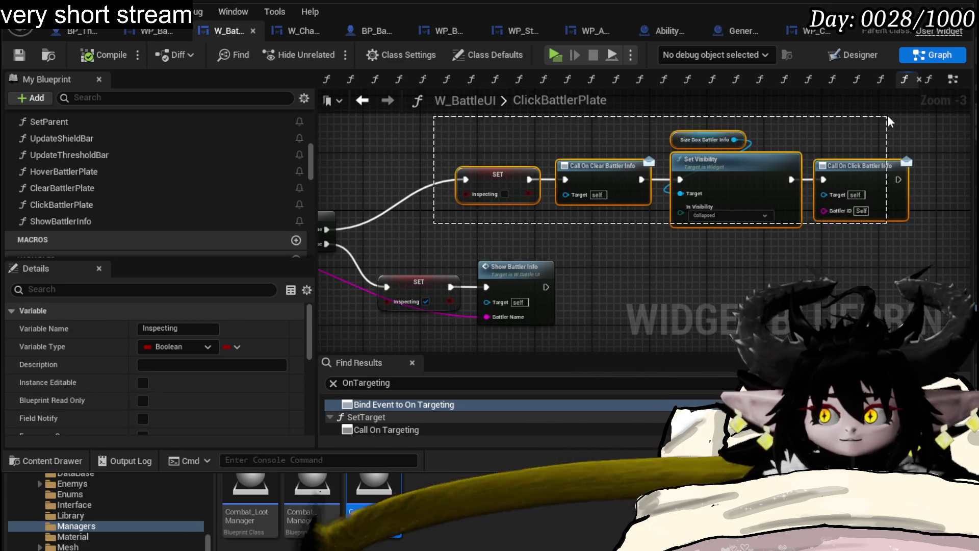
drag(670, 164, 588, 165)
drag(438, 143, 578, 147)
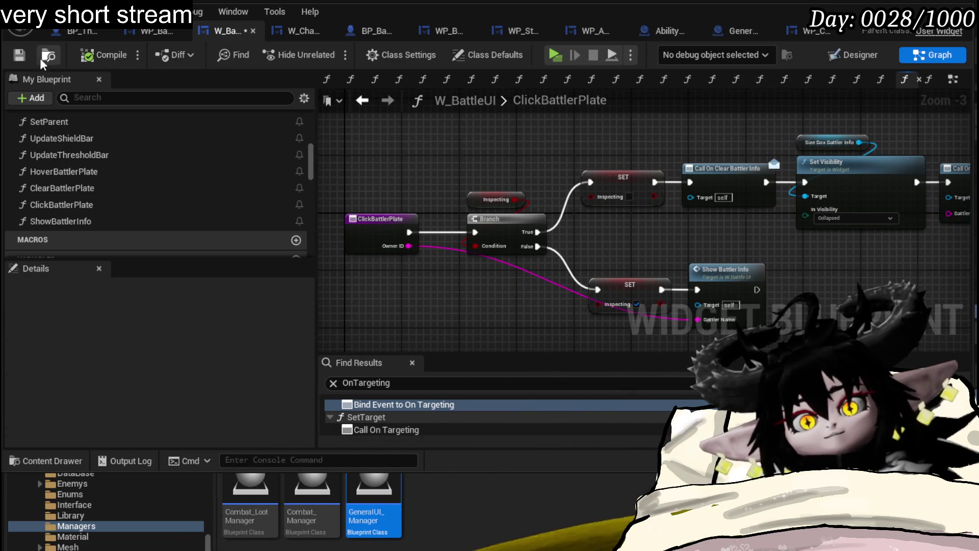
key(alt+Tab)
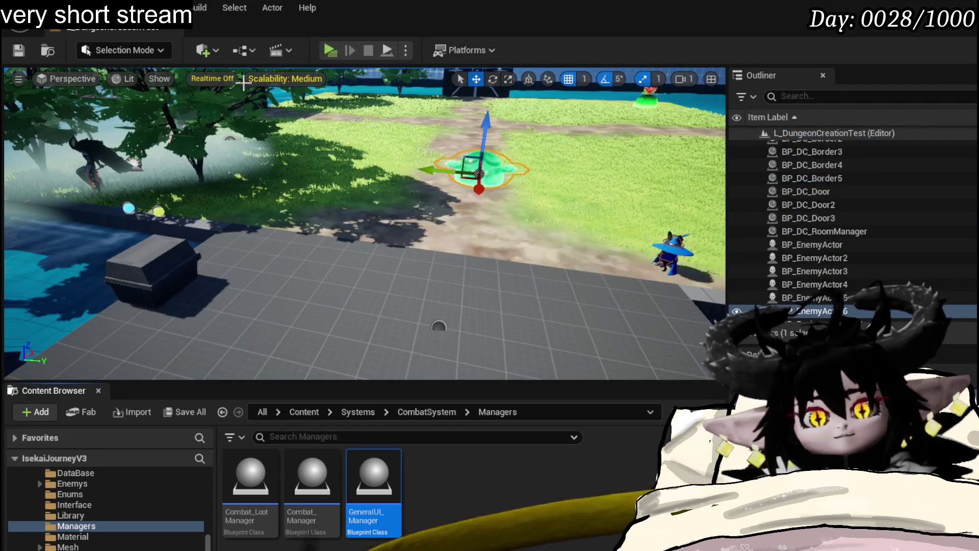
Step: Start a play session, engage the slime in battle, and cast the Attack Summon card
click(326, 50)
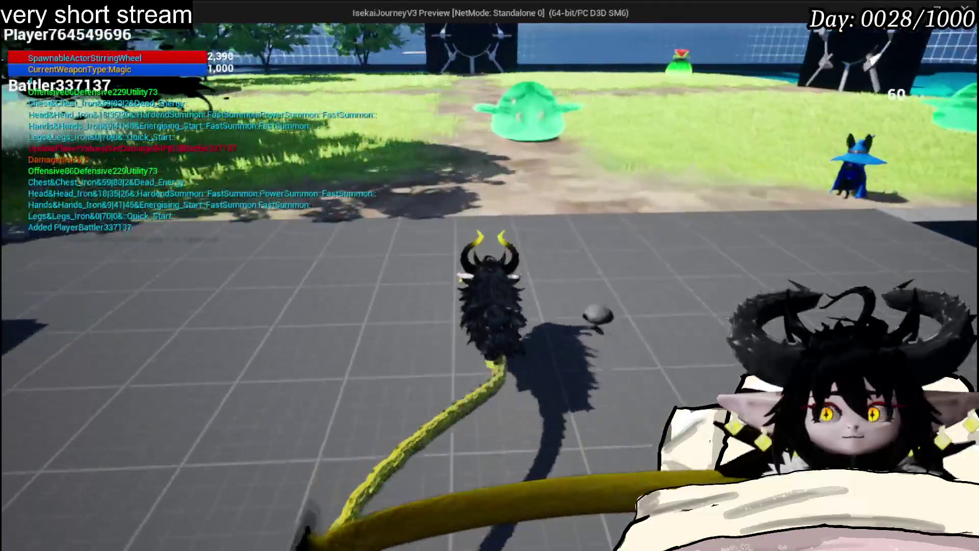
key(w)
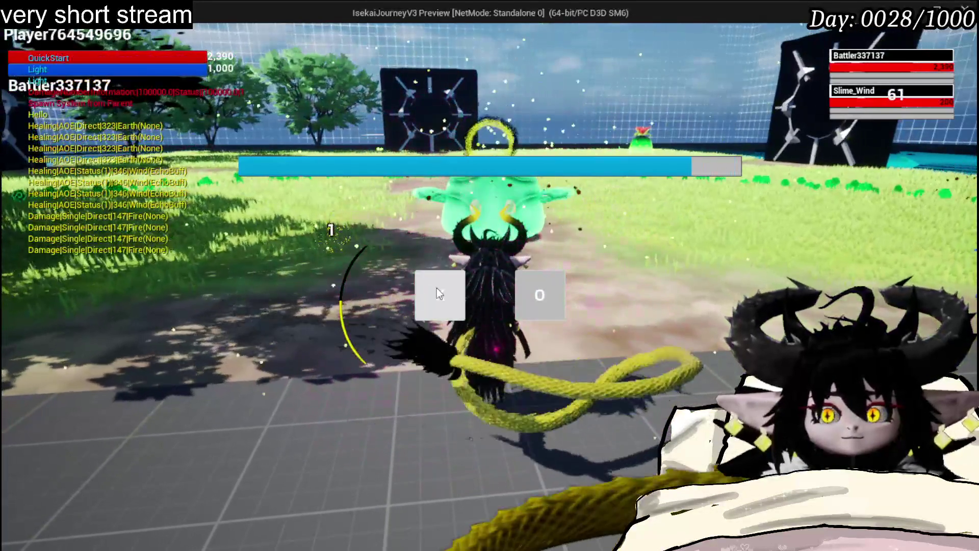
click(437, 287)
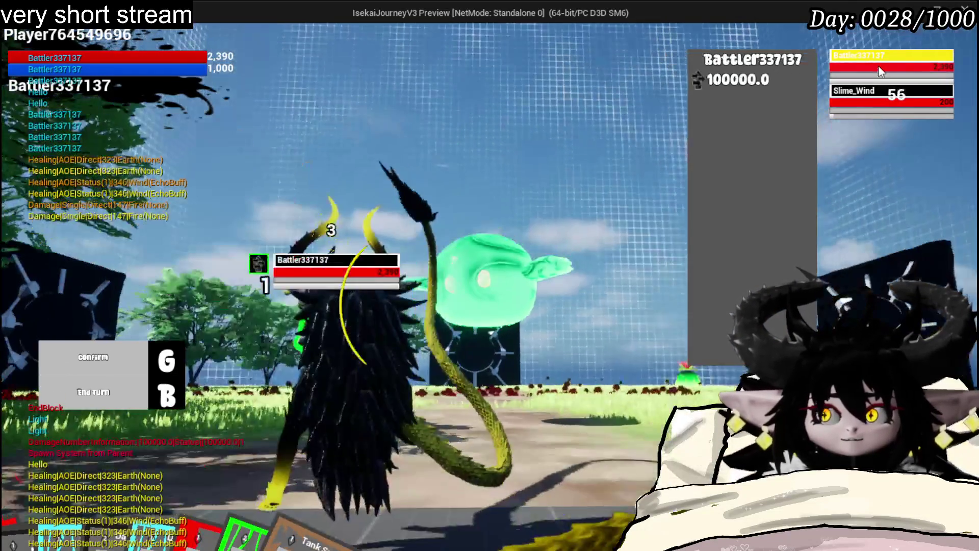
mouse_move(879, 118)
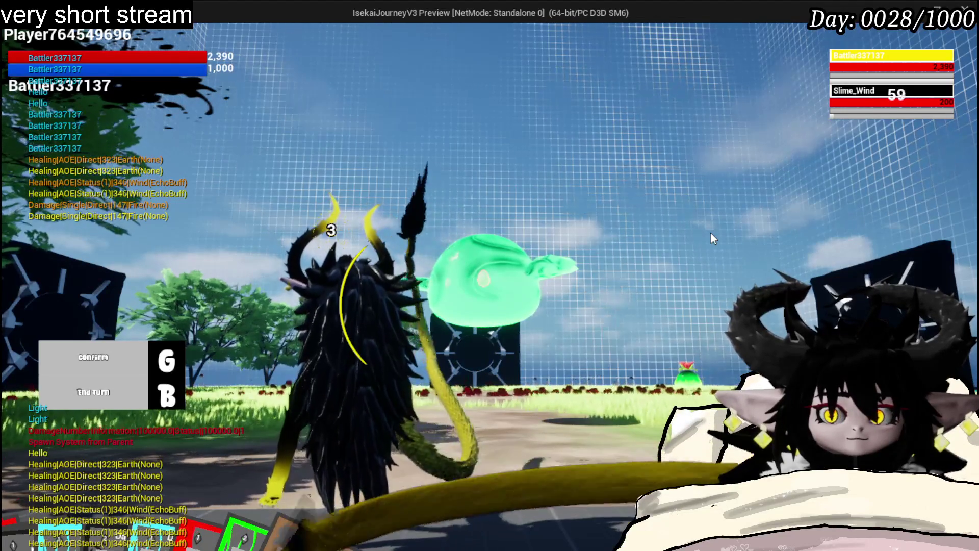
click(361, 419)
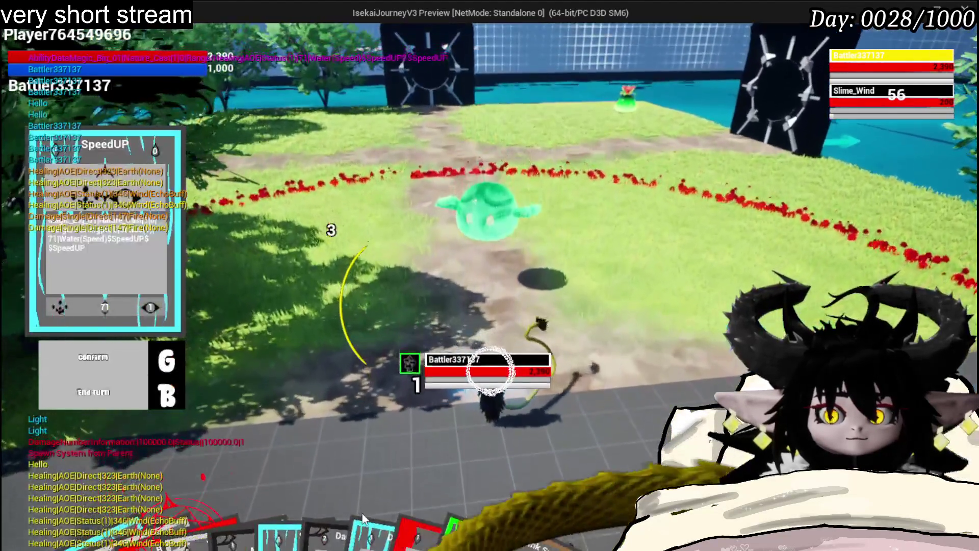
mouse_move(388, 505)
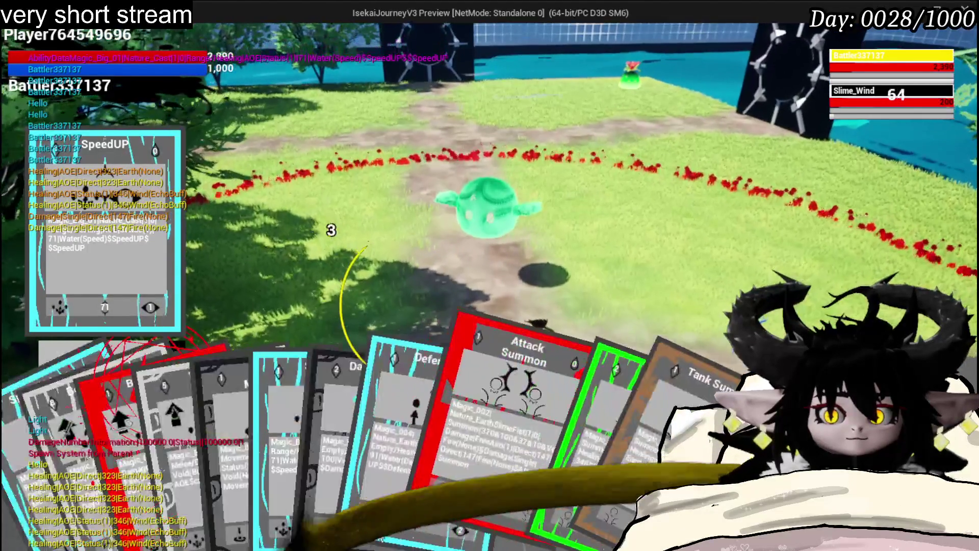
click(417, 484)
mouse_move(417, 490)
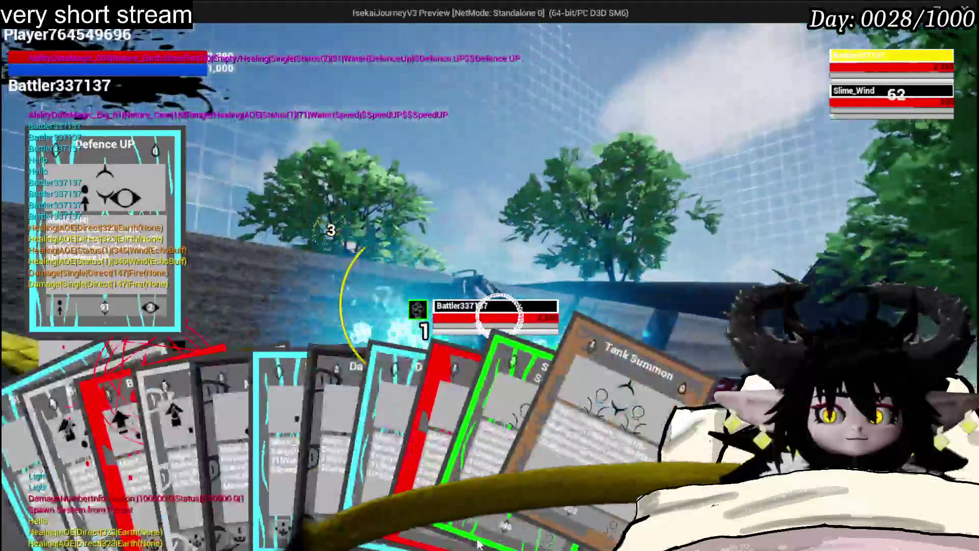
click(480, 522)
key(g)
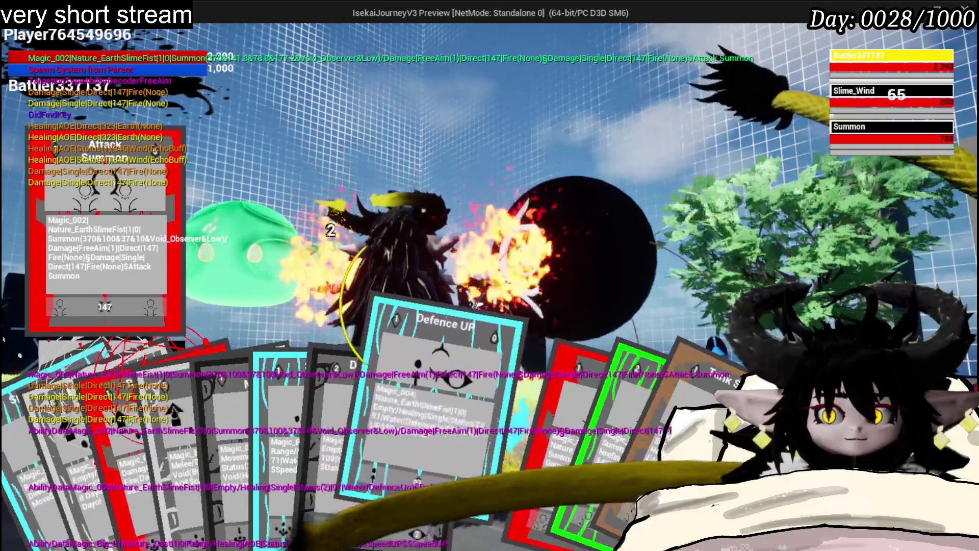
Step: Select Defence UP and switch the target to the Summon and back to the player battler
click(477, 454)
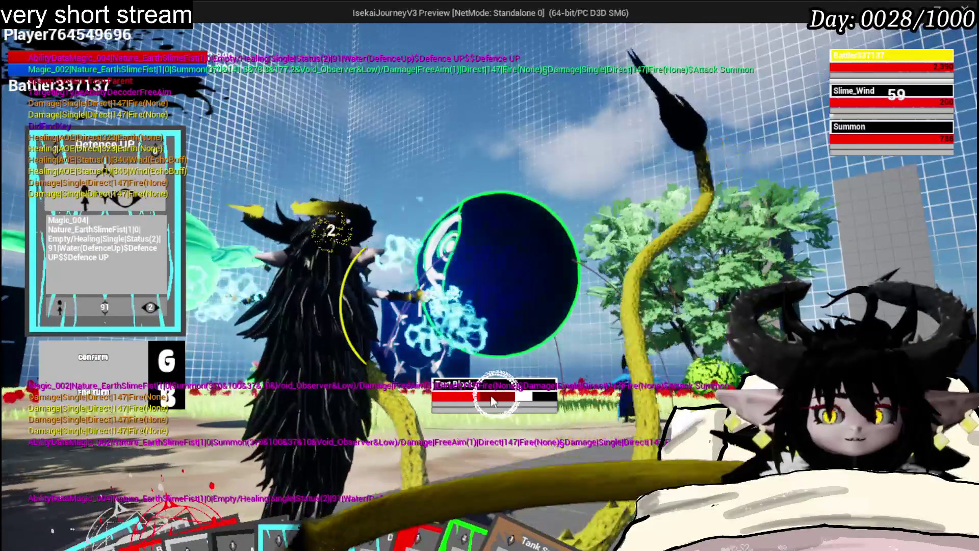
key(e)
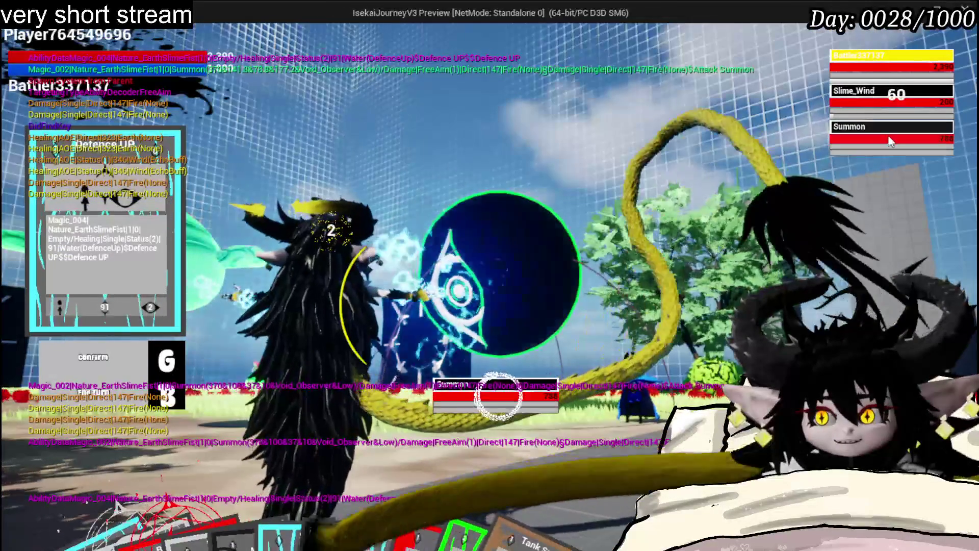
key(e)
key(e)
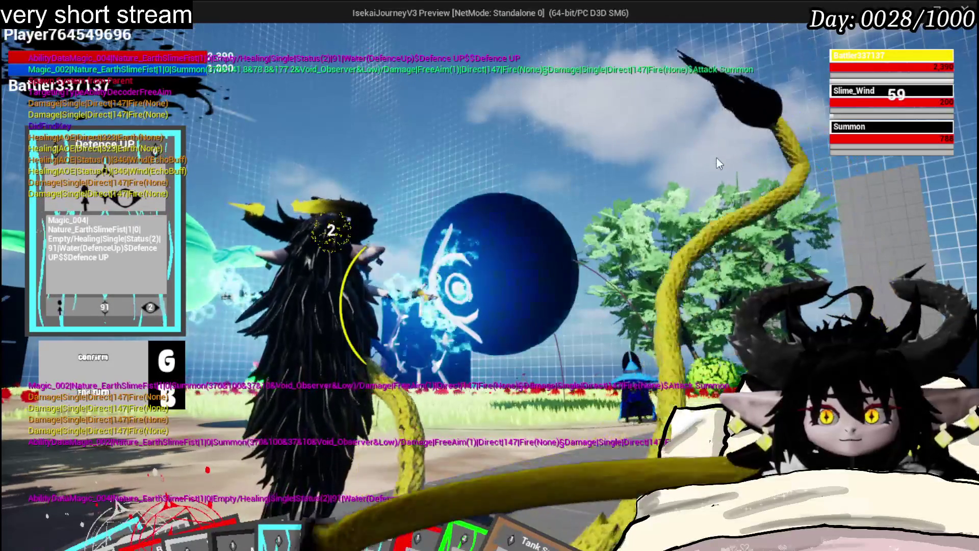
Step: Stop the play session and bring up WP_BattlerTurnBar's On Pressed chain in the EventGraph
key(Escape)
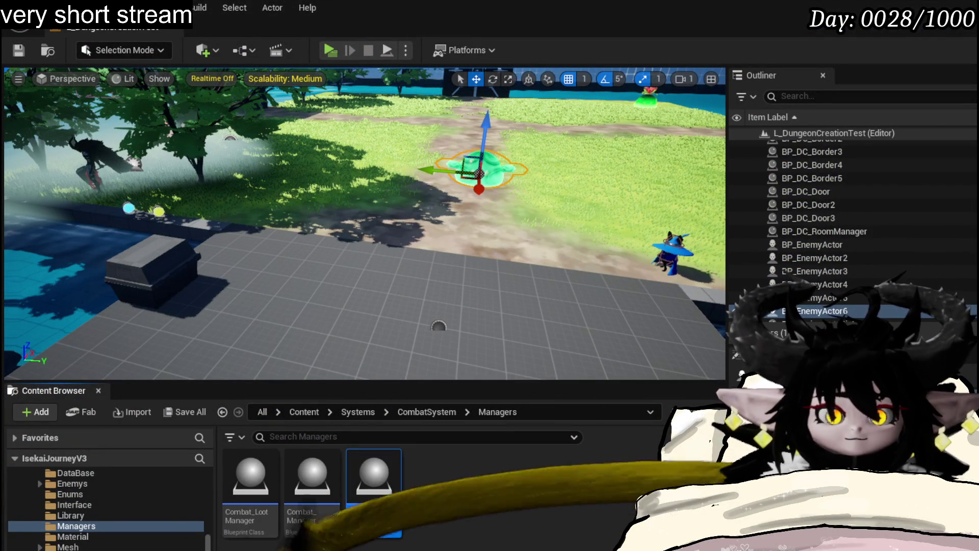
key(alt+Tab)
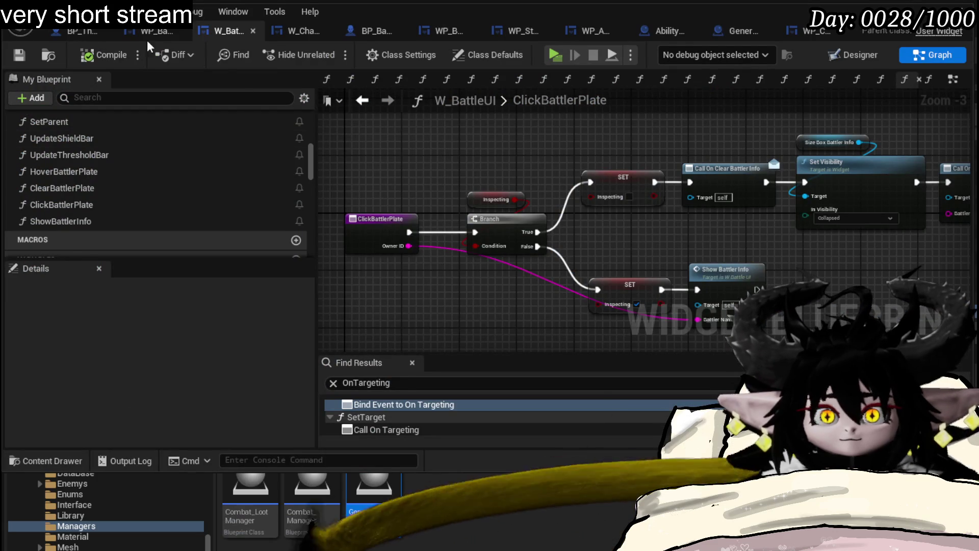
click(153, 30)
mouse_move(271, 135)
mouse_down()
mouse_move(575, 159)
mouse_move(652, 204)
mouse_move(649, 170)
mouse_up()
Step: Insert Call On Hover before Call On Press, fed the appended Event Data and New Param's Status Icons
drag(504, 257, 770, 258)
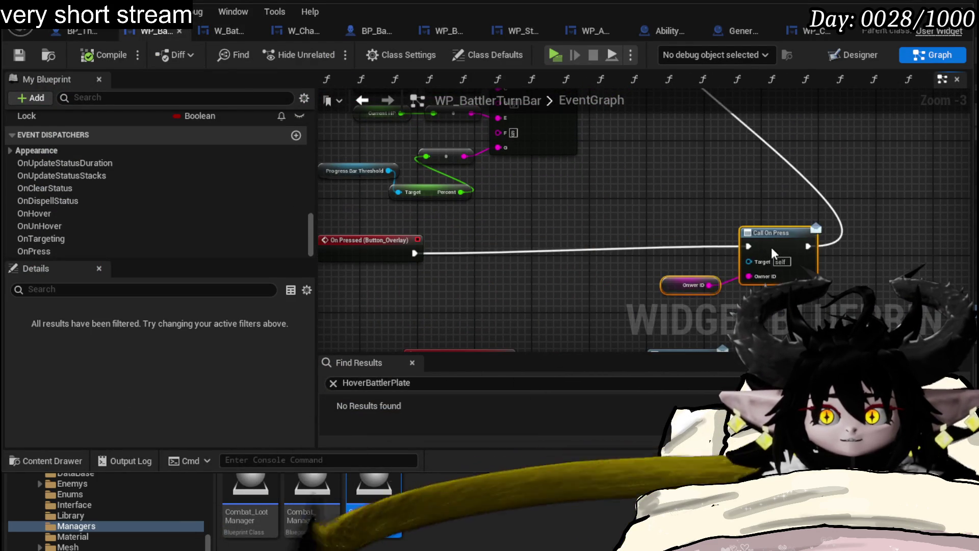
mouse_move(677, 143)
mouse_down()
mouse_move(664, 277)
mouse_move(599, 232)
mouse_move(535, 238)
mouse_move(540, 249)
mouse_up()
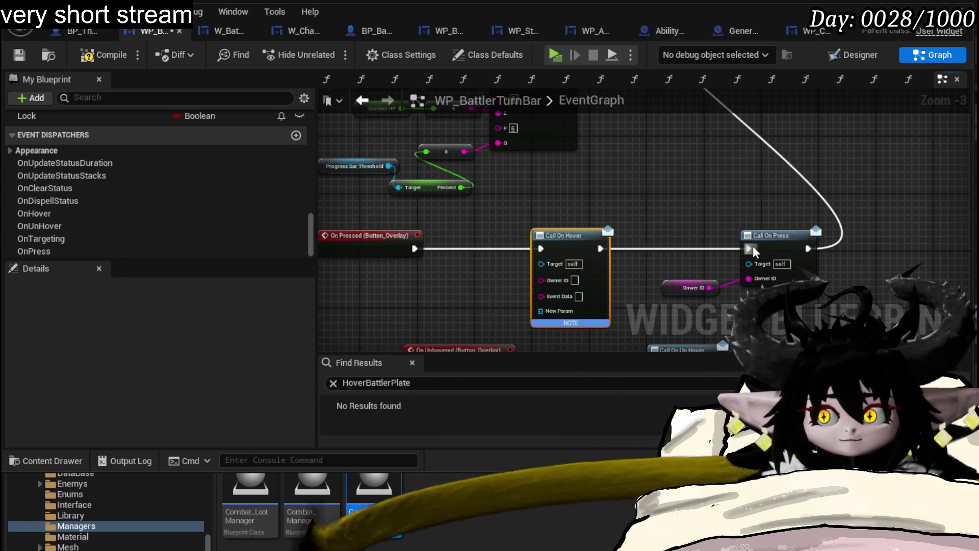
drag(753, 252, 749, 249)
scroll(749, 249, down, 1)
mouse_move(580, 158)
mouse_down()
mouse_move(543, 344)
mouse_move(566, 194)
mouse_up()
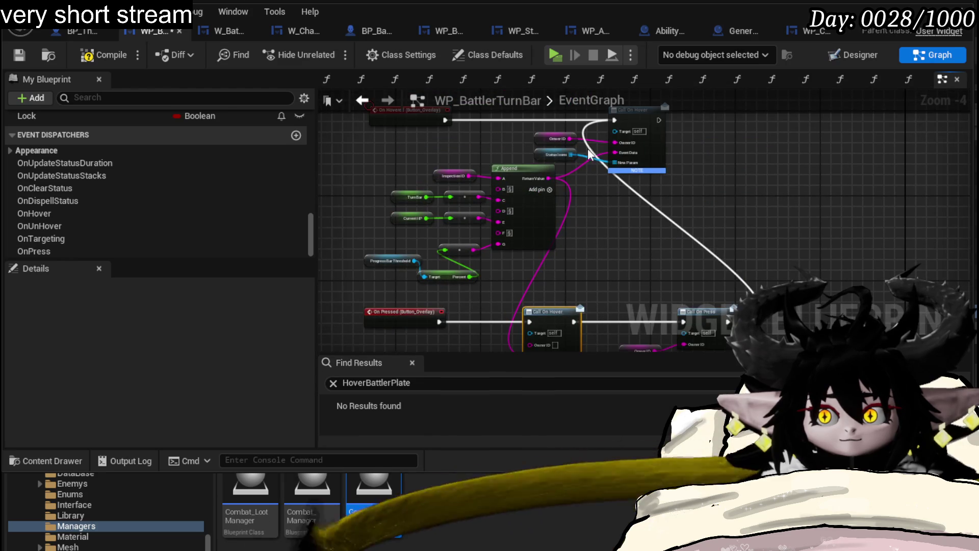
mouse_move(615, 162)
mouse_down()
mouse_move(561, 270)
mouse_move(531, 283)
mouse_move(607, 143)
mouse_move(597, 182)
mouse_up()
mouse_move(563, 151)
mouse_down()
mouse_move(500, 330)
mouse_move(514, 283)
mouse_move(523, 288)
mouse_up()
drag(599, 211, 599, 332)
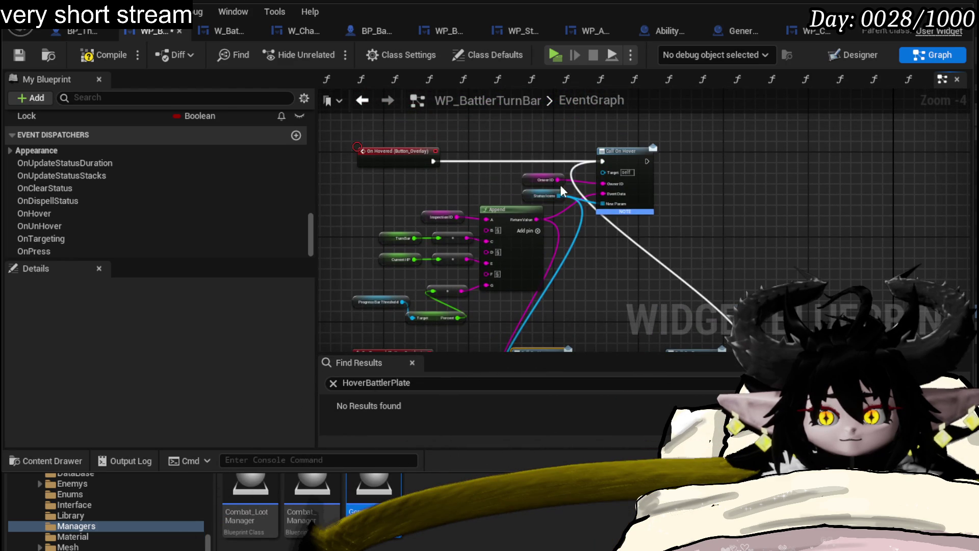
drag(541, 329, 513, 242)
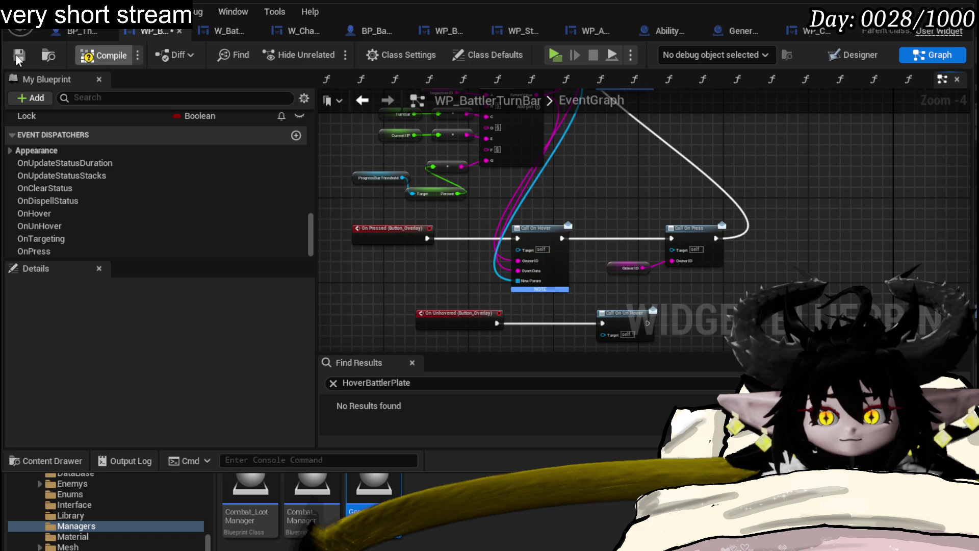
Step: Play the level, enter battle with the wind slime, and fire the Attack Summon card
key(alt+Tab)
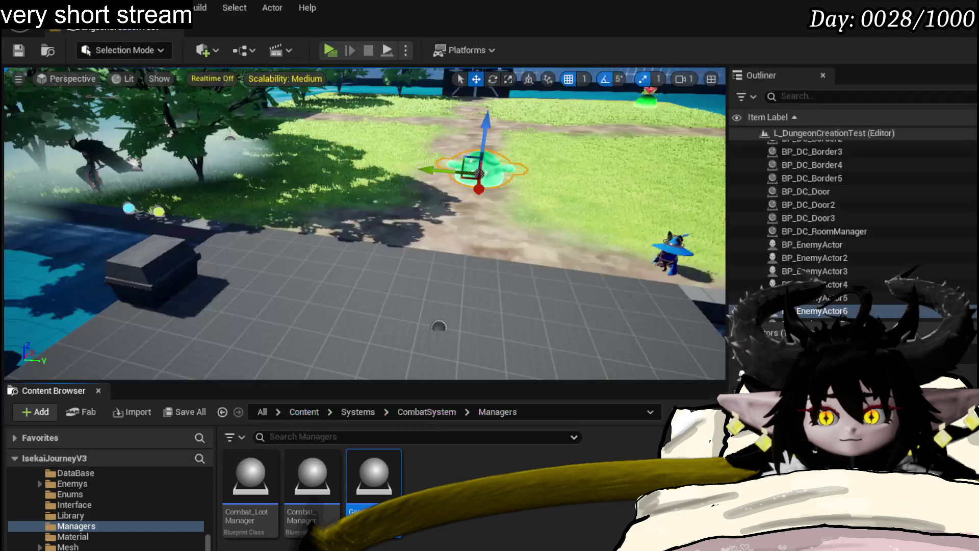
key(alt+p)
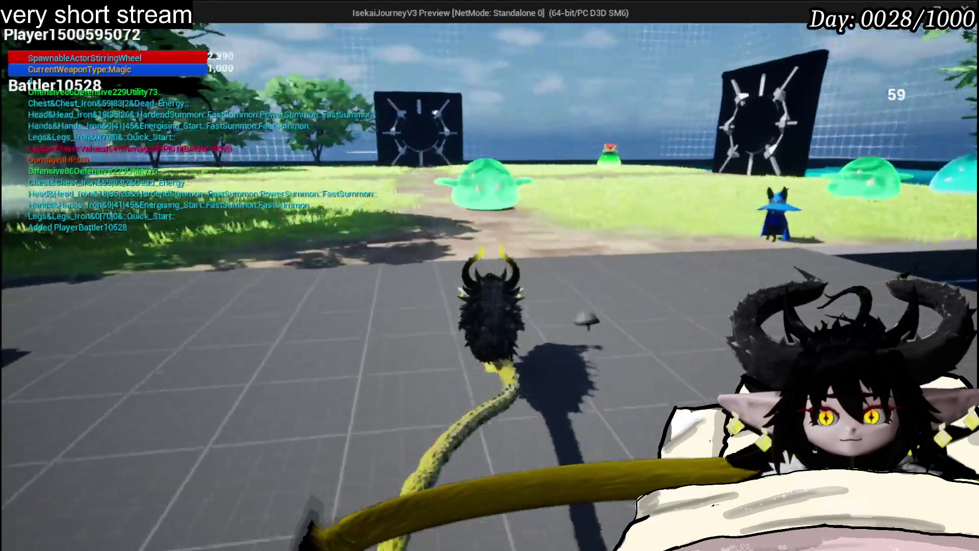
key(w)
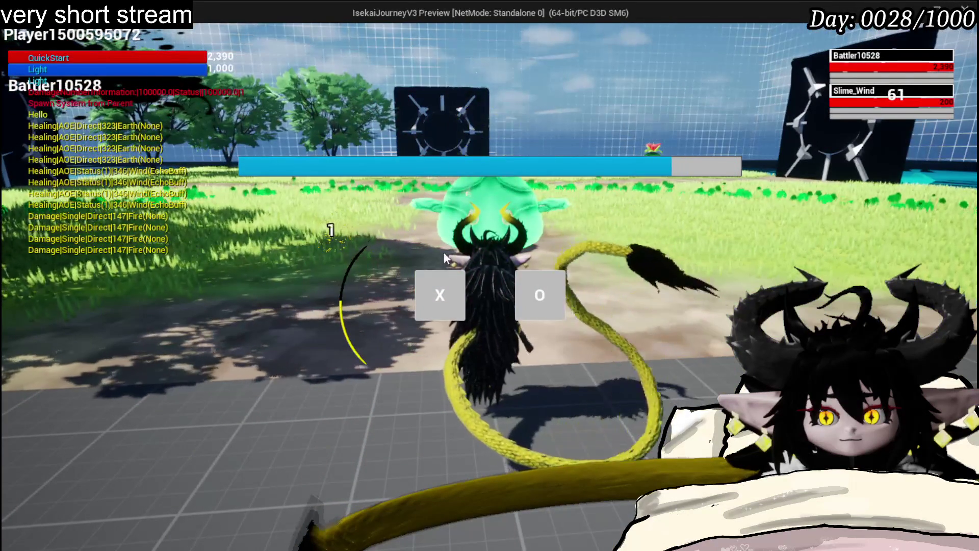
click(462, 279)
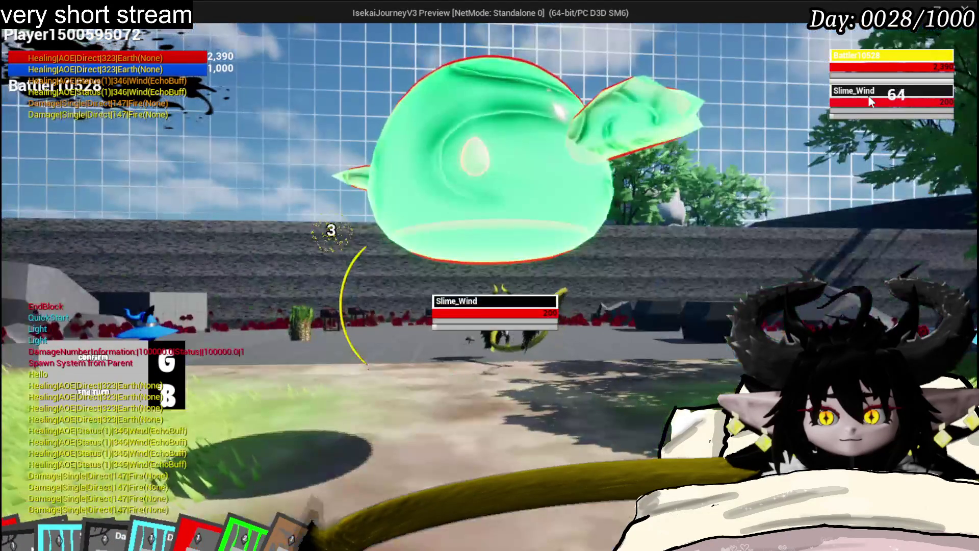
mouse_move(874, 75)
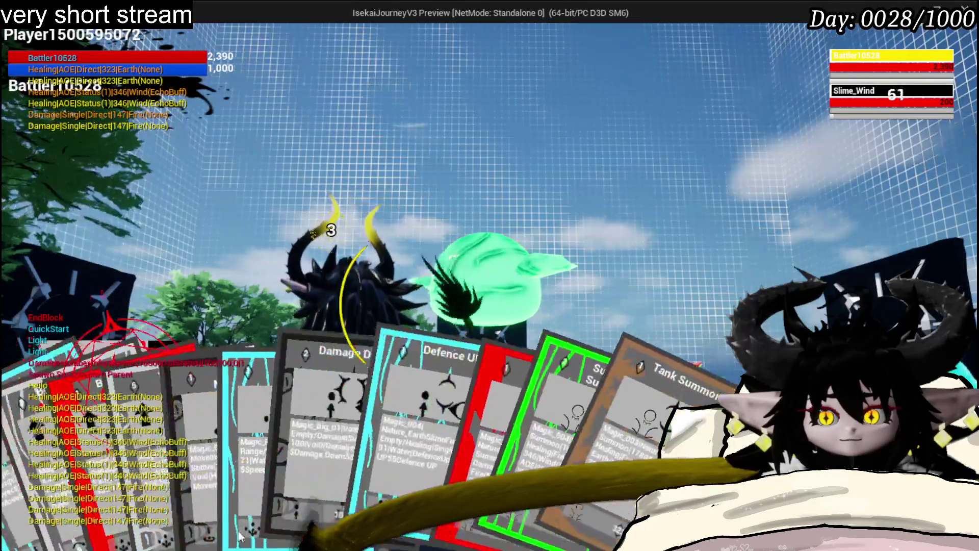
click(503, 429)
key(g)
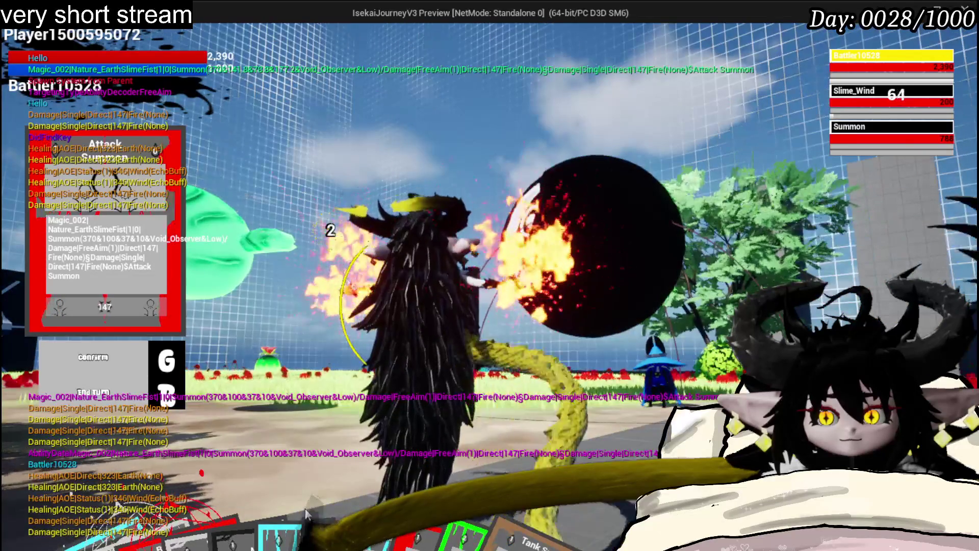
Step: Play another card, select Defence UP targeting the player's battler, then stop the session
mouse_move(521, 449)
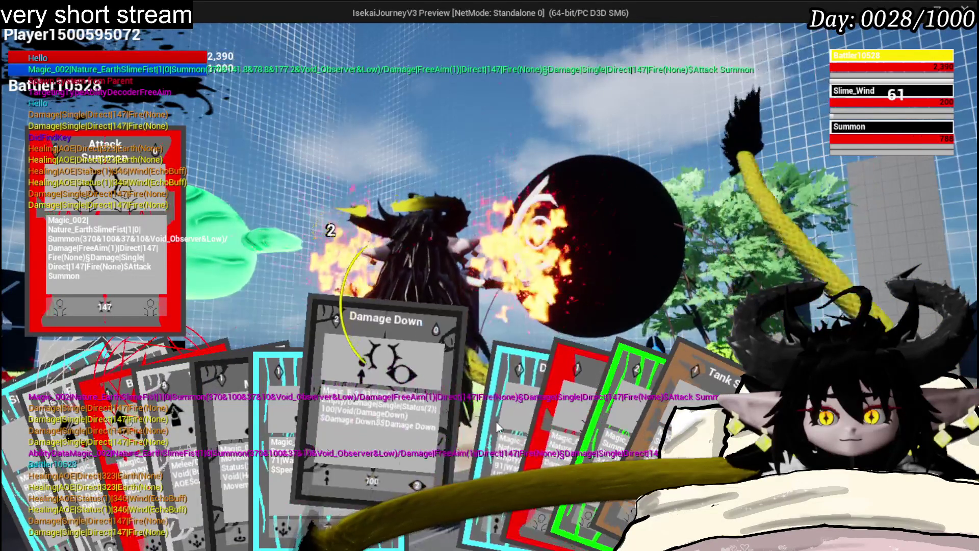
click(494, 411)
key(g)
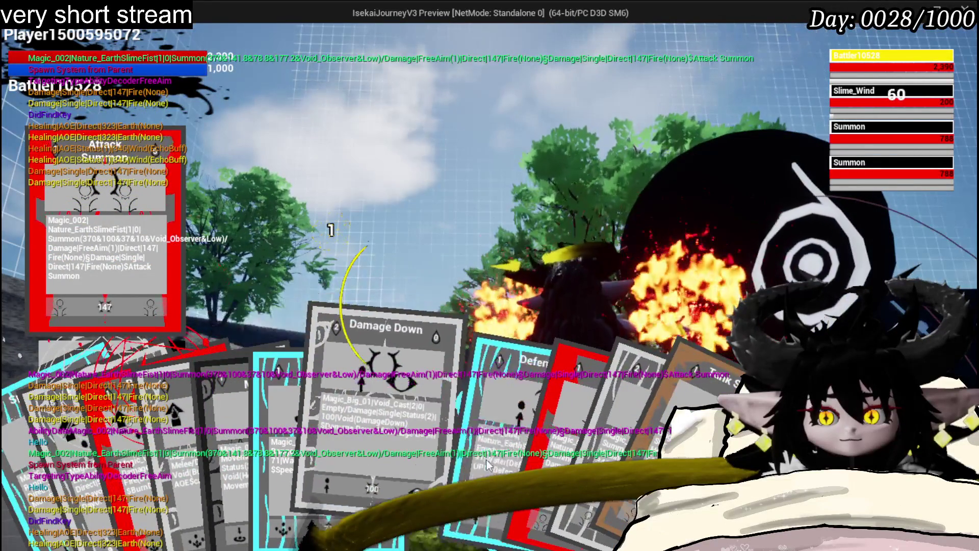
click(461, 455)
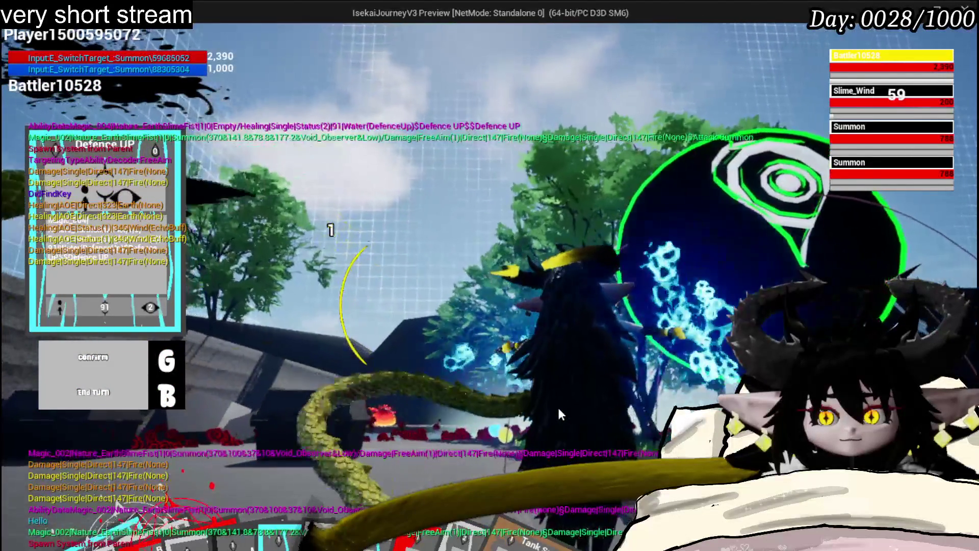
key(e)
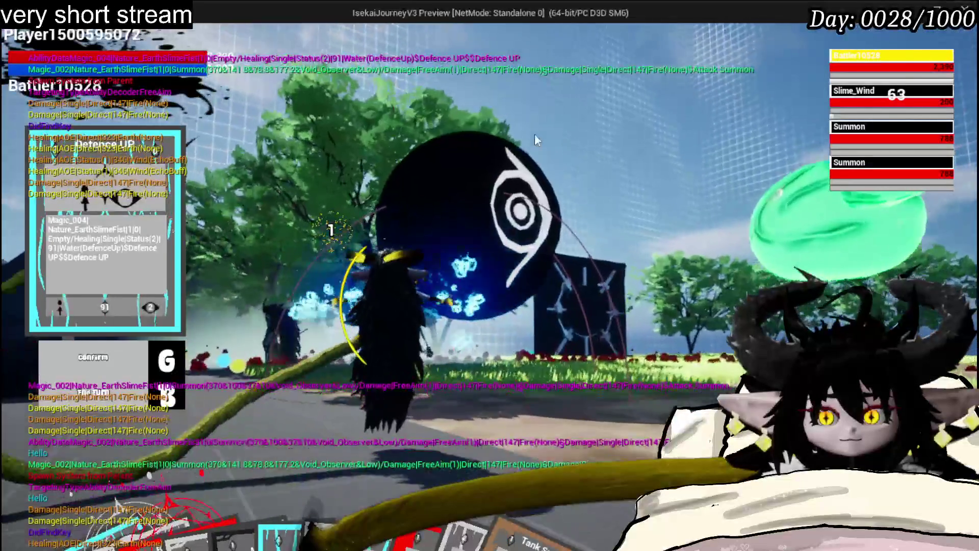
key(Escape)
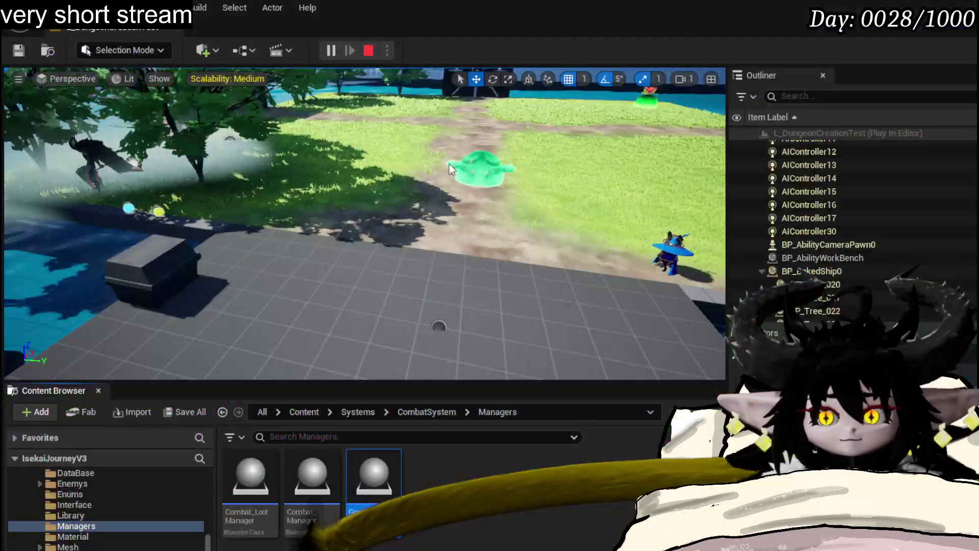
Step: Save all modified assets from the level editor toolbar
click(18, 50)
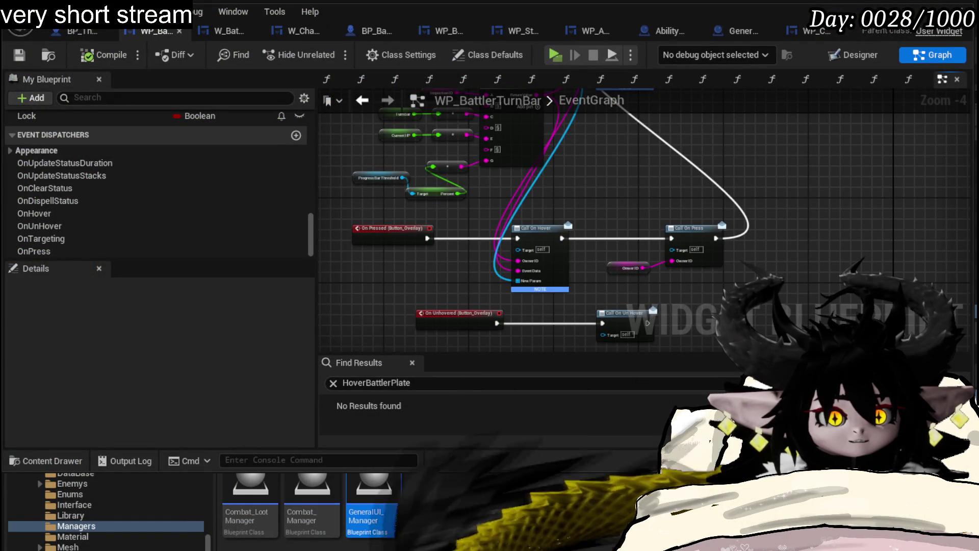
Step: Check the Call On Hover node under On Pressed and save WP_BattlerTurnBar with Ctrl+S
scroll(648, 222, up, 2)
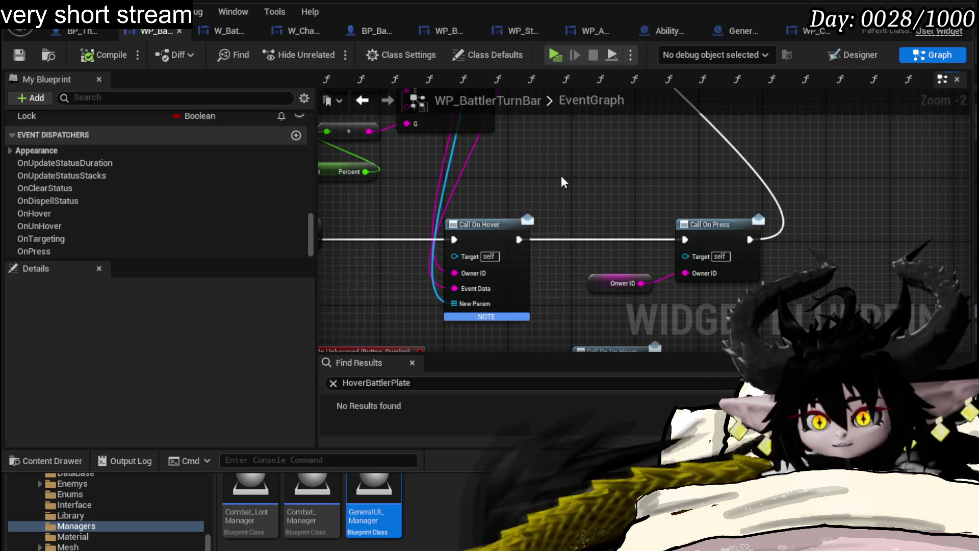
scroll(561, 181, down, 1)
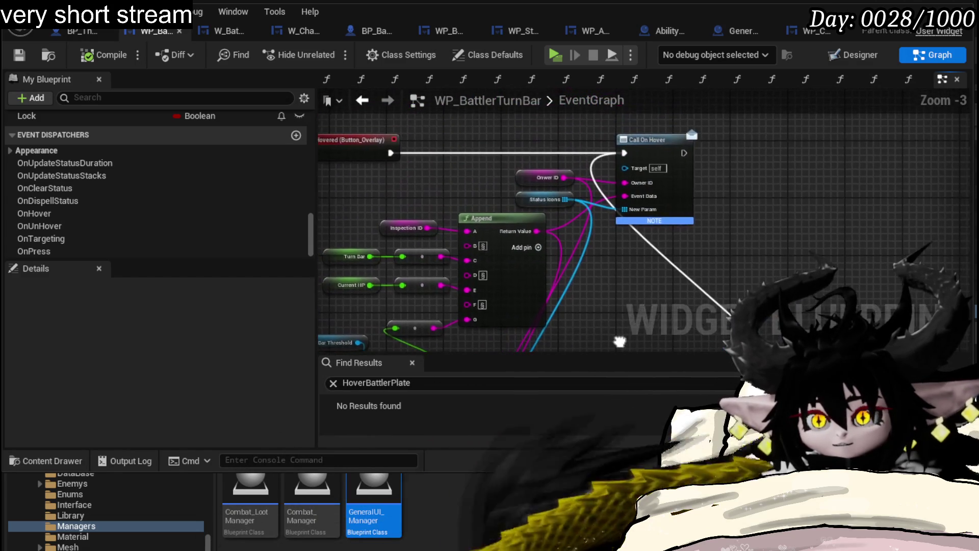
scroll(624, 311, down, 1)
drag(623, 311, 599, 177)
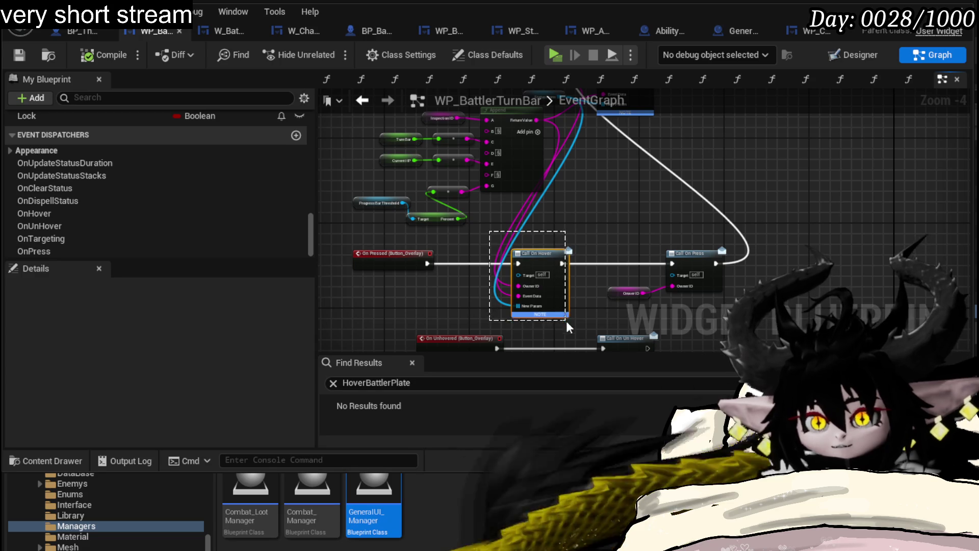
drag(477, 231, 573, 325)
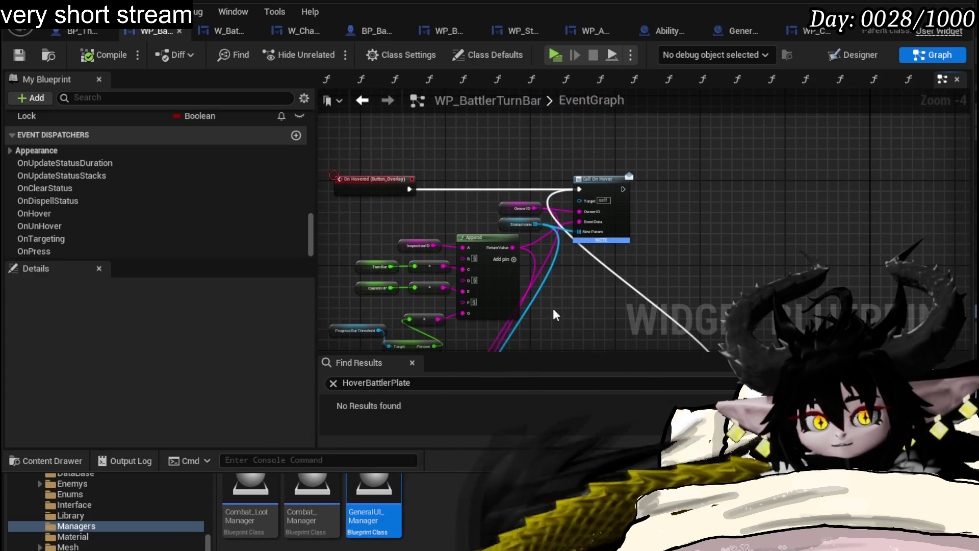
key(ctrl+s)
mouse_move(423, 209)
mouse_down()
mouse_move(449, 208)
mouse_move(466, 265)
mouse_up()
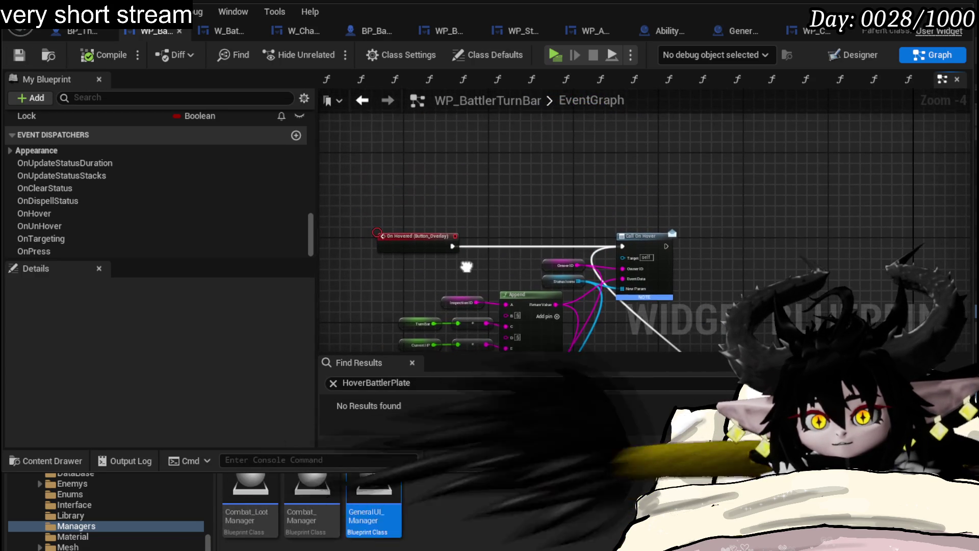
click(226, 37)
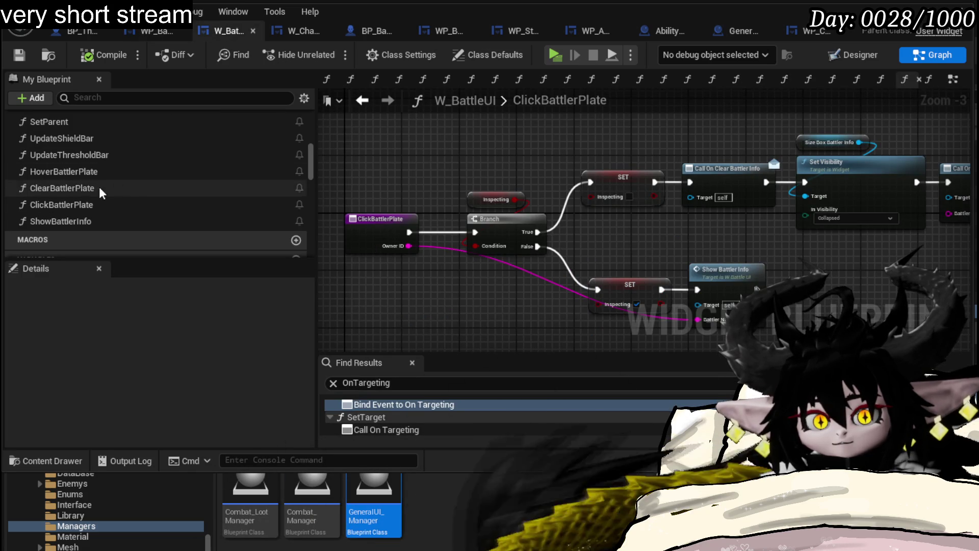
Step: Inspect W_BattleUI's HoverBattlerPlate function graph
double_click(79, 173)
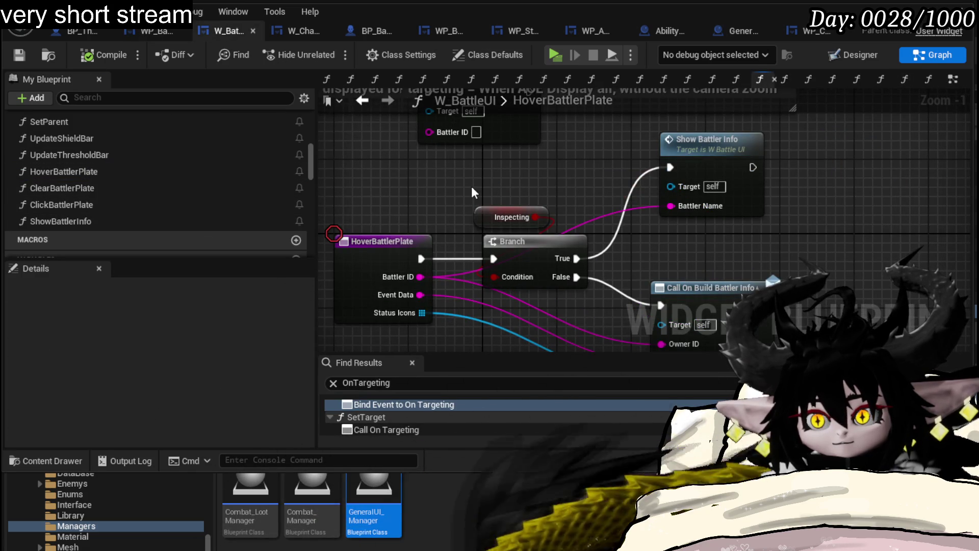
scroll(471, 192, down, 1)
drag(471, 191, 441, 142)
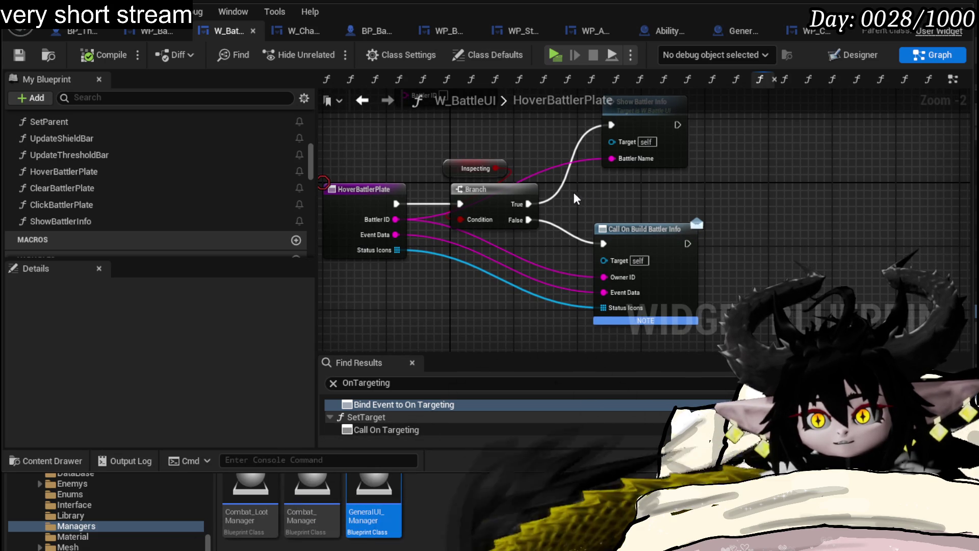
mouse_move(334, 153)
mouse_down()
mouse_move(384, 163)
mouse_move(518, 285)
mouse_up()
click(330, 149)
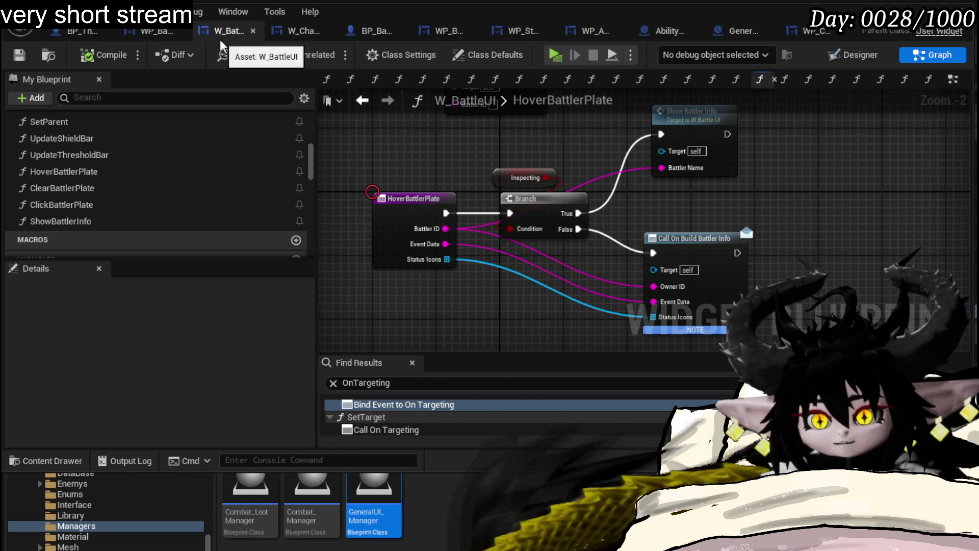
Step: Open W_CharacterUI's HoverBattler function and jump from Set Target Display to its event definition
click(298, 35)
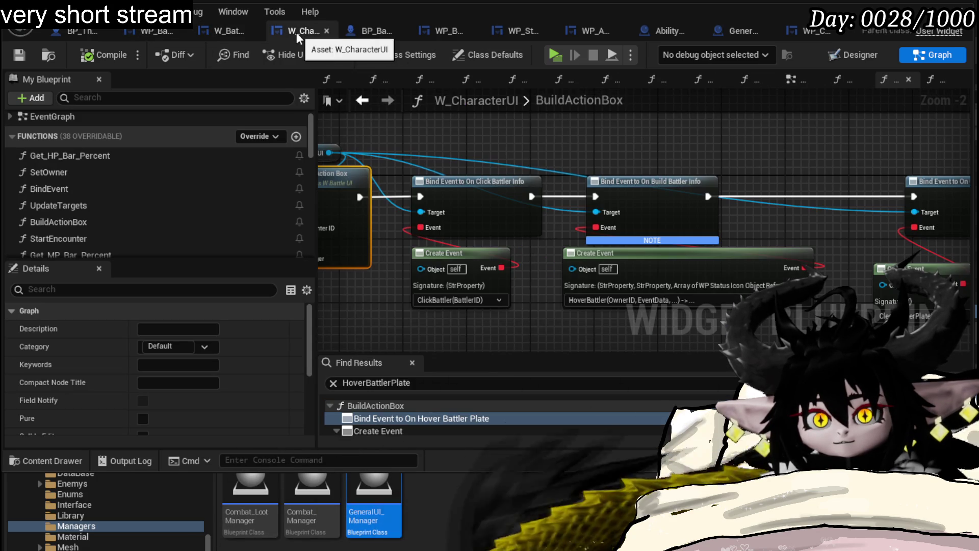
scroll(264, 216, down, 3)
scroll(265, 215, down, 3)
scroll(202, 204, up, 2)
click(202, 210)
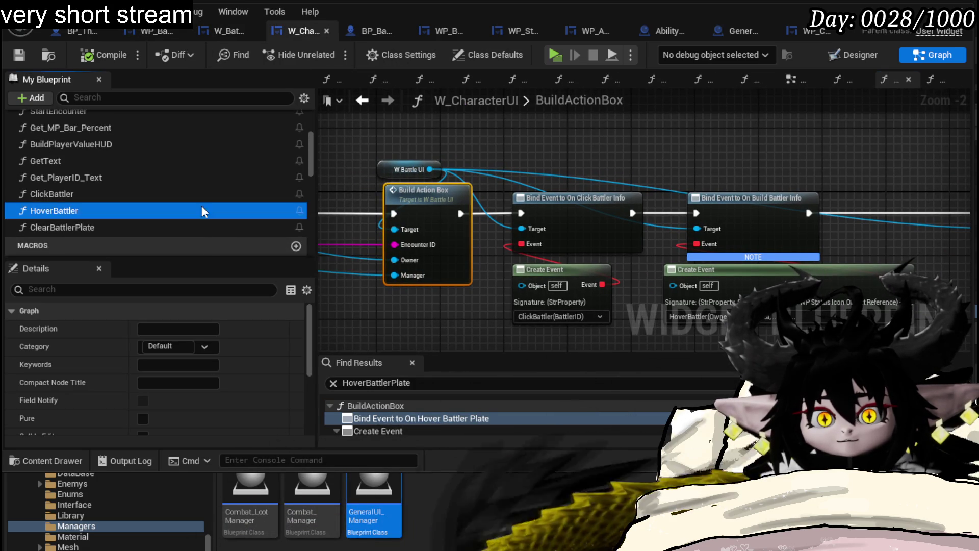
double_click(202, 210)
mouse_move(595, 193)
mouse_down()
mouse_move(629, 201)
mouse_move(581, 204)
mouse_move(526, 183)
mouse_move(501, 225)
mouse_up()
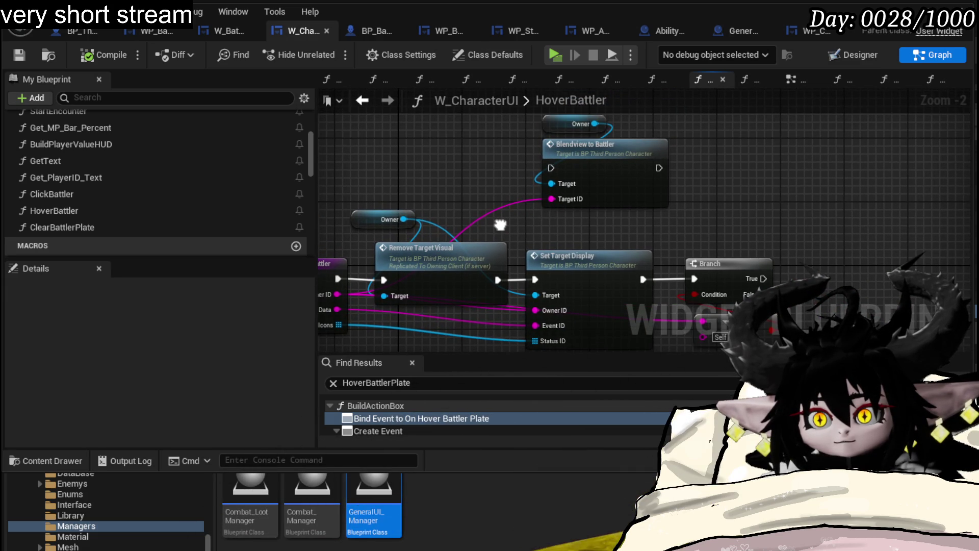
double_click(565, 256)
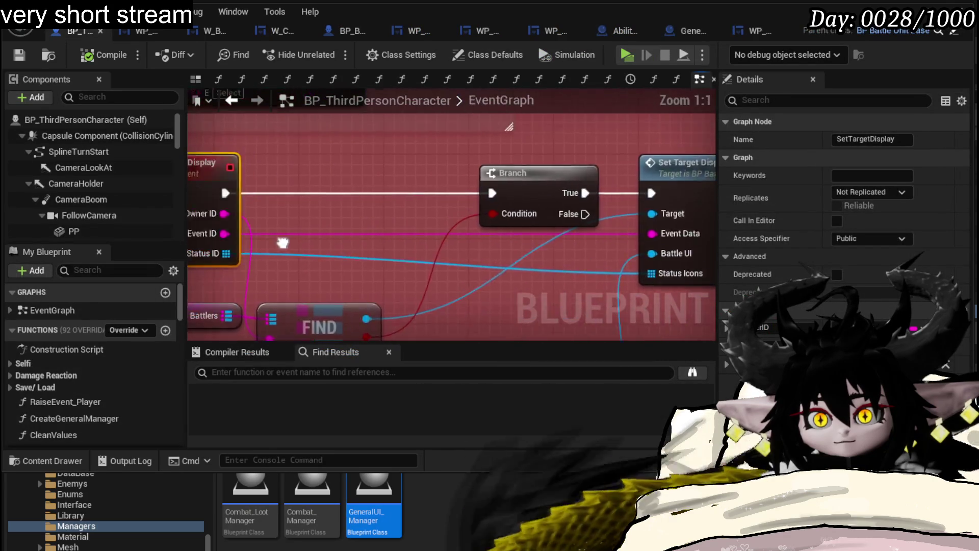
mouse_move(313, 232)
mouse_down()
mouse_move(362, 117)
mouse_move(379, 151)
mouse_move(473, 178)
mouse_move(468, 217)
mouse_up()
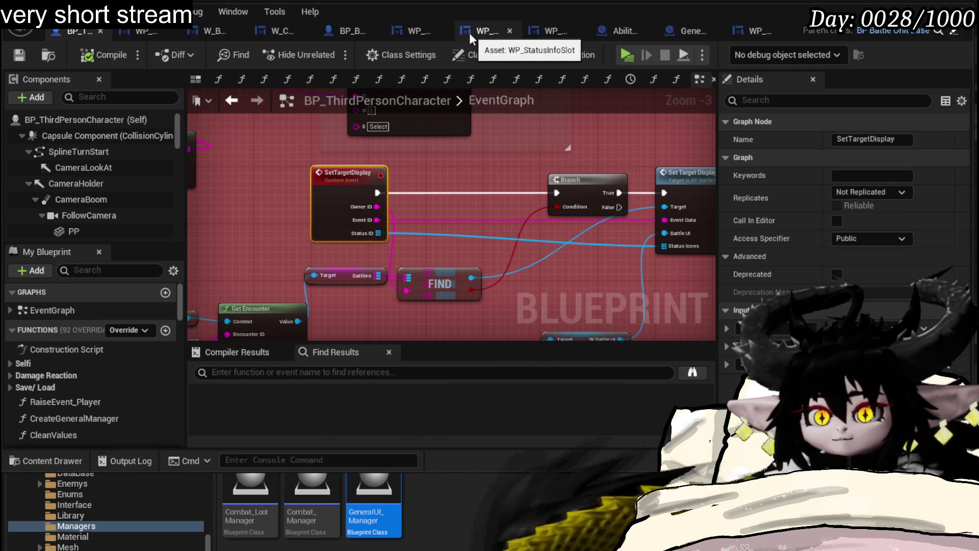
click(559, 35)
Step: Open WP_ActionSelection's SelectAbilityFromCard graph and locate the Highlight Targets call
scroll(311, 155, down, 1)
drag(423, 160, 774, 153)
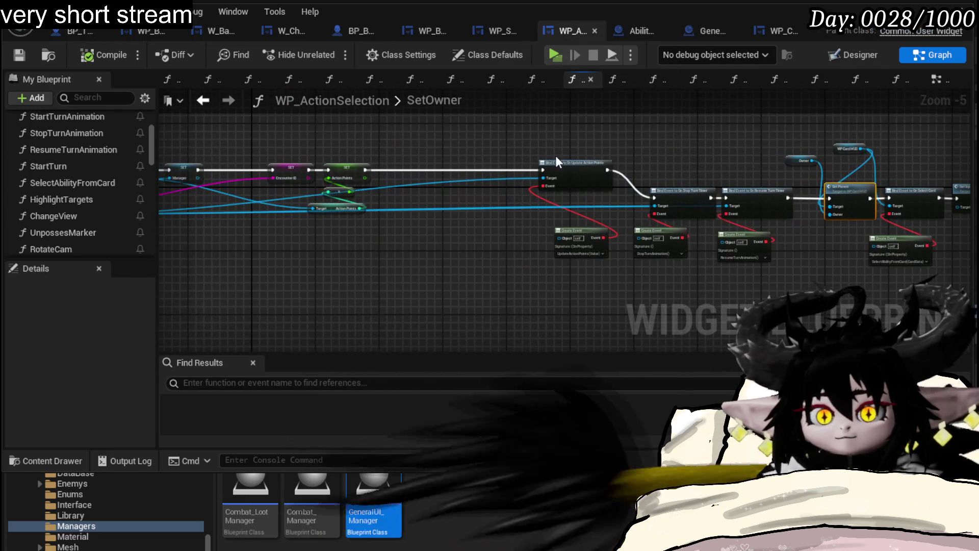
double_click(89, 182)
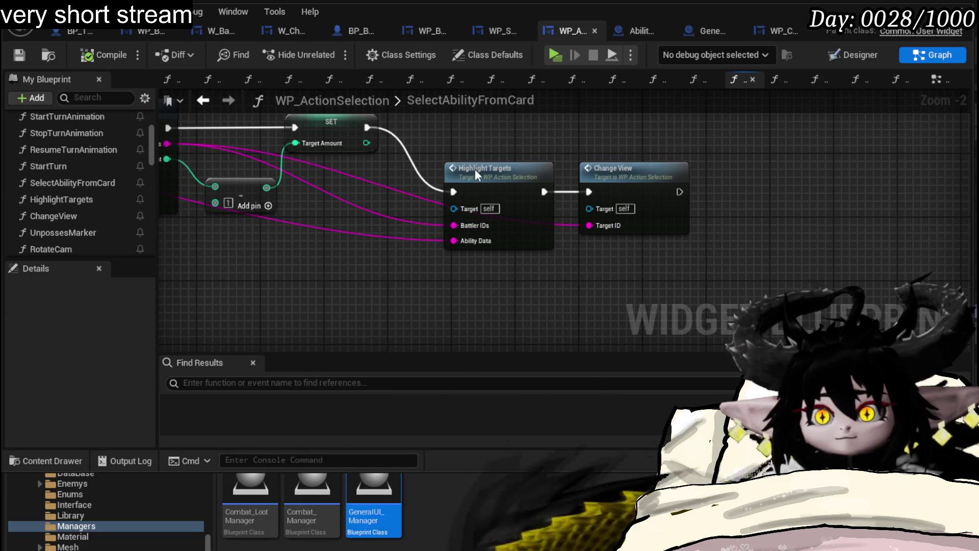
mouse_move(416, 144)
mouse_down()
mouse_move(869, 197)
mouse_move(893, 218)
mouse_up()
scroll(893, 219, down, 2)
scroll(893, 218, up, 2)
drag(633, 190, 551, 175)
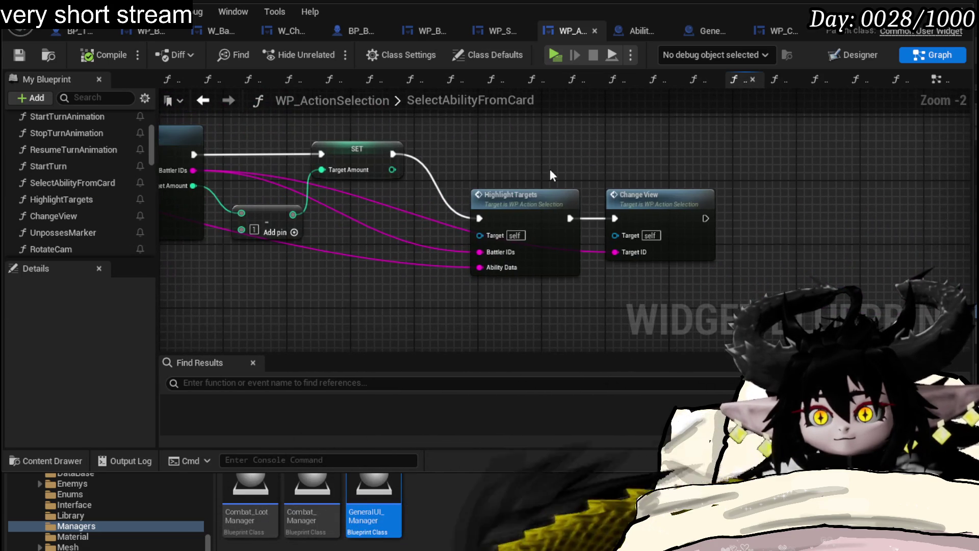
Step: Open HighlightTargets, tidy the Remove Target Visual and Owner nodes, and jump to CreateTargetVisual
double_click(536, 193)
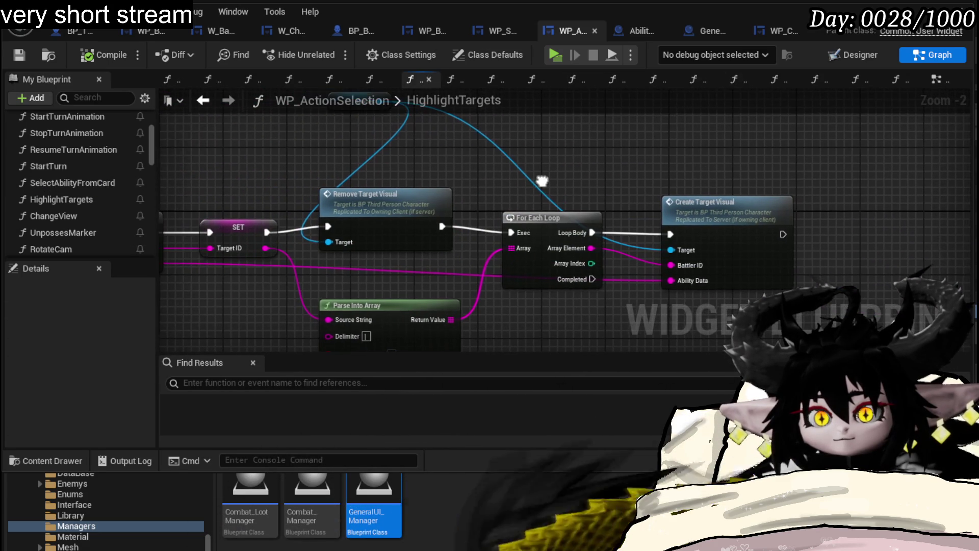
click(386, 213)
drag(386, 214, 394, 214)
drag(644, 168, 765, 232)
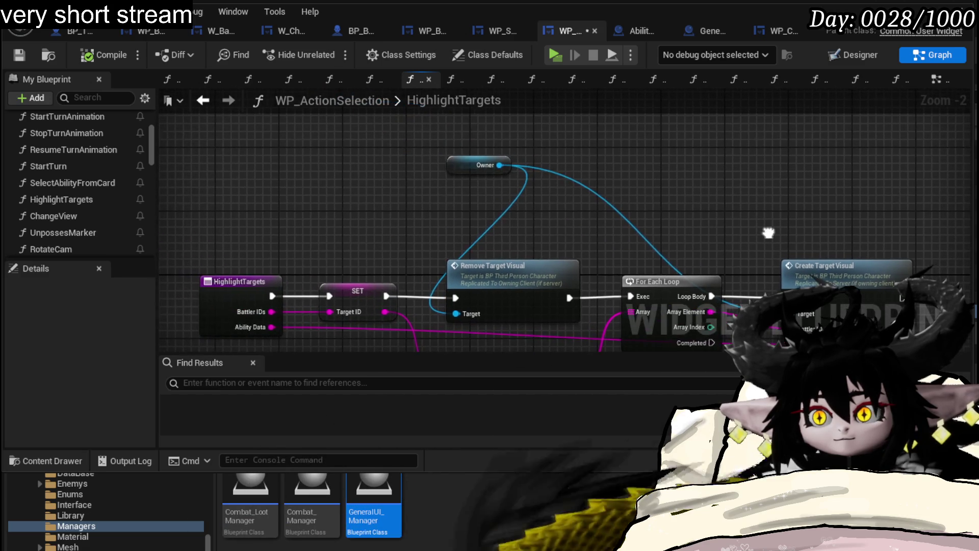
drag(458, 164, 474, 216)
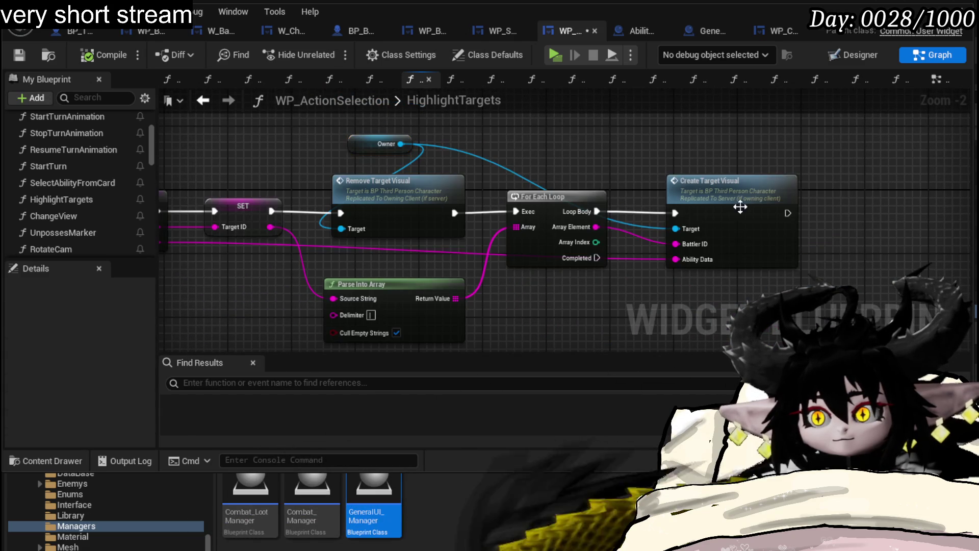
double_click(740, 204)
mouse_move(497, 244)
mouse_down()
mouse_move(498, 223)
mouse_move(467, 171)
mouse_move(311, 169)
mouse_move(357, 71)
mouse_move(490, 143)
mouse_move(527, 236)
mouse_move(552, 107)
mouse_up()
scroll(467, 171, up, 1)
Step: Survey the SetTargetDisplay, Branch, Raise Event Player and Append nodes in BP_ThirdPersonCharacter's EventGraph
scroll(542, 219, down, 2)
drag(542, 219, 654, 260)
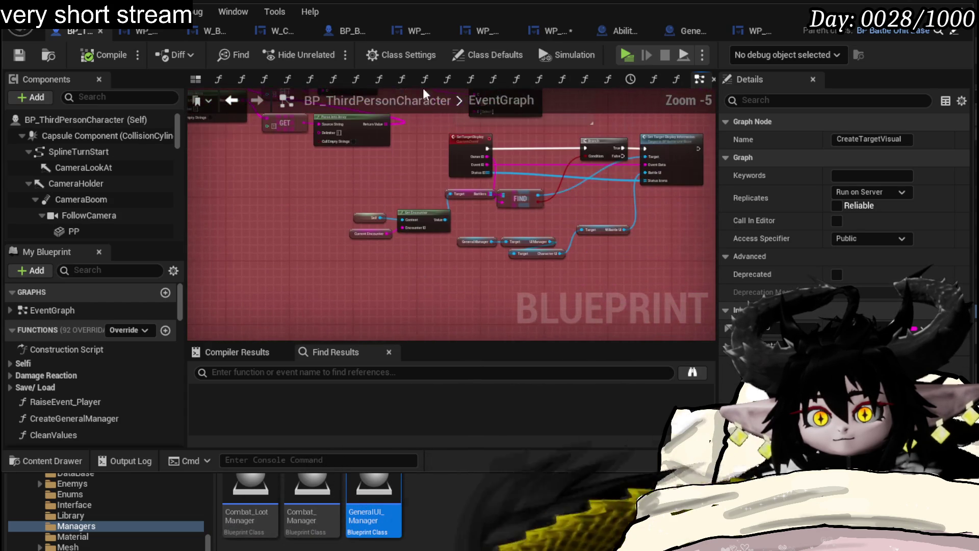
drag(393, 283, 711, 153)
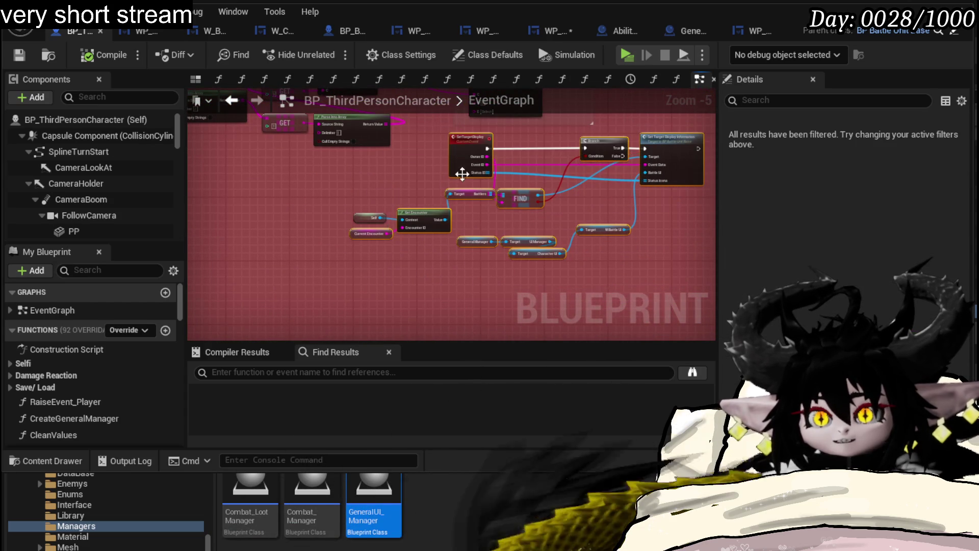
scroll(442, 181, up, 2)
drag(595, 124, 398, 188)
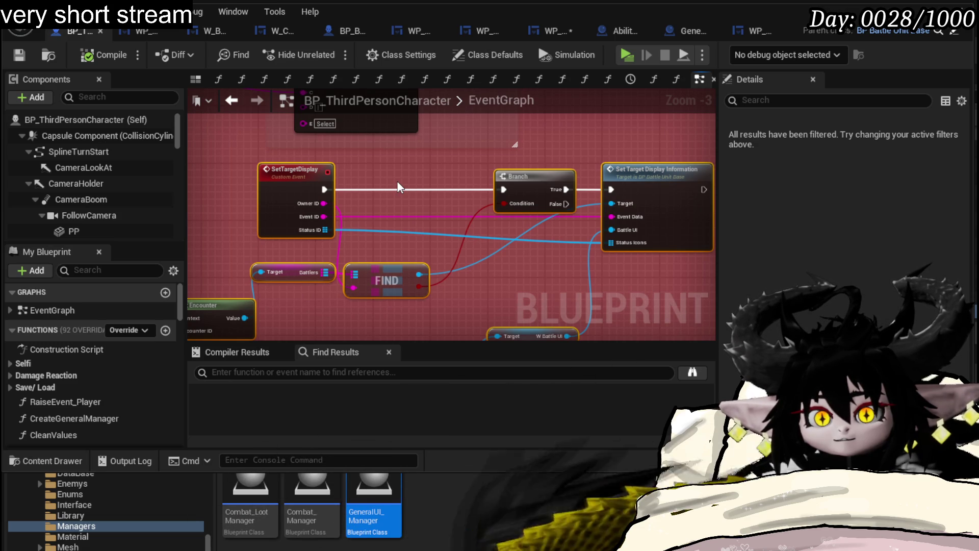
scroll(398, 188, down, 1)
mouse_move(460, 245)
mouse_down()
mouse_move(622, 346)
mouse_move(403, 174)
mouse_move(345, 209)
mouse_up()
drag(592, 174, 543, 208)
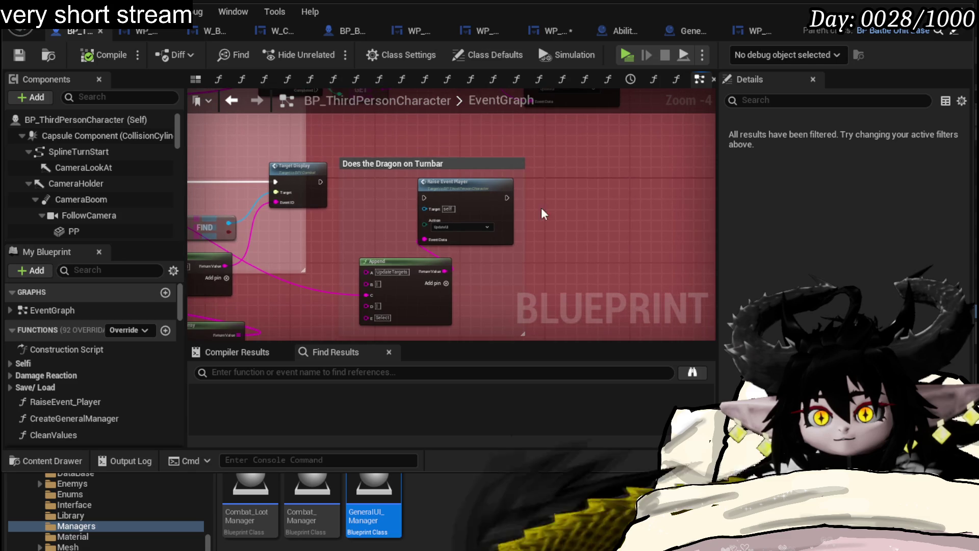
Step: Move the Does the Dragon on Turnbar comment group right and save the character blueprint
drag(335, 145, 580, 312)
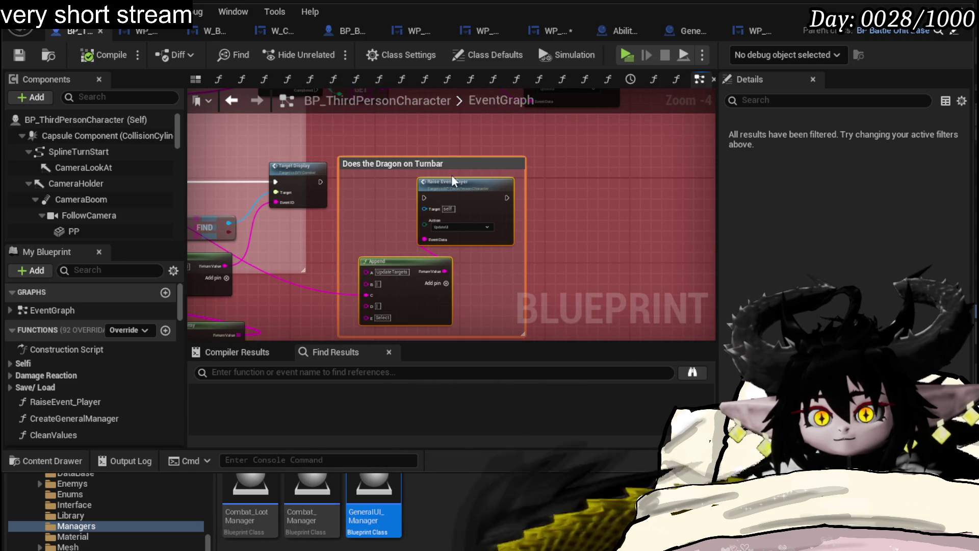
drag(453, 181, 683, 178)
drag(243, 234, 369, 96)
mouse_move(459, 194)
mouse_down()
mouse_move(405, 186)
mouse_move(376, 255)
mouse_move(372, 196)
mouse_move(376, 209)
mouse_up()
key(ctrl+s)
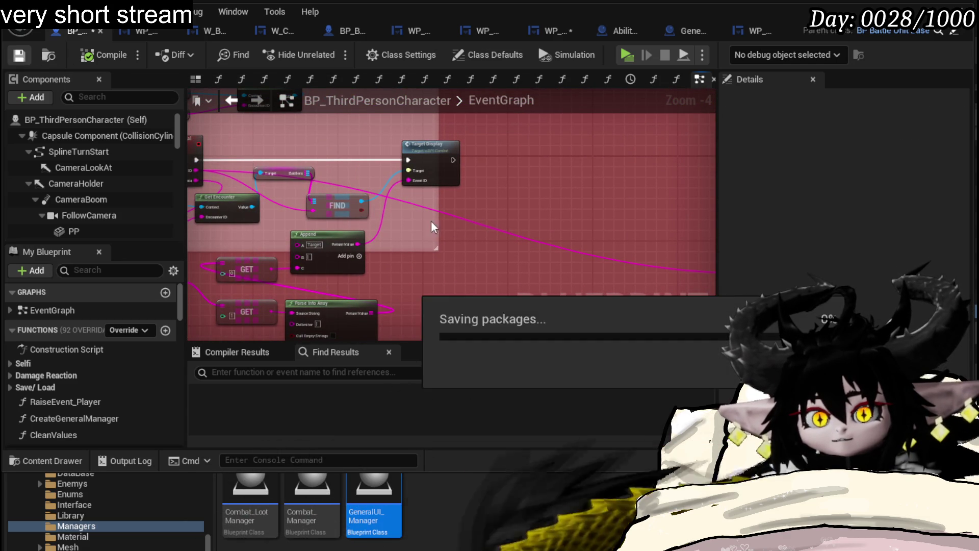
Step: Review the CreateTargetVisual and Raise Event Player nodes and save BP_ThirdPersonCharacter again
mouse_move(485, 234)
mouse_down()
mouse_move(593, 234)
mouse_move(617, 284)
mouse_up()
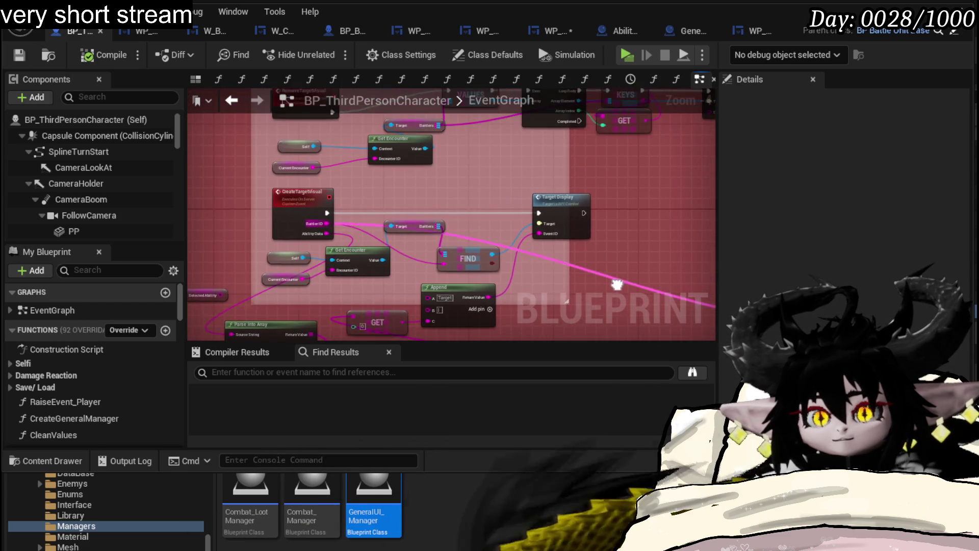
scroll(633, 281, down, 4)
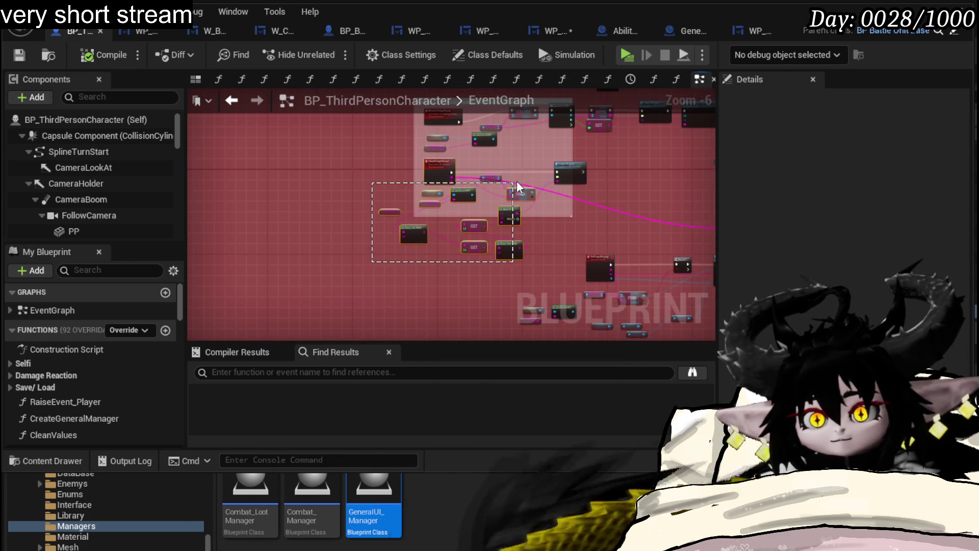
mouse_move(572, 169)
mouse_down()
mouse_move(533, 165)
mouse_move(480, 136)
mouse_move(398, 145)
mouse_move(367, 175)
mouse_move(271, 215)
mouse_move(326, 275)
mouse_move(281, 265)
mouse_up()
scroll(585, 234, up, 3)
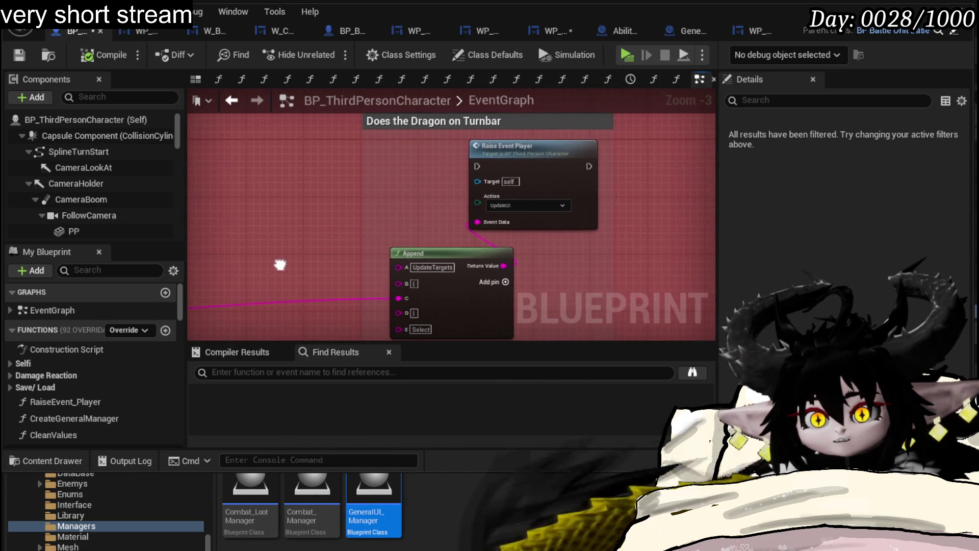
mouse_move(381, 153)
mouse_down()
mouse_move(576, 302)
mouse_move(547, 282)
mouse_up()
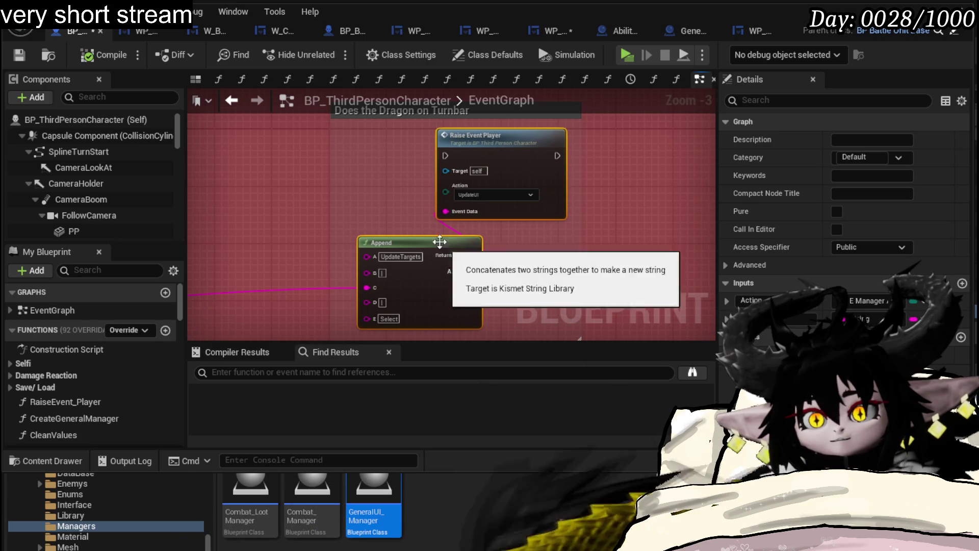
key(ctrl+s)
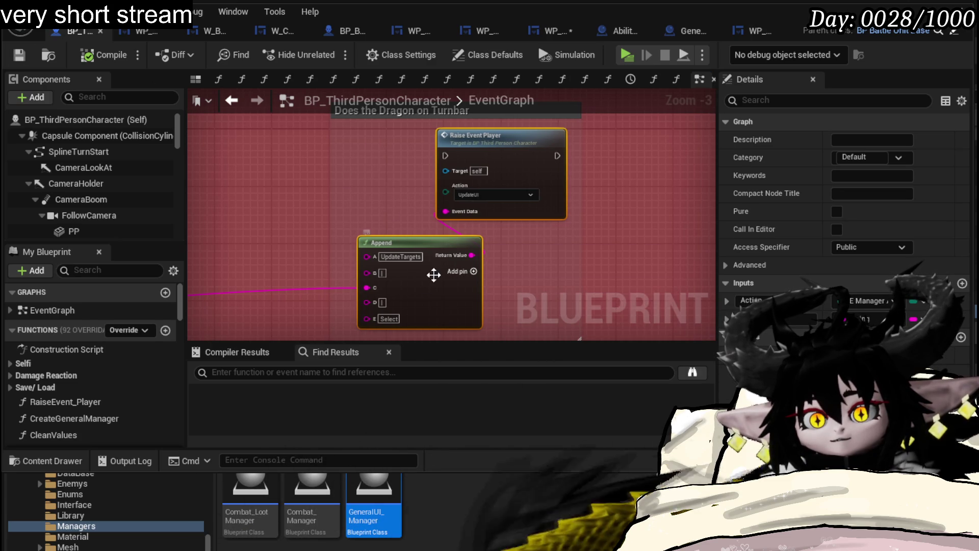
click(550, 29)
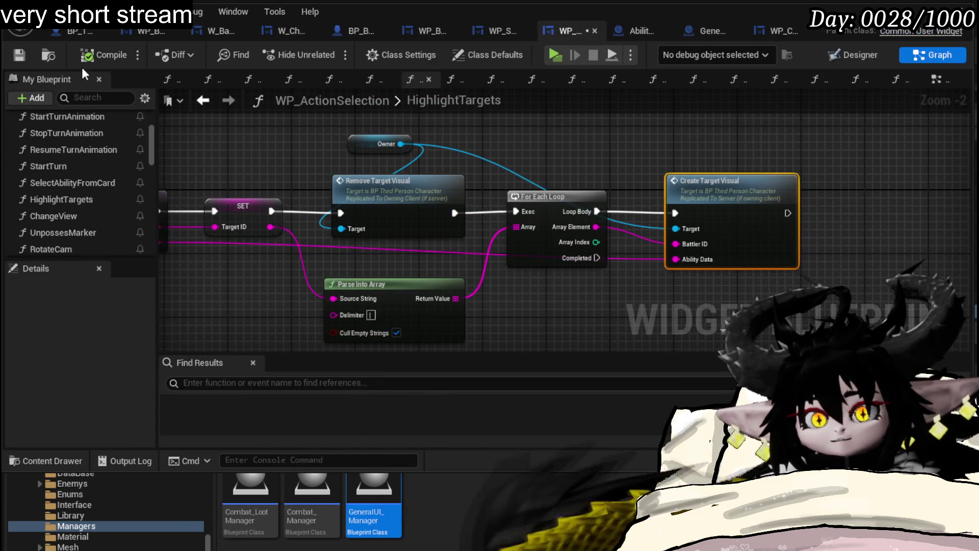
Step: Save WP_ActionSelection and open the SetTarget function in W_BattleUI
click(15, 56)
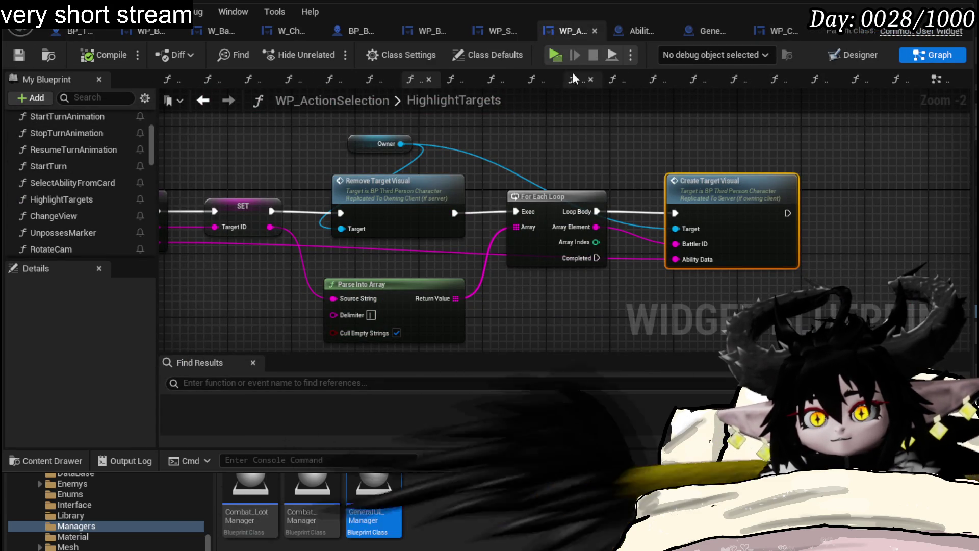
click(717, 37)
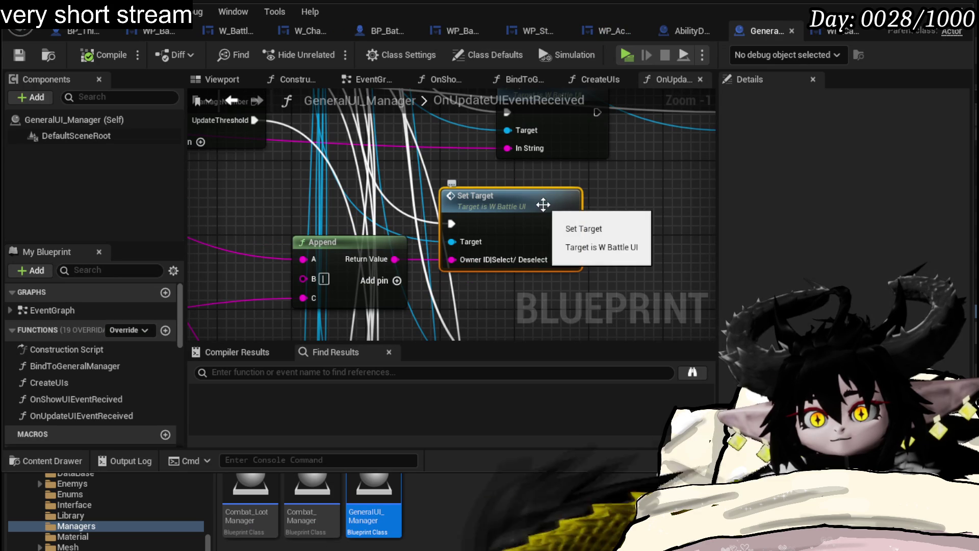
double_click(543, 205)
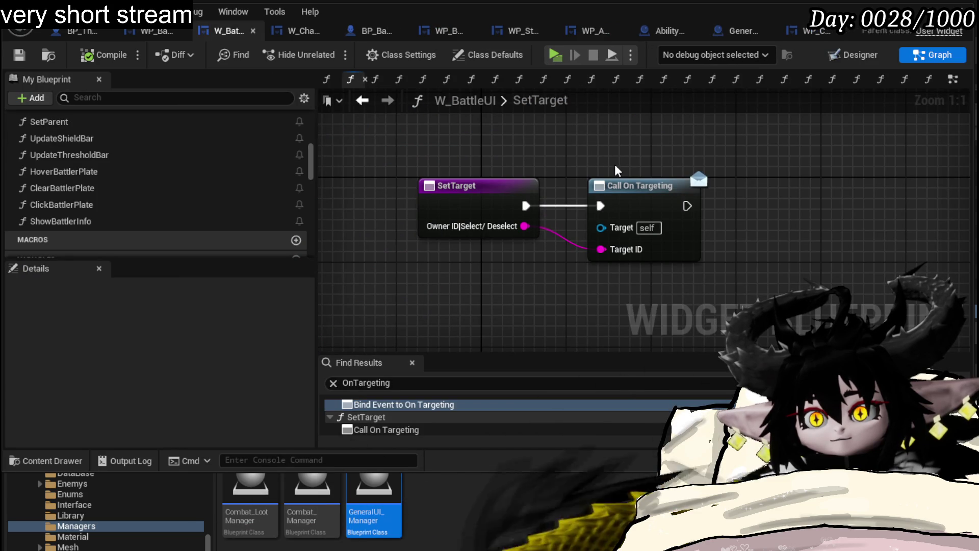
Step: Add a Hover Battler Plate call node beside the SetTarget and Call On Targeting nodes
drag(443, 138, 720, 303)
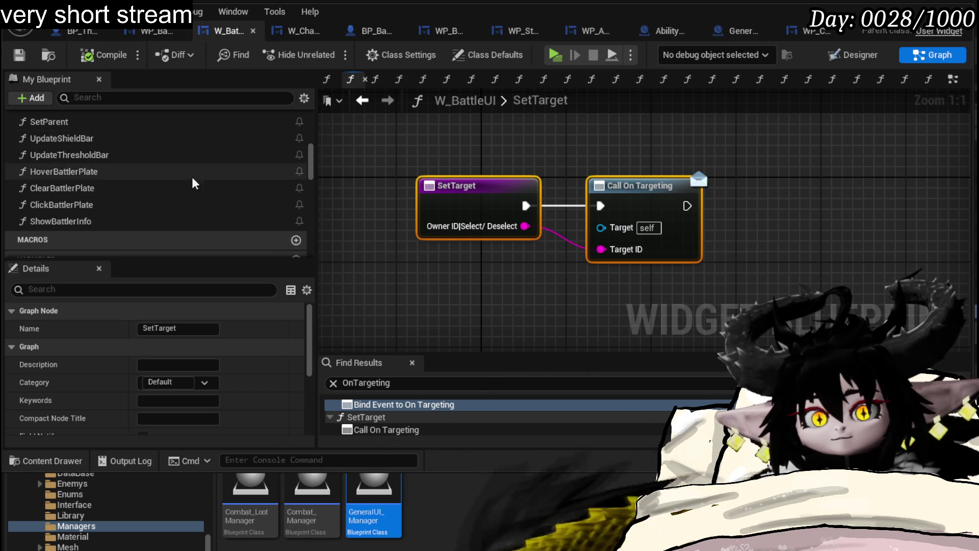
mouse_move(194, 171)
mouse_down()
mouse_move(783, 174)
mouse_move(805, 197)
mouse_up()
mouse_move(797, 192)
mouse_down()
mouse_move(705, 153)
mouse_move(792, 184)
mouse_up()
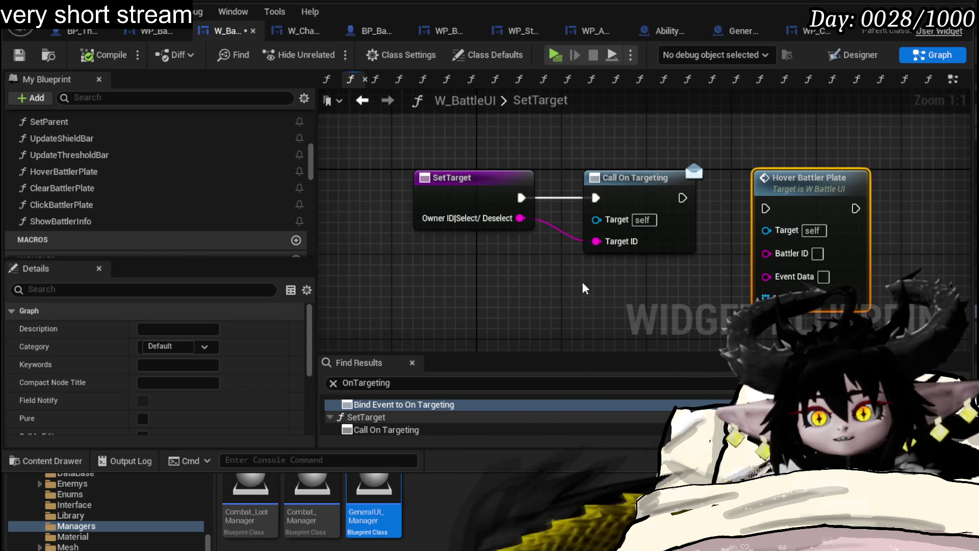
scroll(153, 181, down, 10)
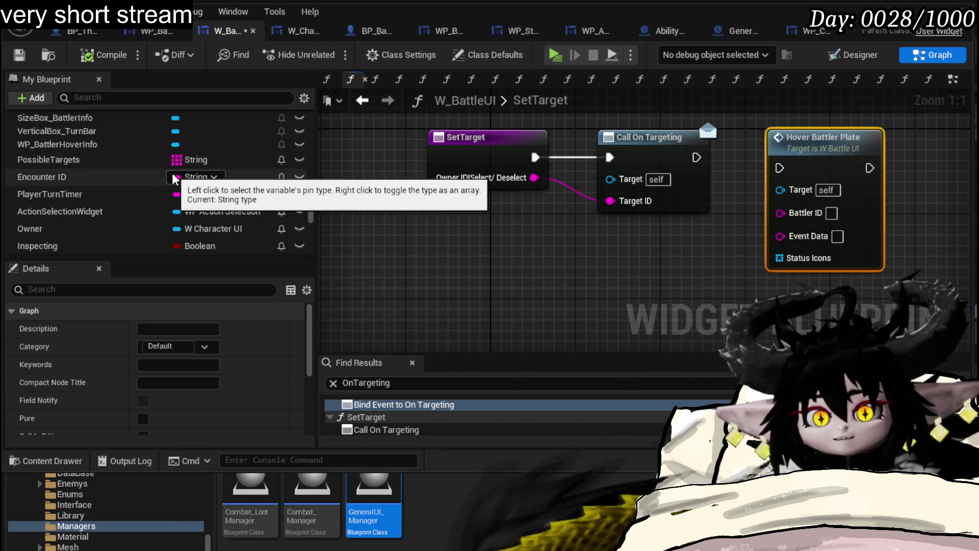
scroll(174, 178, down, 3)
scroll(204, 181, up, 2)
scroll(211, 181, up, 1)
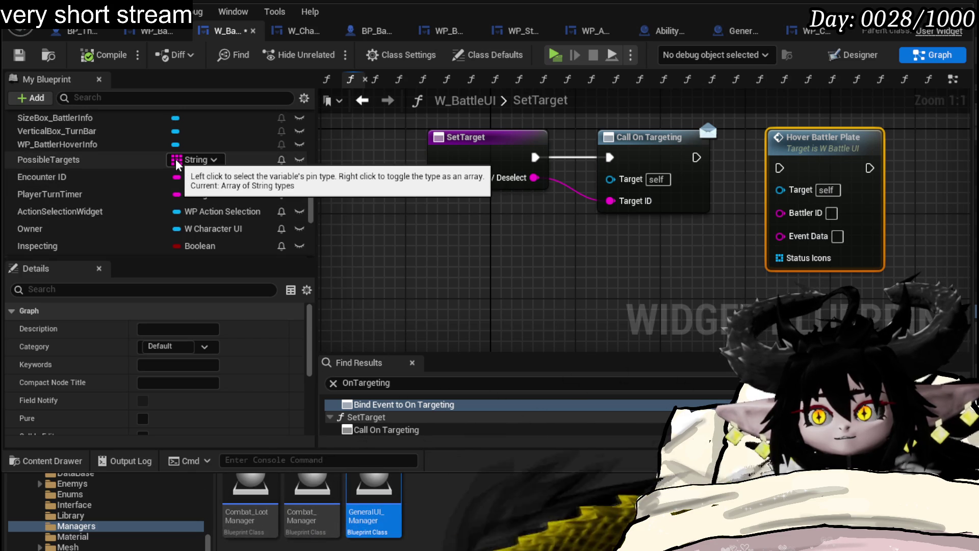
scroll(176, 162, up, 5)
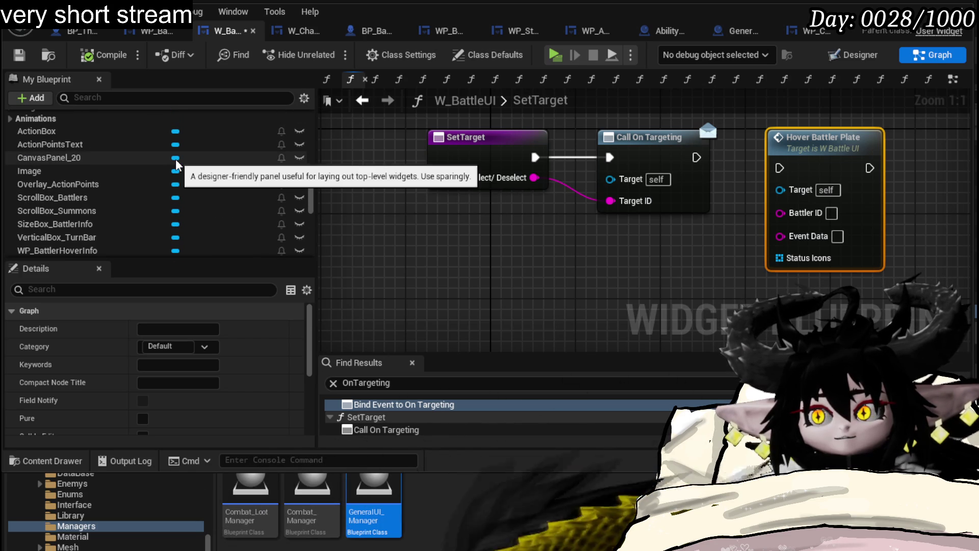
scroll(176, 163, up, 2)
scroll(176, 163, down, 8)
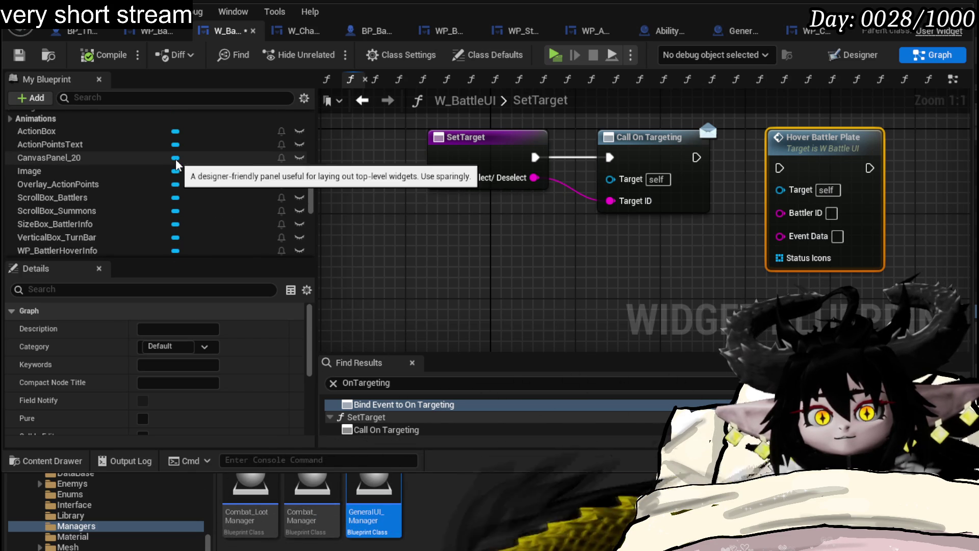
Step: Select the SetTarget, Call On Targeting and Hover Battler Plate nodes, then return to the level editor
click(511, 243)
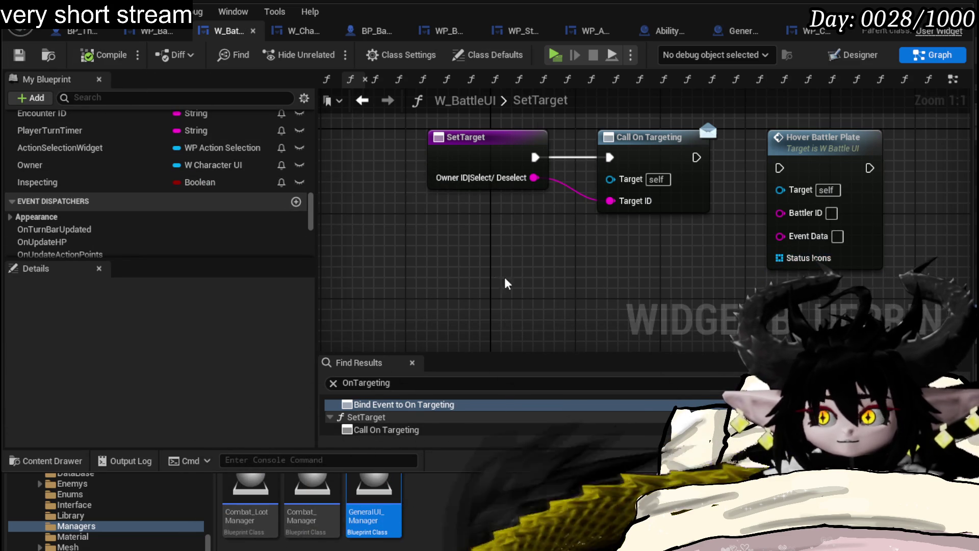
drag(919, 147, 921, 145)
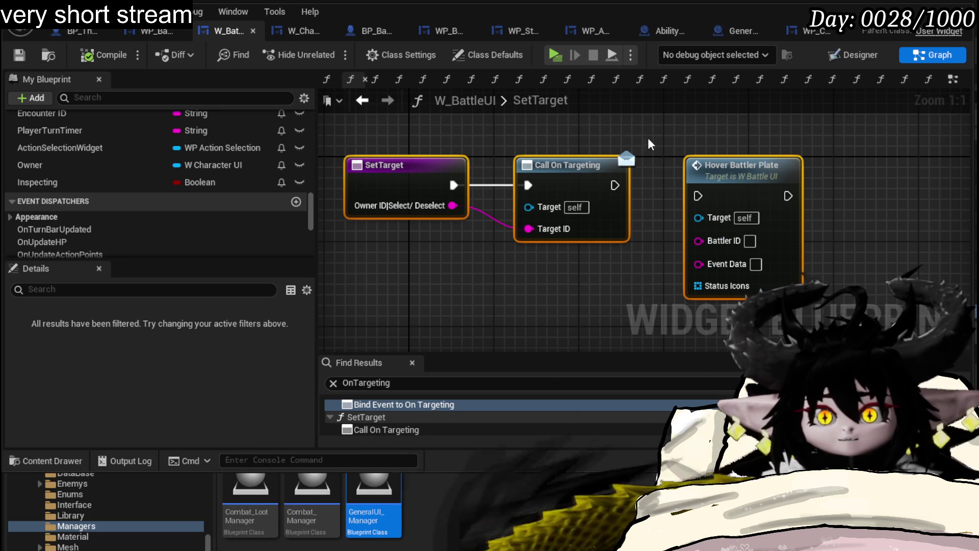
key(alt+Tab)
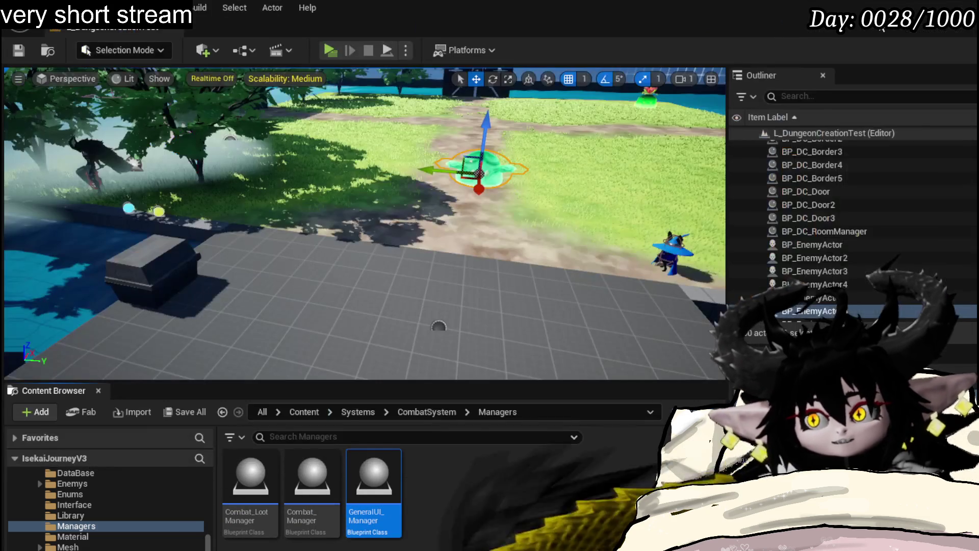
Step: Play the level, view hover info cards like the Simple Mashroom item, and run toward the slimes
click(330, 52)
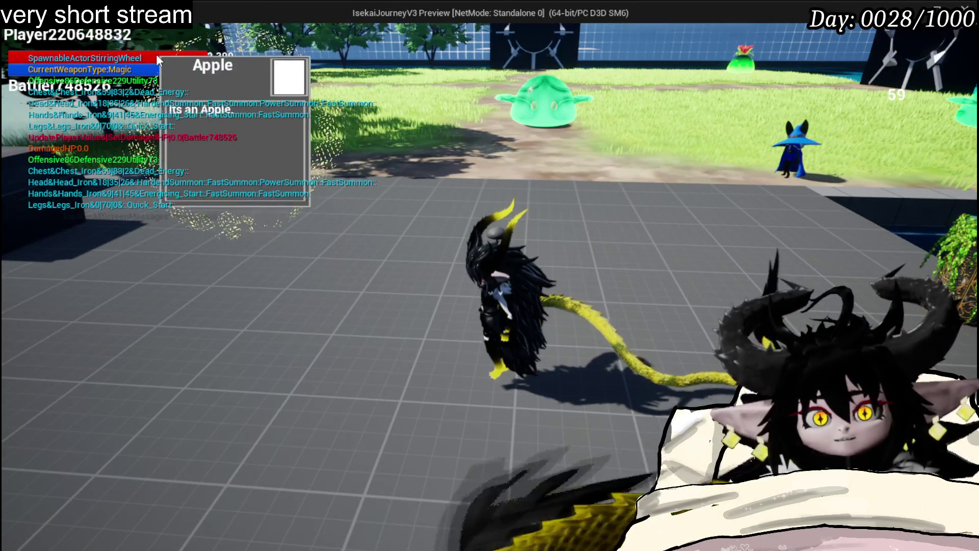
mouse_move(50, 67)
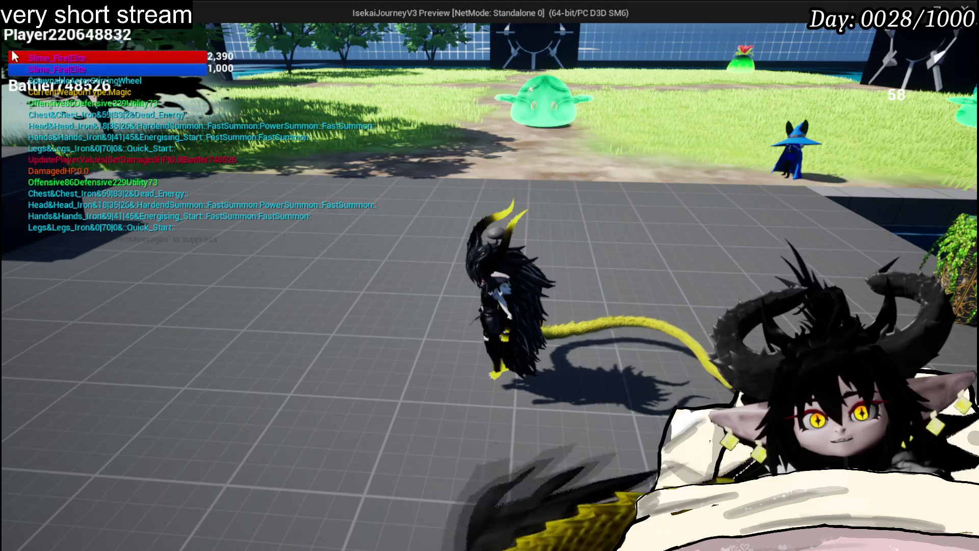
mouse_move(19, 54)
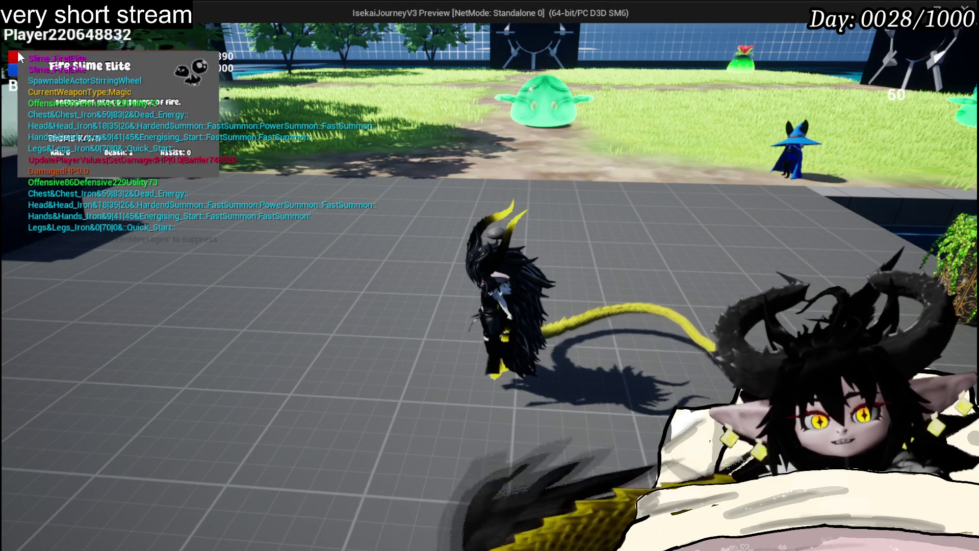
mouse_move(147, 54)
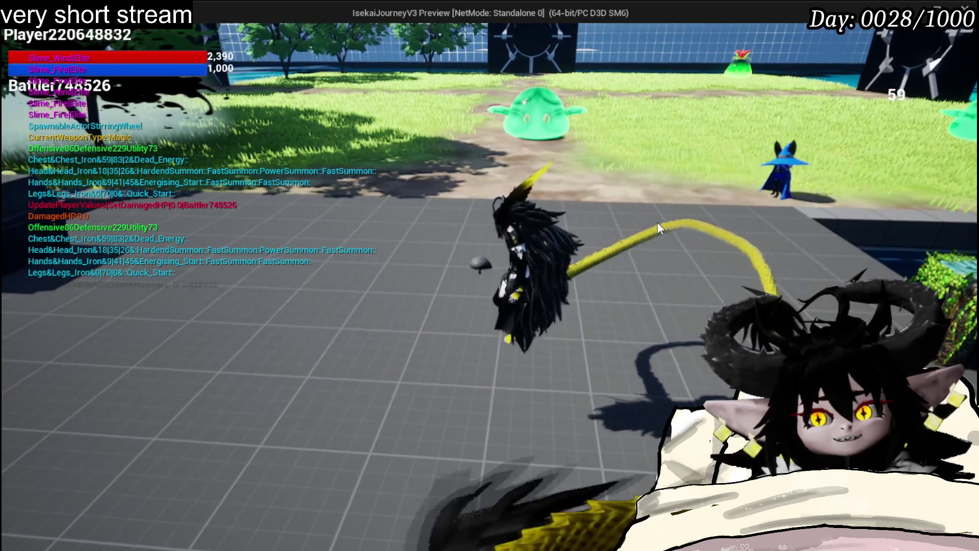
mouse_move(769, 195)
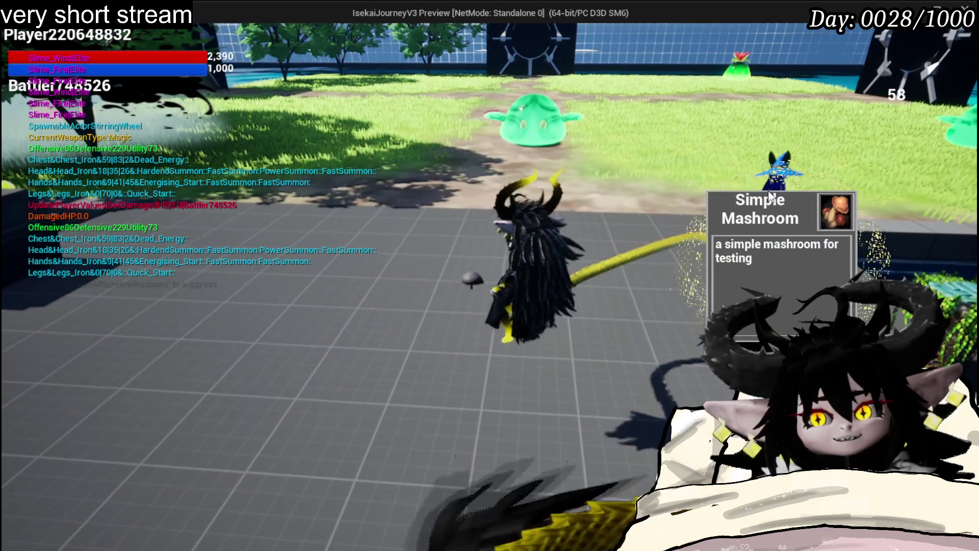
key(w)
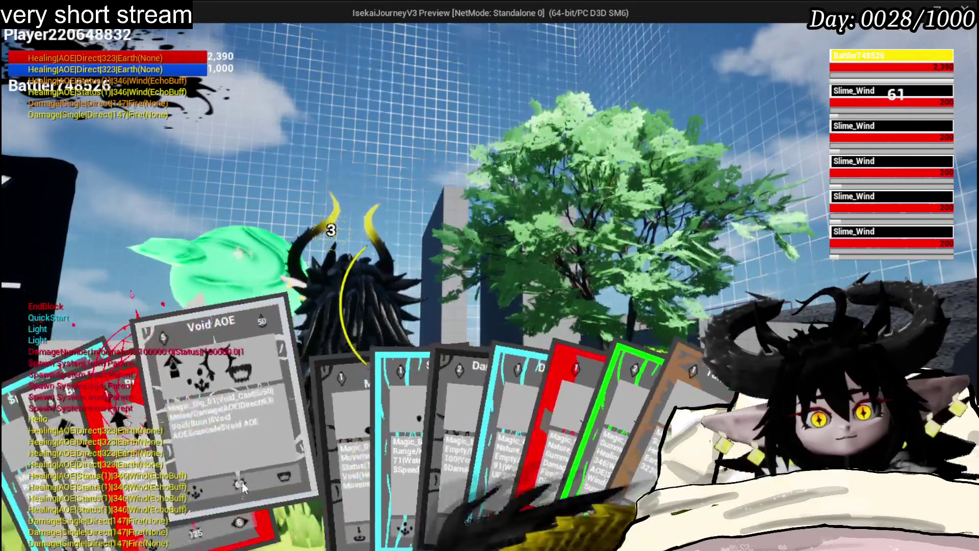
Step: Cast Burn Debuff and Void Movement against the Slime_Wind, check turn-bar hover info, then stop the preview
click(219, 449)
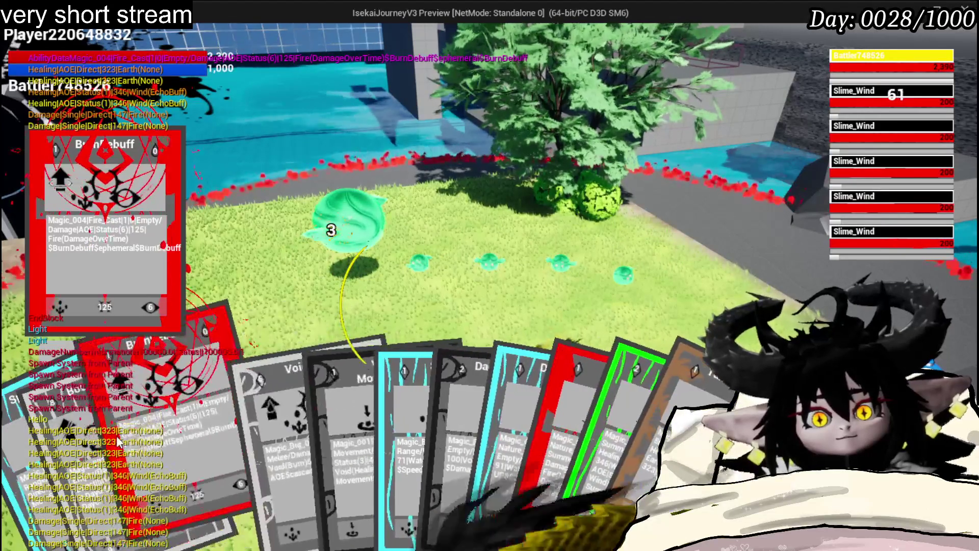
key(g)
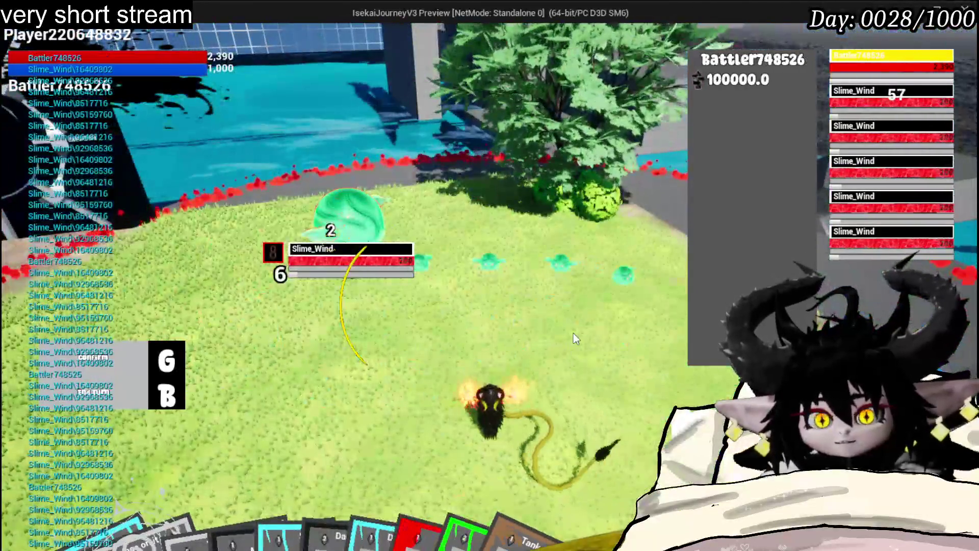
mouse_move(410, 439)
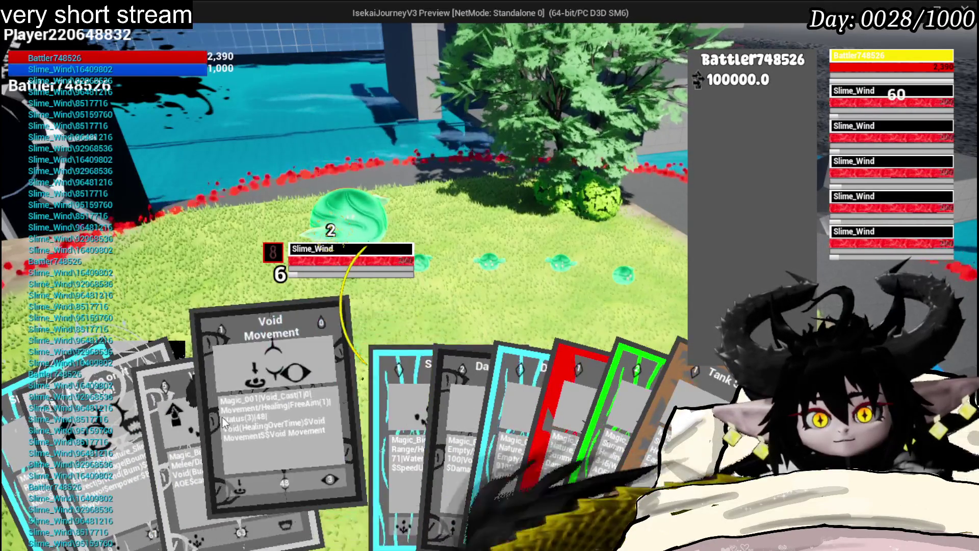
click(222, 418)
click(497, 394)
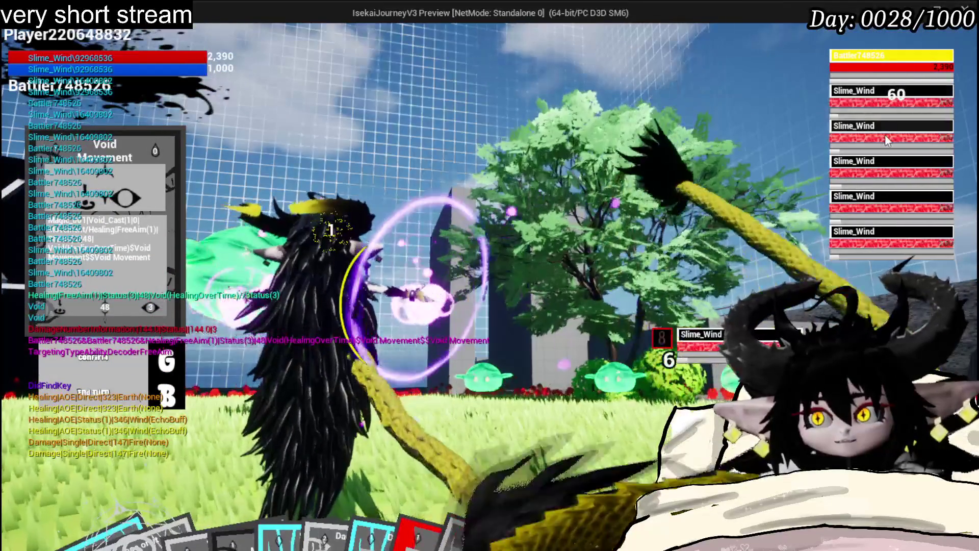
mouse_move(886, 134)
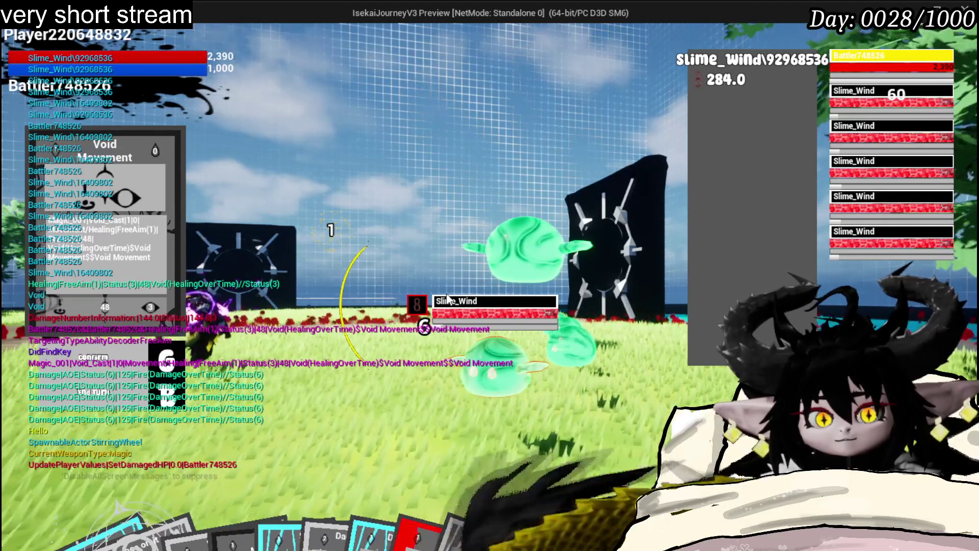
key(Escape)
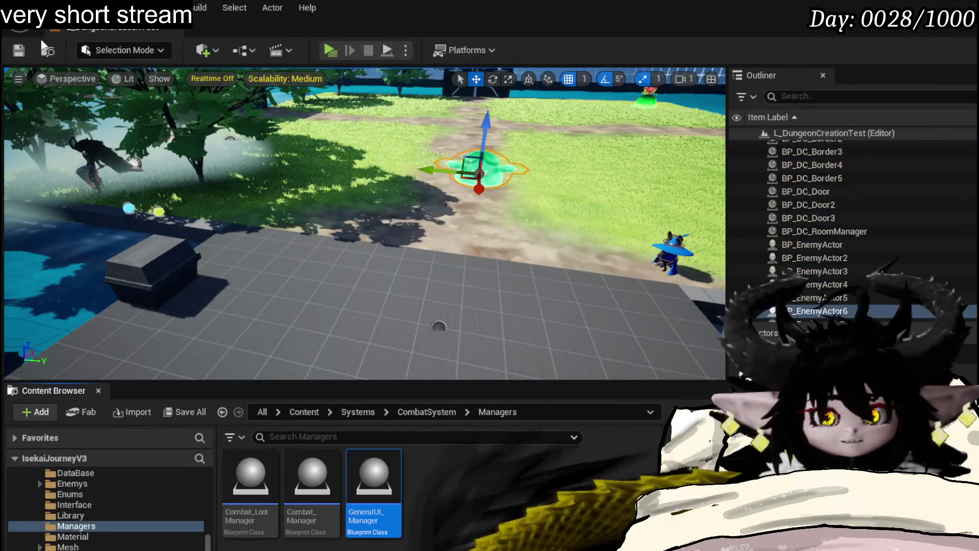
Step: Save the map, relaunch the preview and scroll through the in-game To Do List
click(19, 50)
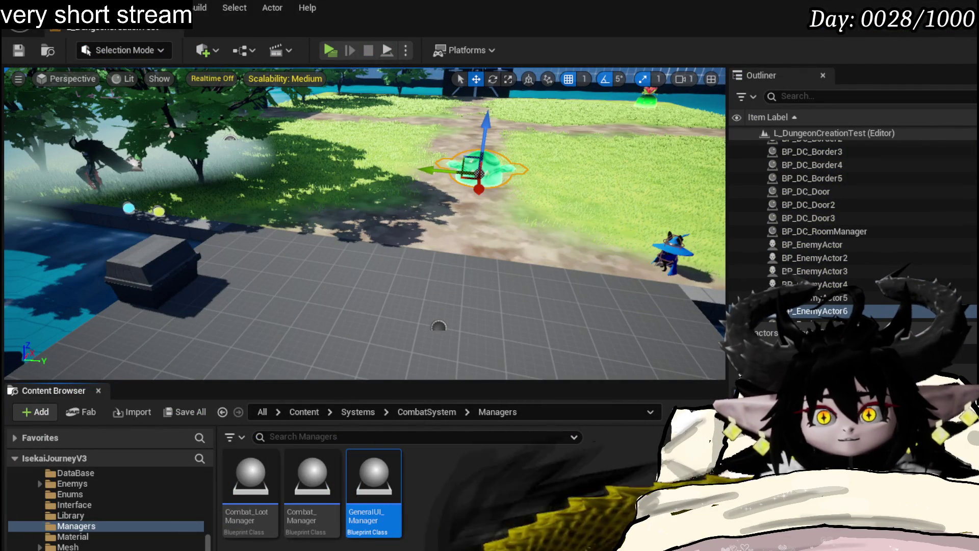
click(330, 50)
key(Tab)
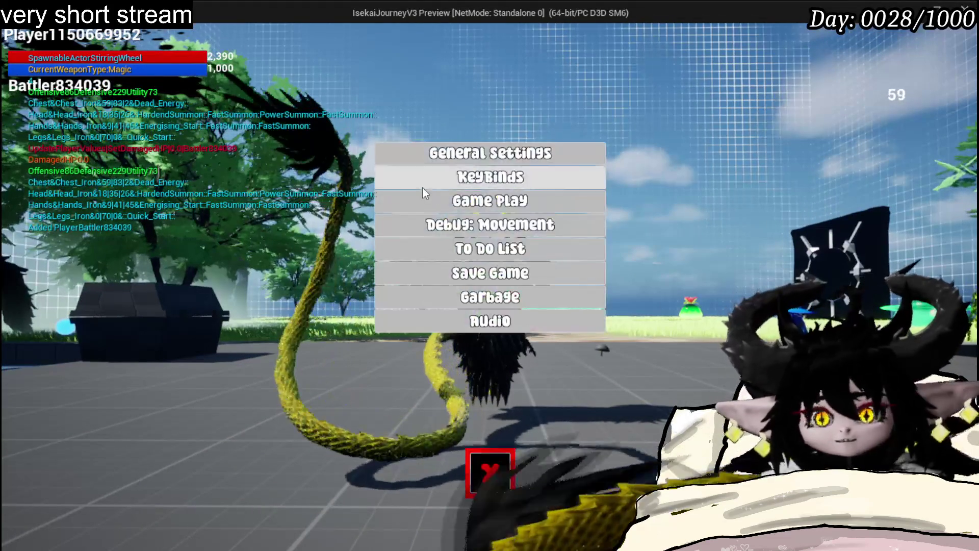
click(455, 254)
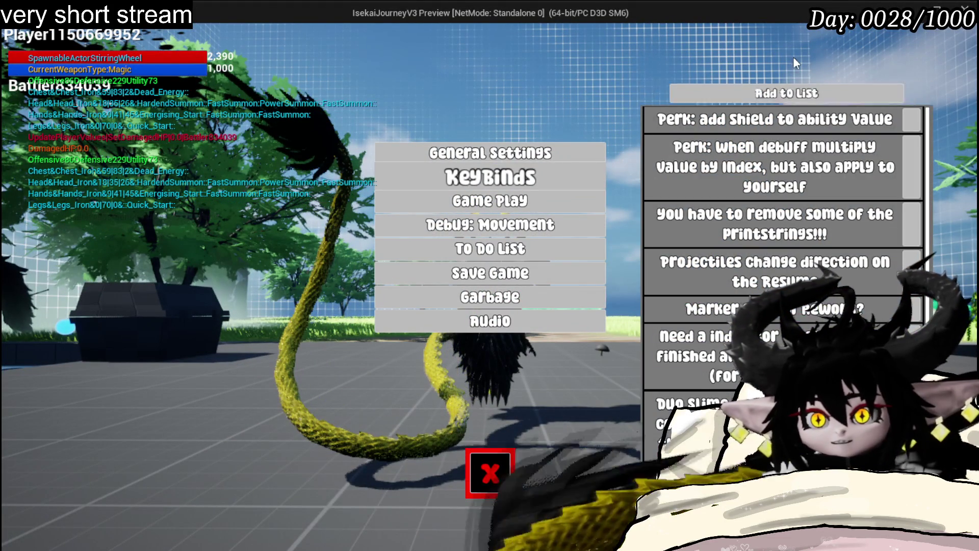
scroll(778, 237, down, 3)
scroll(779, 238, down, 3)
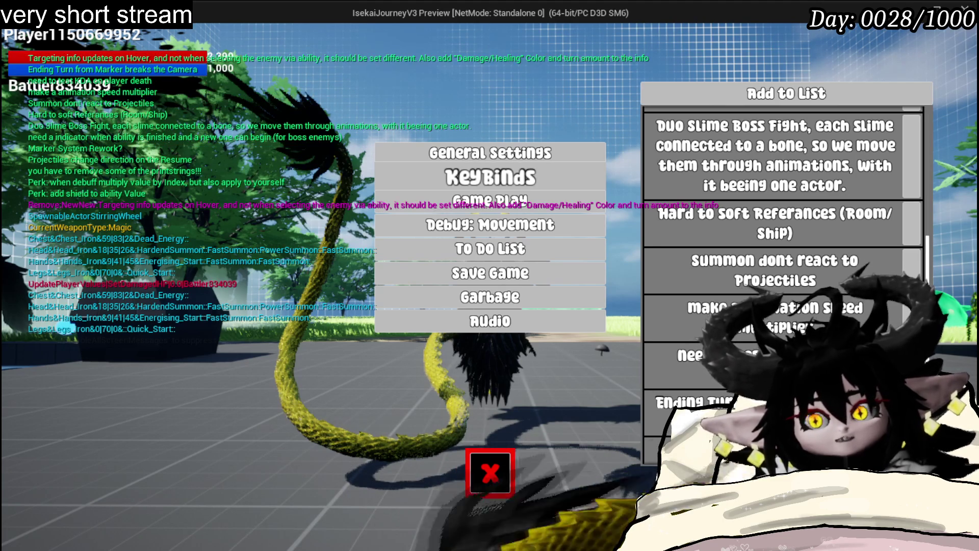
scroll(783, 271, down, 2)
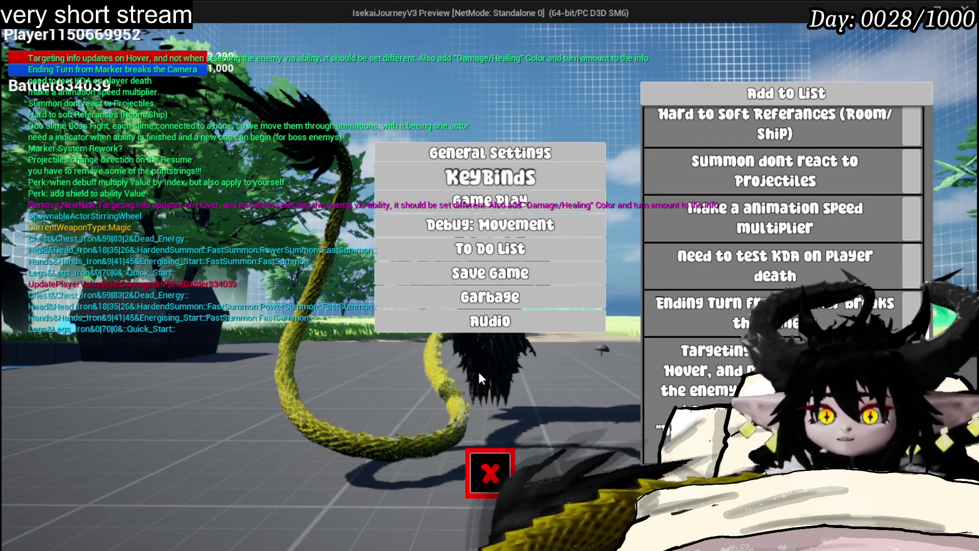
Step: Close the settings menu, run the character toward the rocks, and end the preview
click(489, 467)
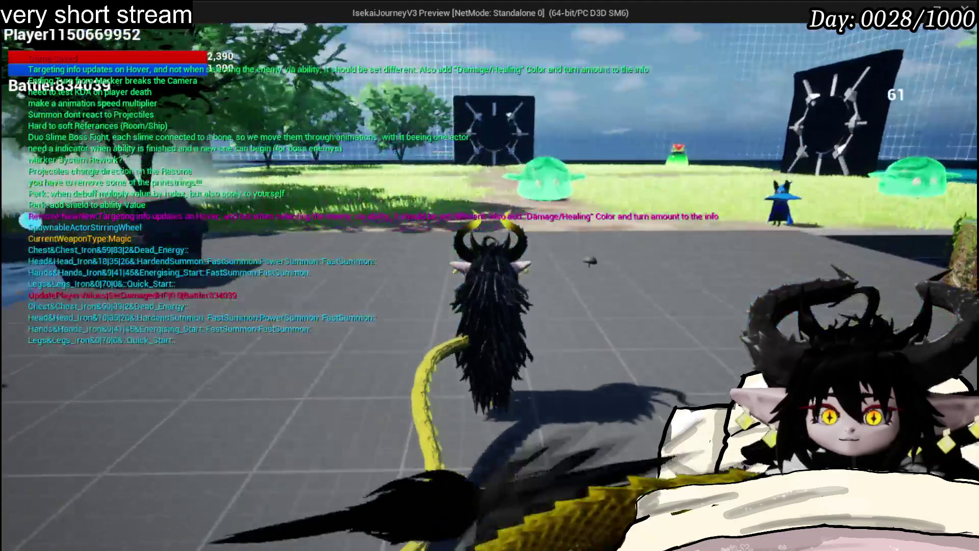
key(w)
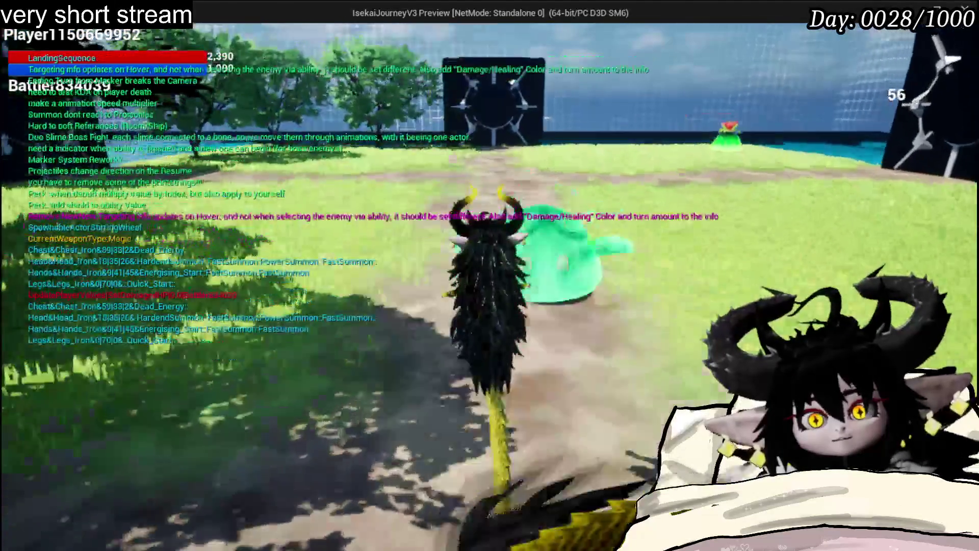
key(w)
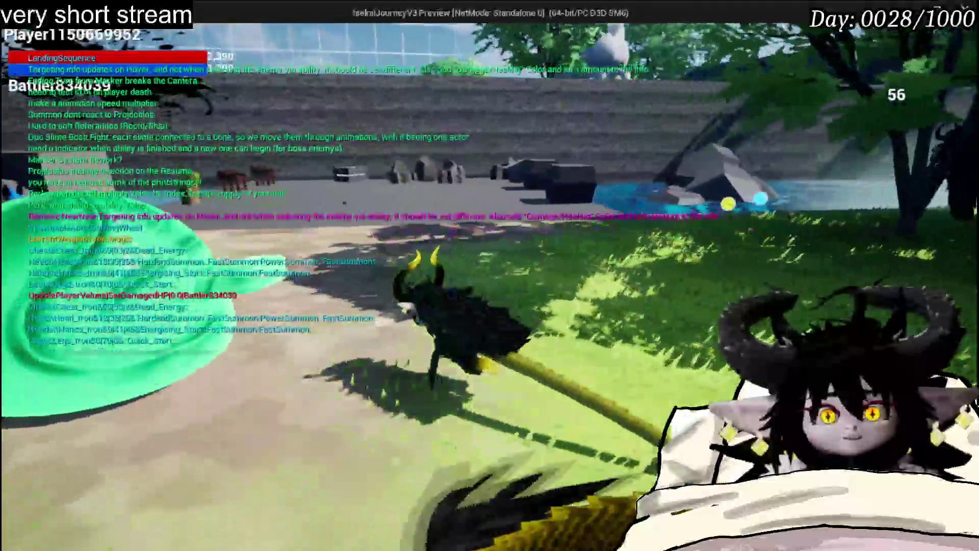
key(w)
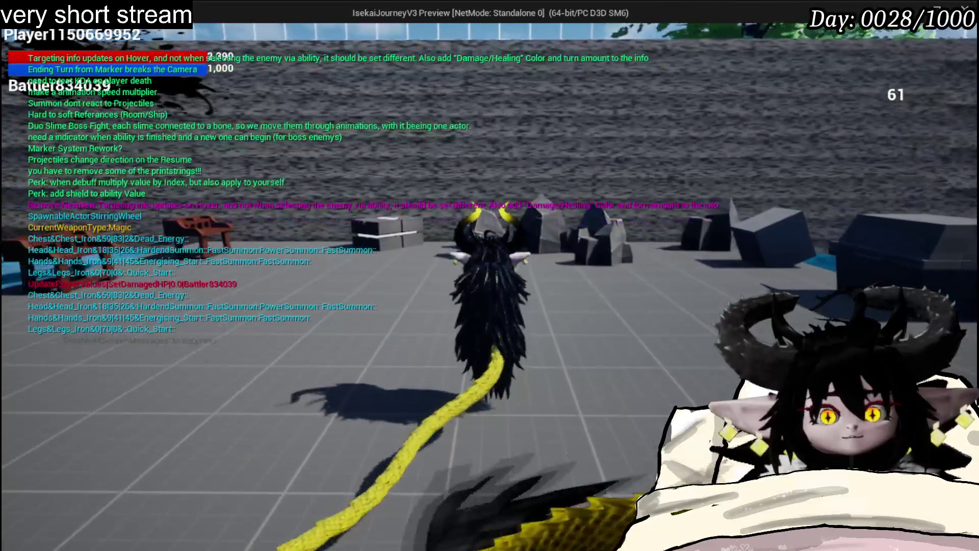
key(Escape)
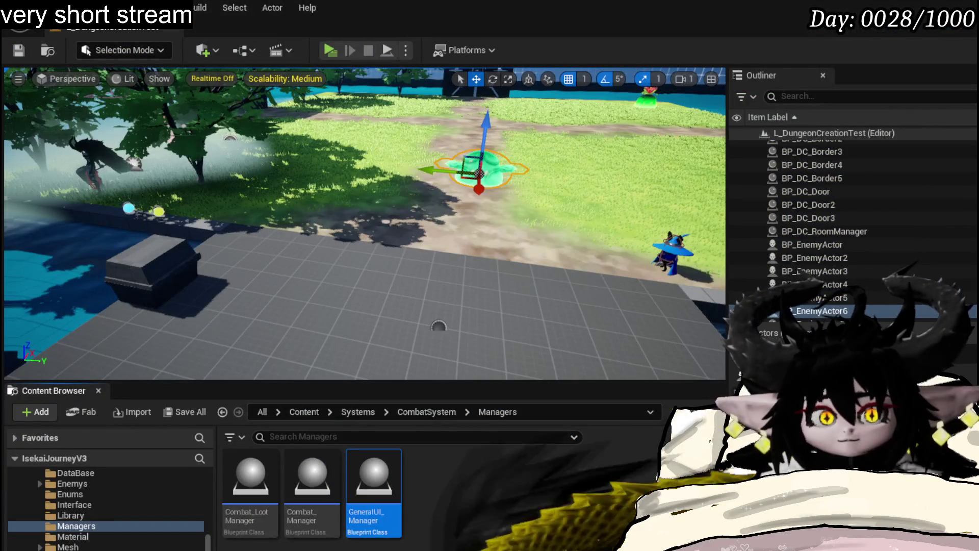